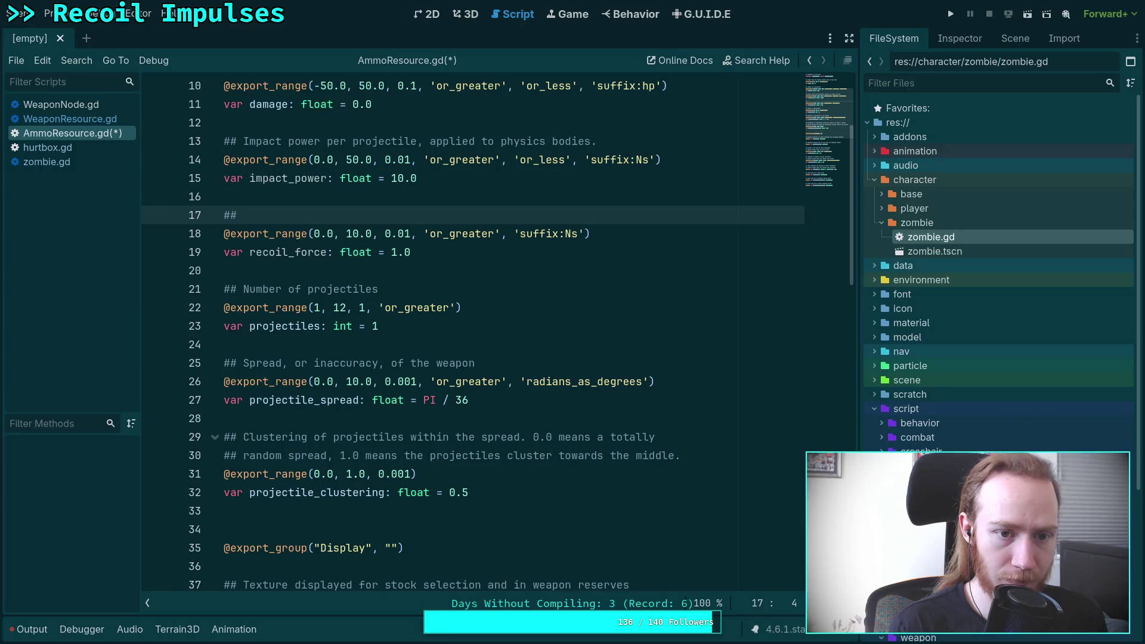
Step: Write the recoil_force doc comment: 'Recoil force applied to the weapon firing this ammo type. This is a function'
{"action": "type", "text": "force"}
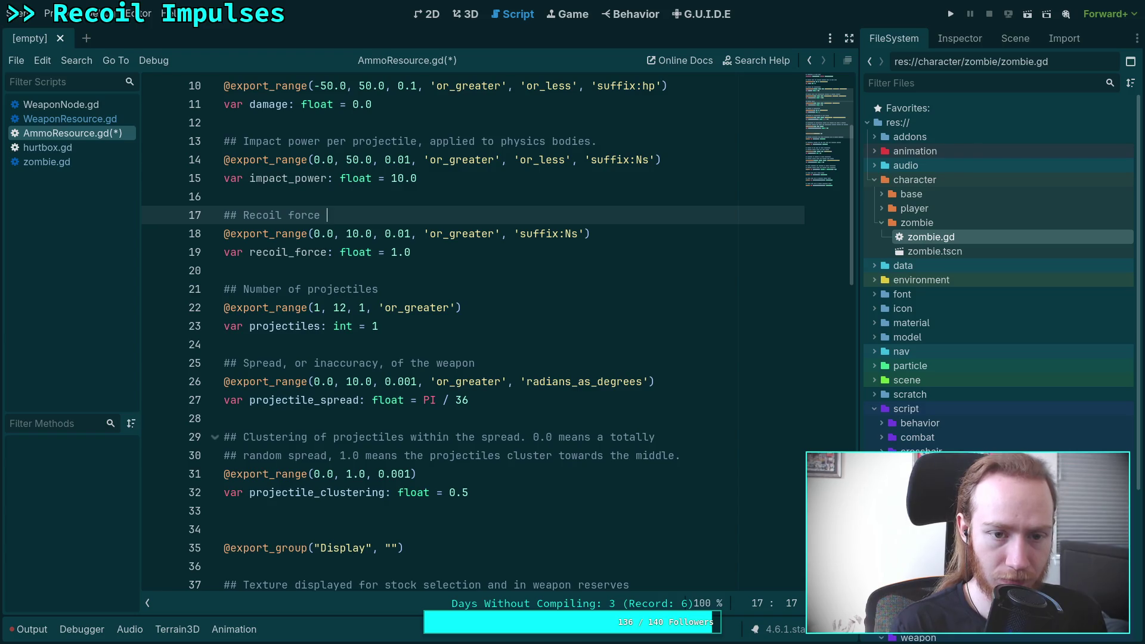
{"action": "type", "text": " applied "}
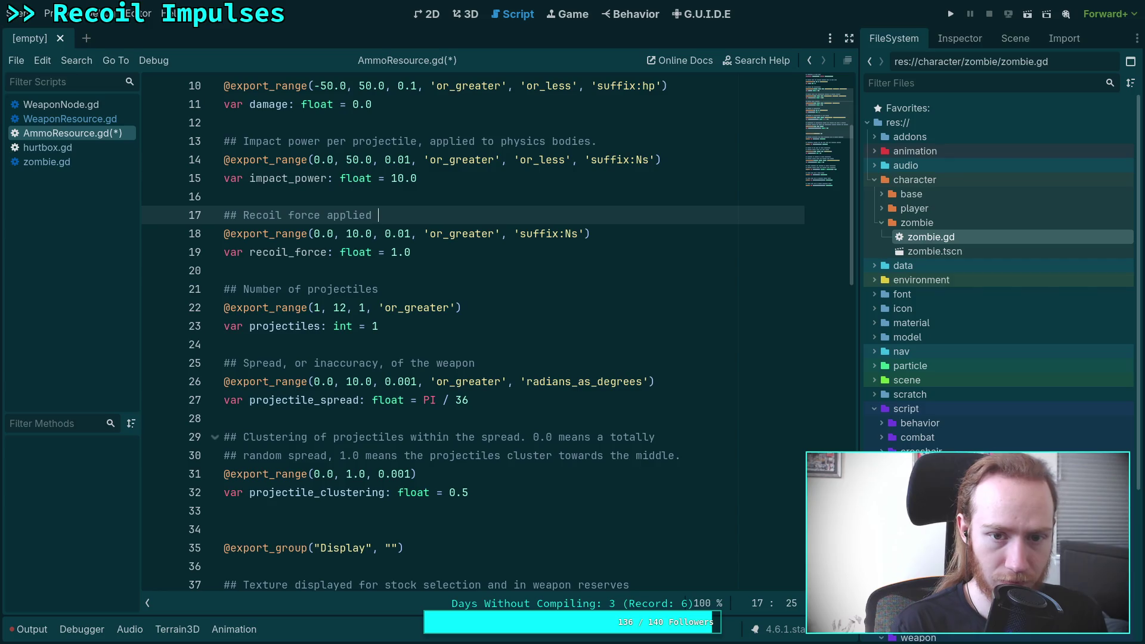
{"action": "type", "text": "to the weapon "}
{"action": "type", "text": "firing this "}
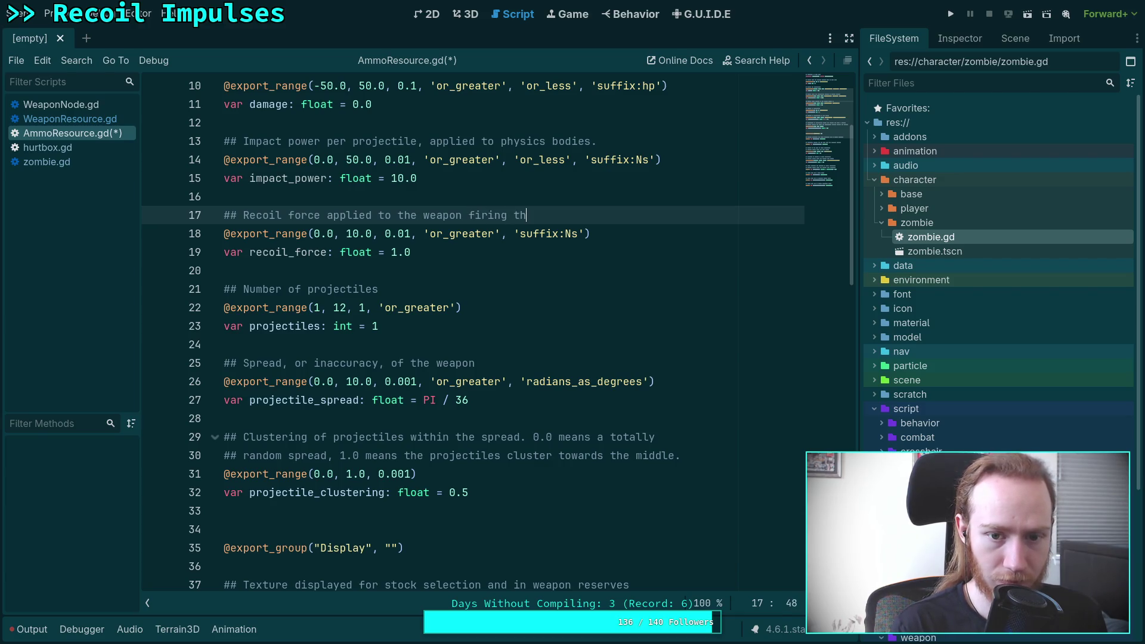
{"action": "type", "text": "projectile"}
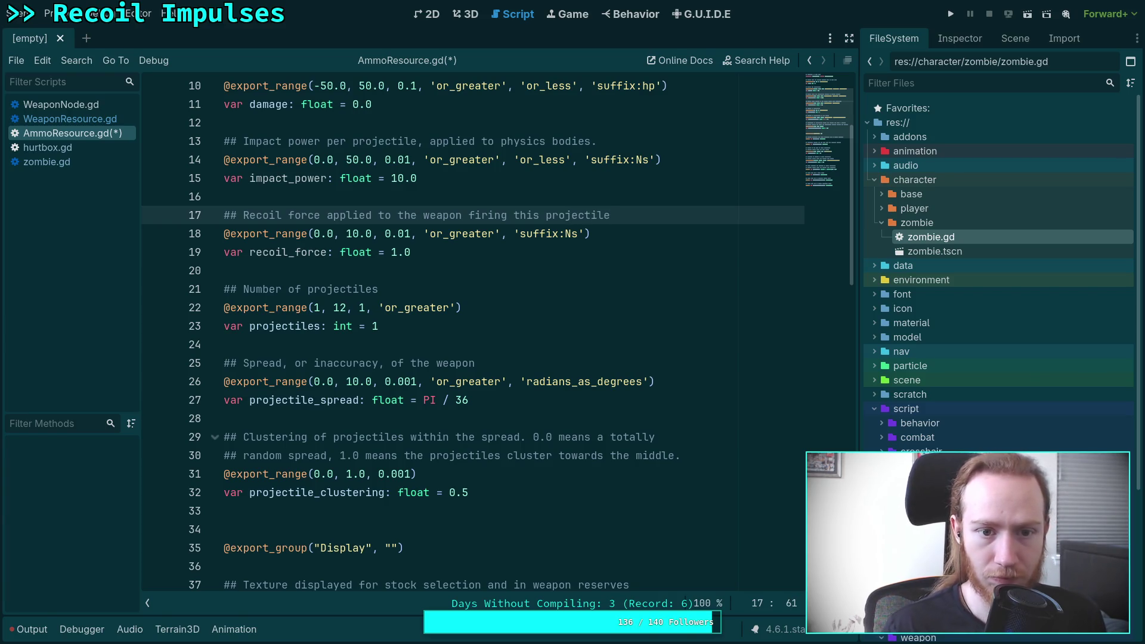
{"action": "scroll", "coordinate": [552, 367], "scroll_direction": "up", "scroll_amount": 2}
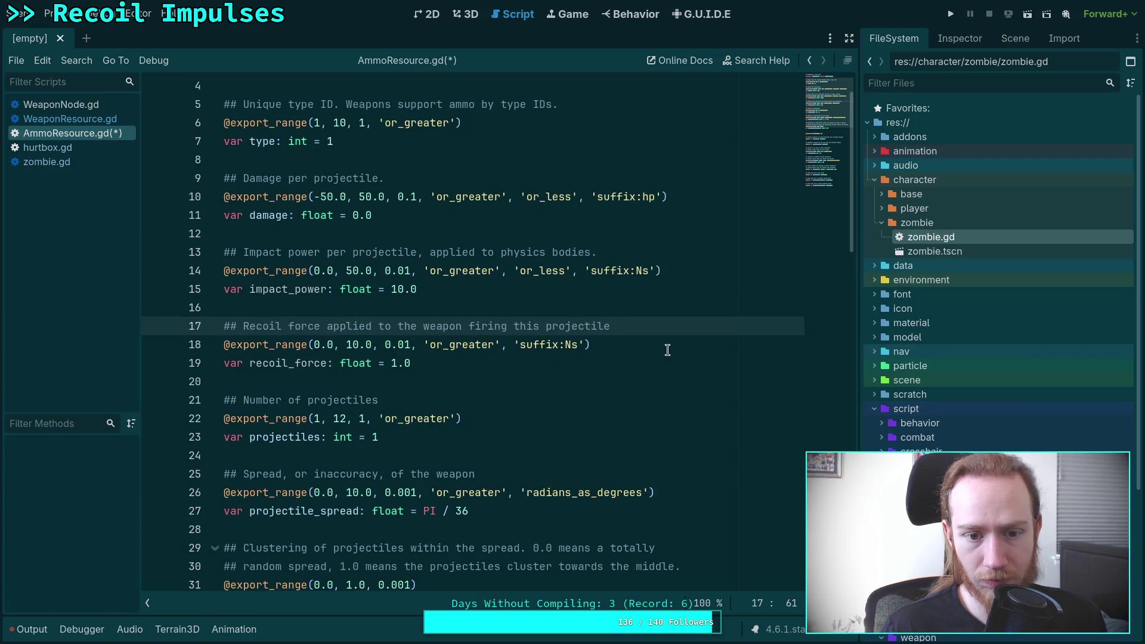
{"action": "key", "text": "BackSpace"}
{"action": "key", "text": "BackSpace"}
{"action": "key", "text": "BackSpace"}
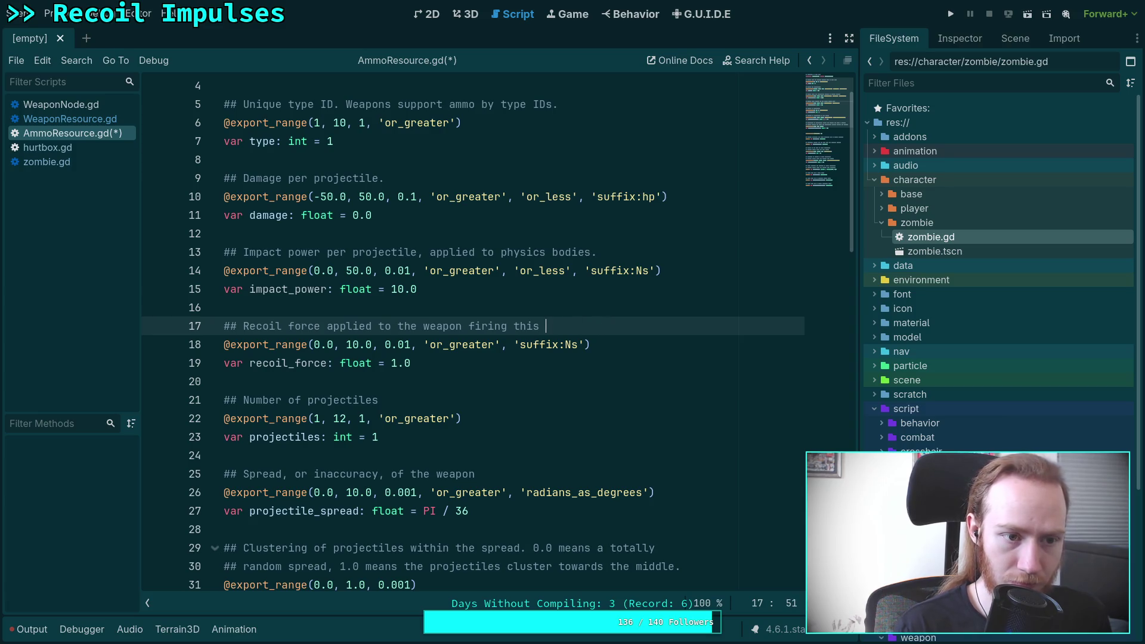
{"action": "type", "text": "ammo type"}
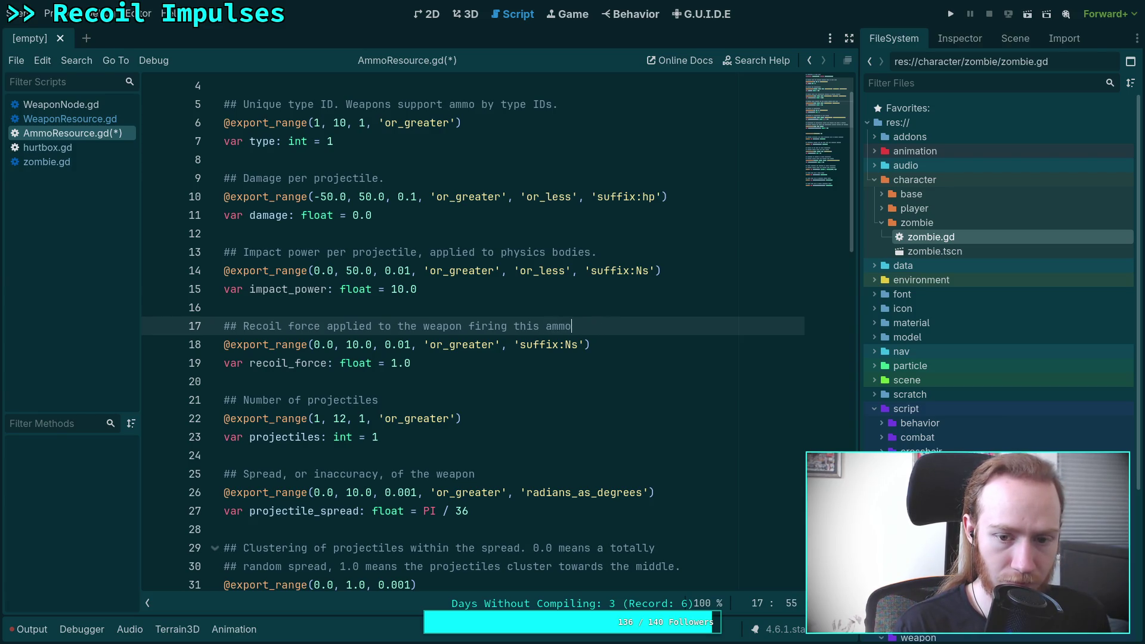
{"action": "type", "text": "."}
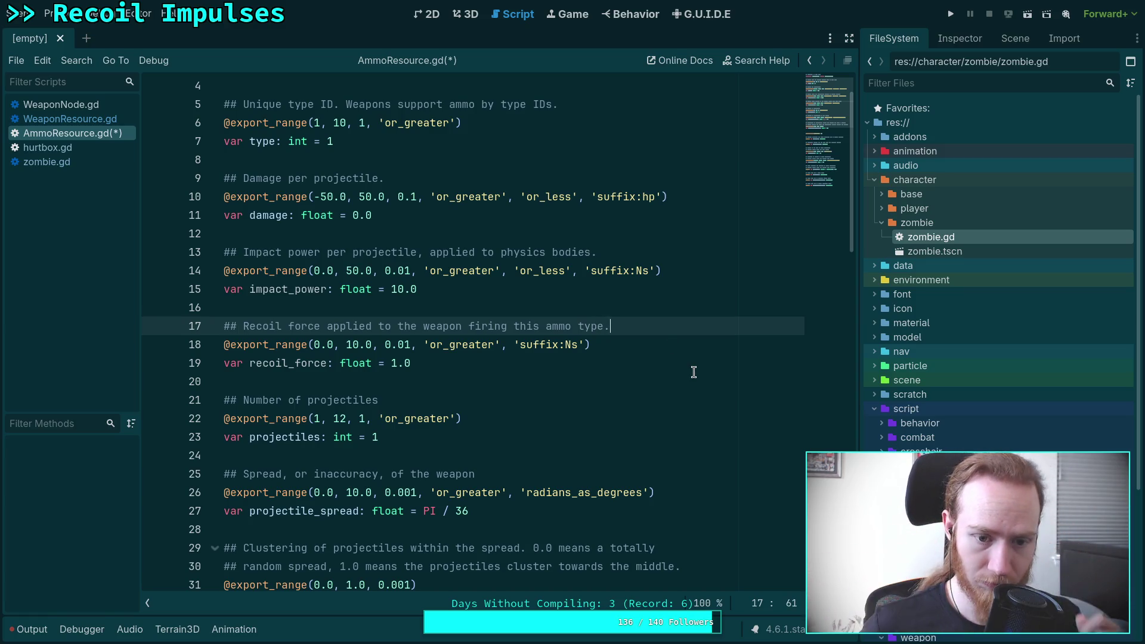
{"action": "left_click", "coordinate": [526, 361]}
{"action": "left_click", "coordinate": [673, 326]}
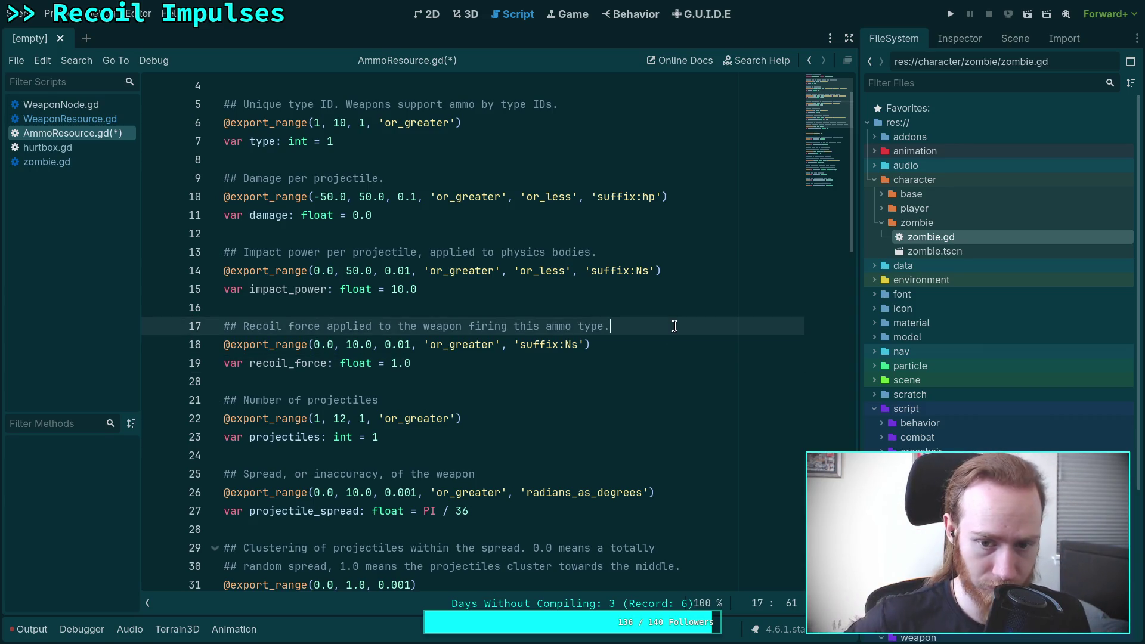
{"action": "type", "text": "his is a functi"}
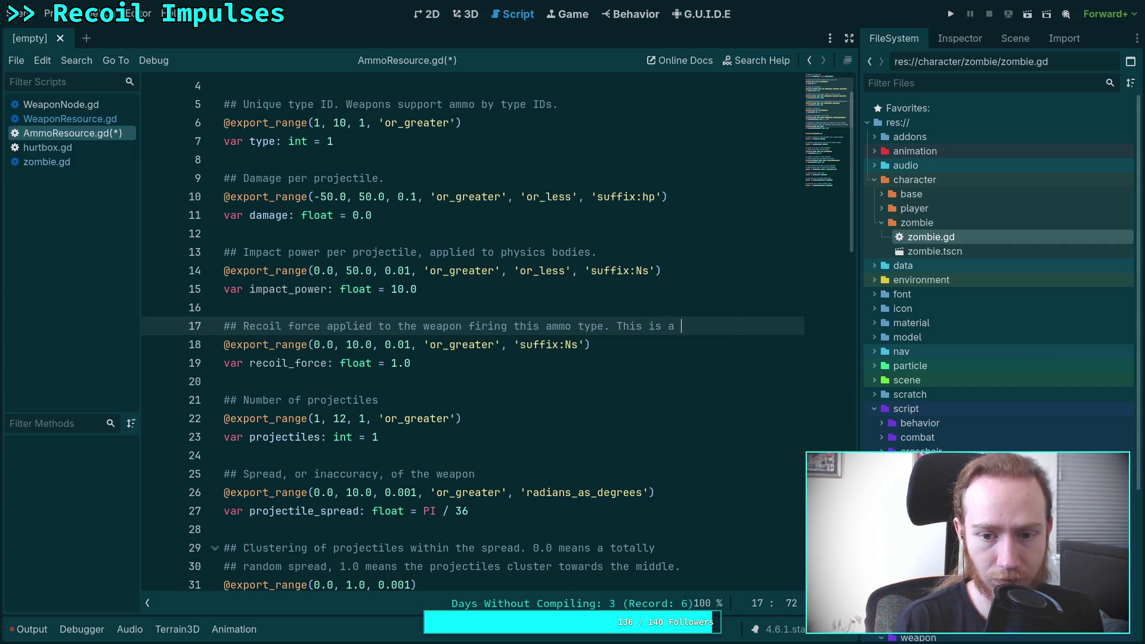
{"action": "type", "text": "on"}
{"action": "key", "text": "Return"}
{"action": "type", "text": "## of the w"}
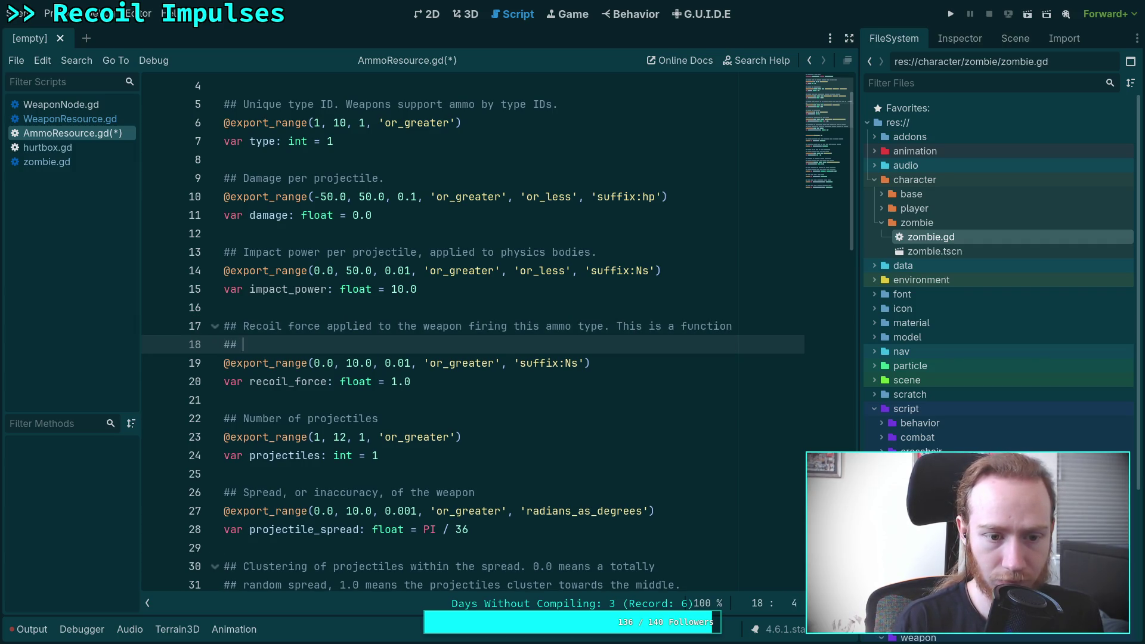
{"action": "type", "text": "eapo"}
Step: Continue the comment with 'of the projectile's mass, velocity, and propellant', dropping 'muzzle'
{"action": "key", "text": "BackSpace"}
{"action": "key", "text": "BackSpace"}
{"action": "key", "text": "BackSpace"}
{"action": "type", "text": "projectile's mass, m"}
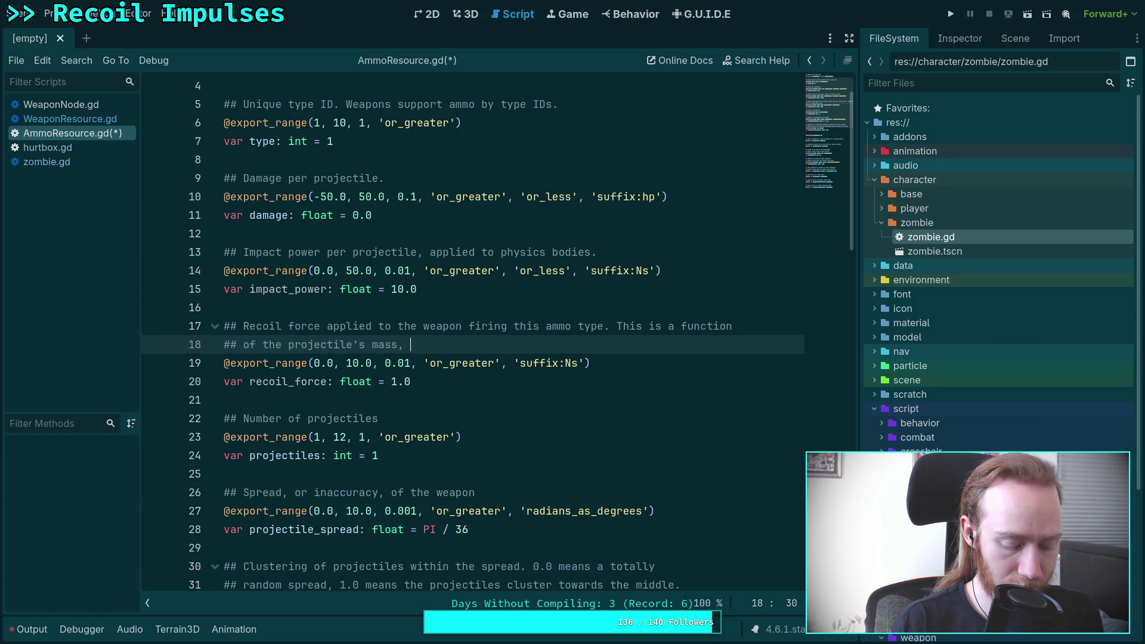
{"action": "type", "text": "uzze"}
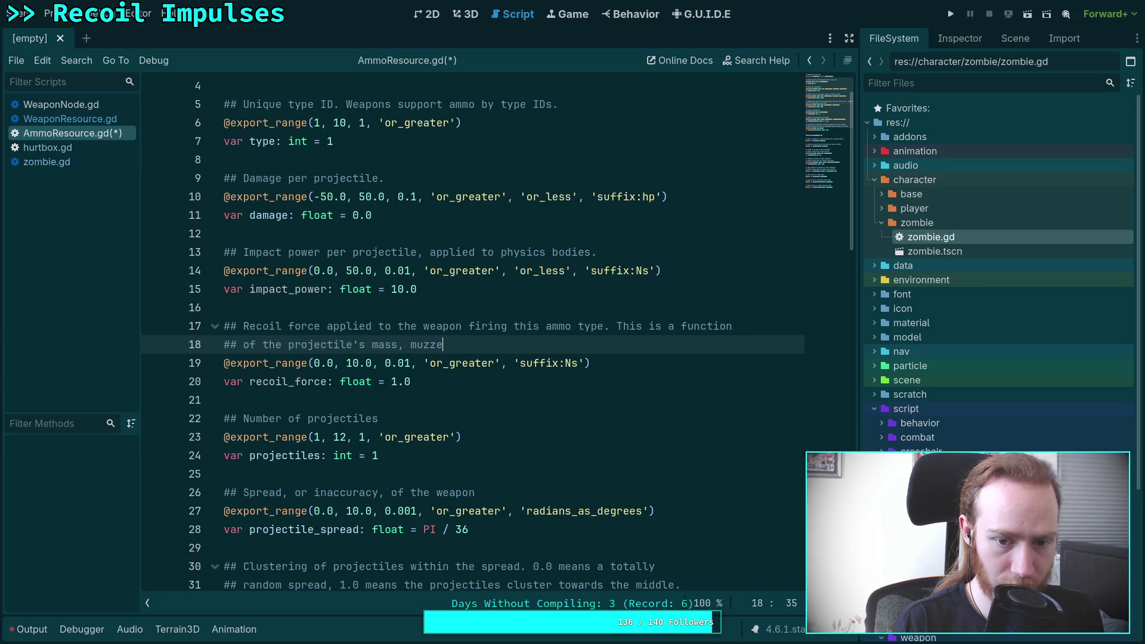
{"action": "key", "text": "BackSpace"}
{"action": "type", "text": "le velocity, and"}
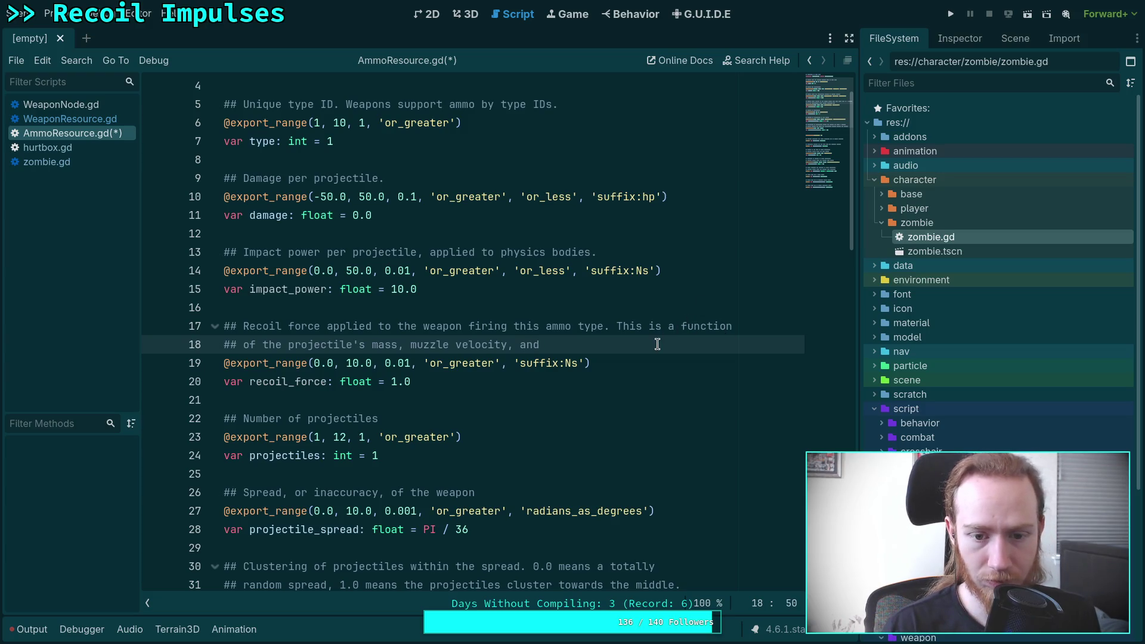
{"action": "left_click_drag", "start_coordinate": [457, 345], "coordinate": [411, 344]}
{"action": "key", "text": "BackSpace"}
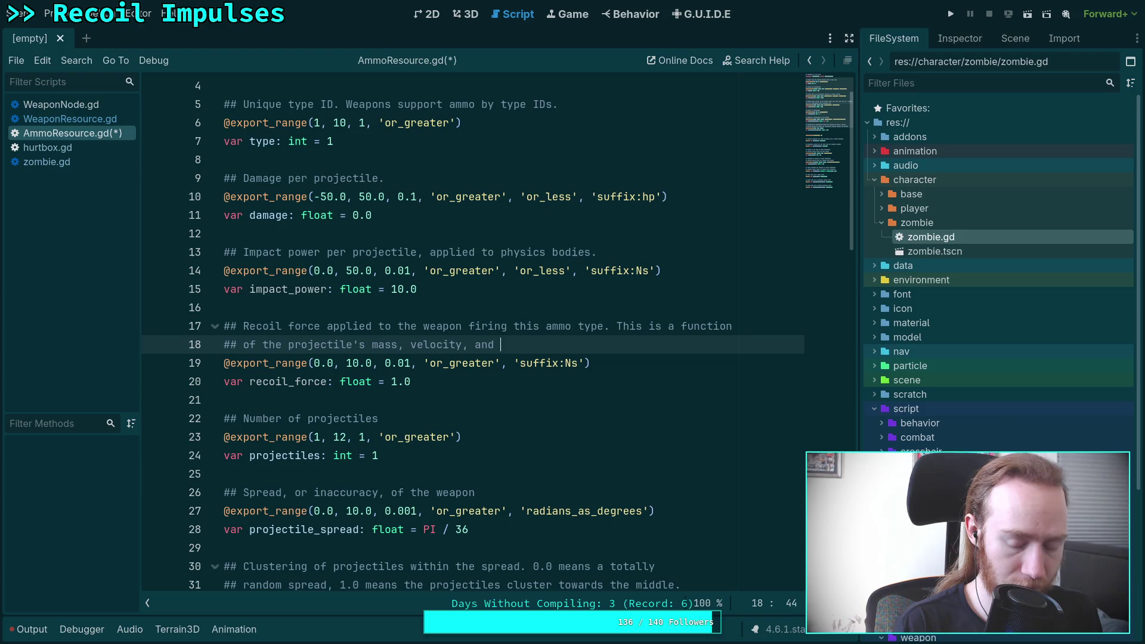
{"action": "type", "text": "propellant"}
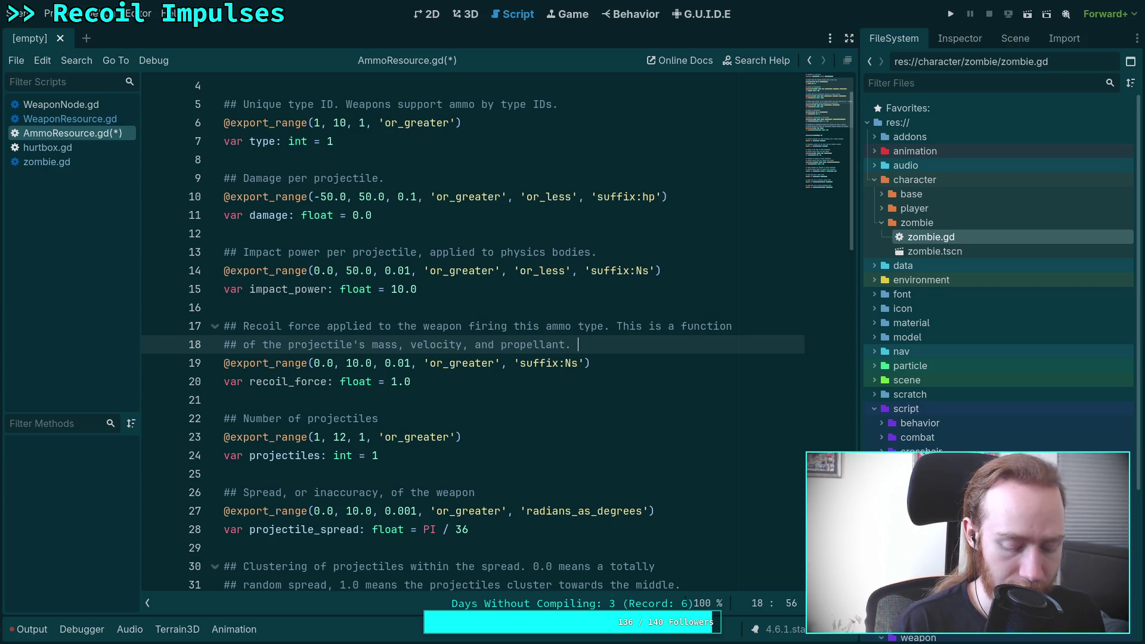
Step: Add 'As landmarks, a 9mm should' and start a new comment line
{"action": "type", "text": "As "}
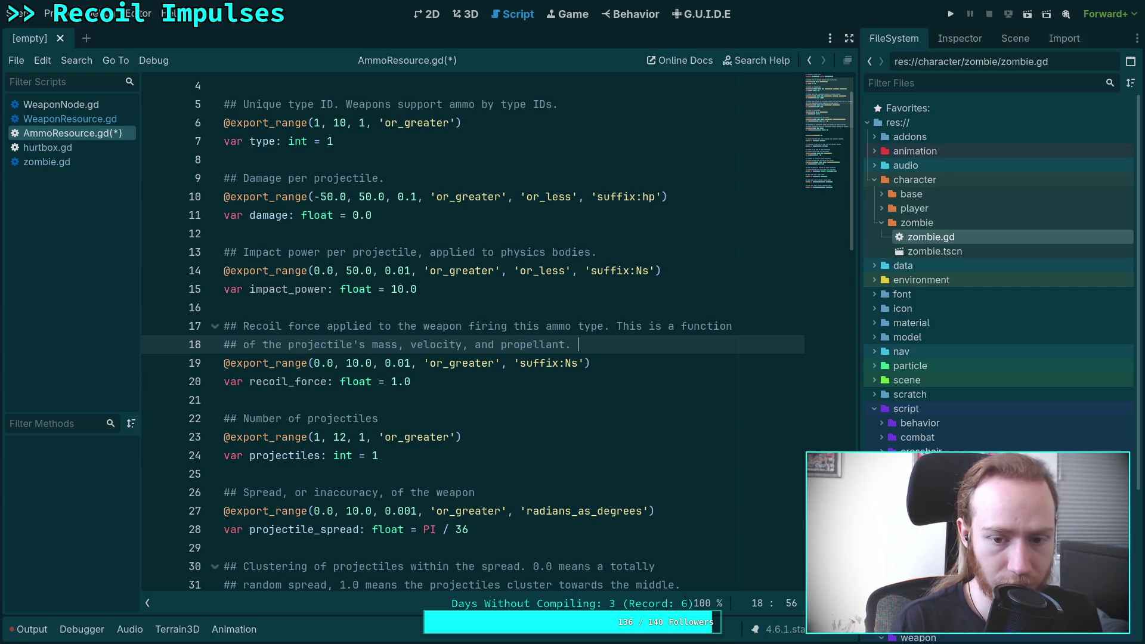
{"action": "type", "text": "landmark"}
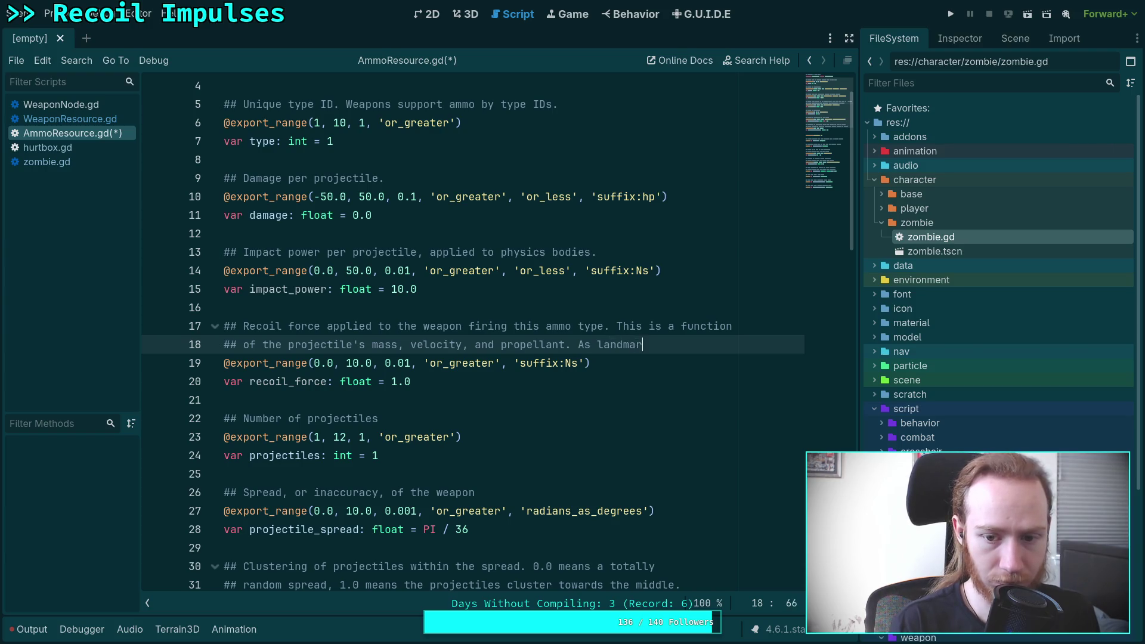
{"action": "type", "text": "s, a pst"}
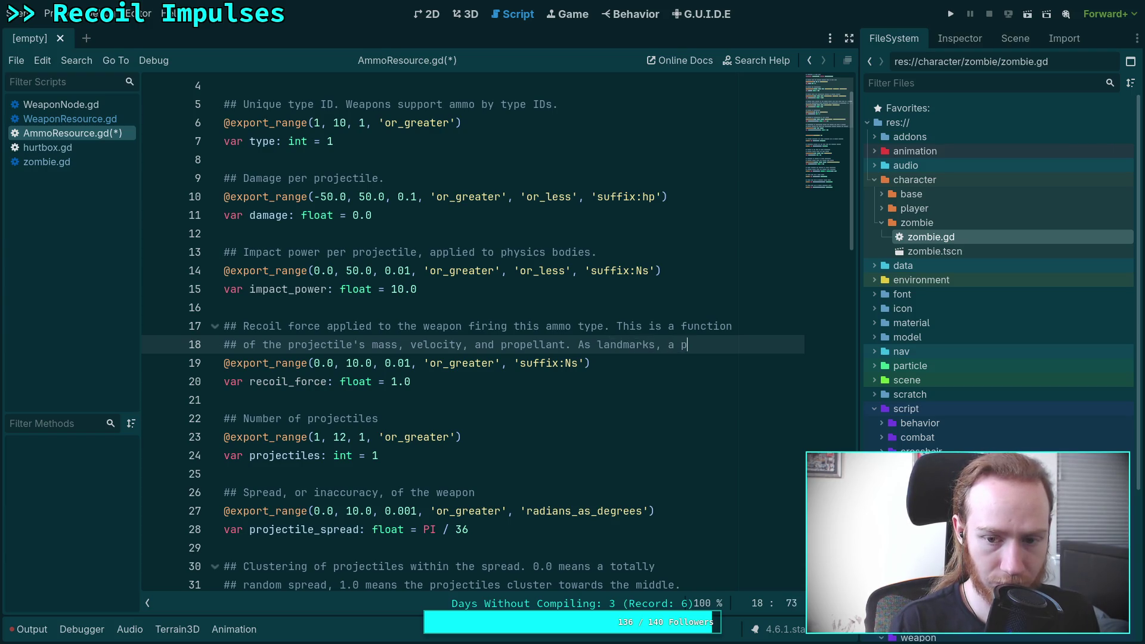
{"action": "key", "text": "BackSpace"}
{"action": "key", "text": "BackSpace"}
{"action": "type", "text": "9mm "}
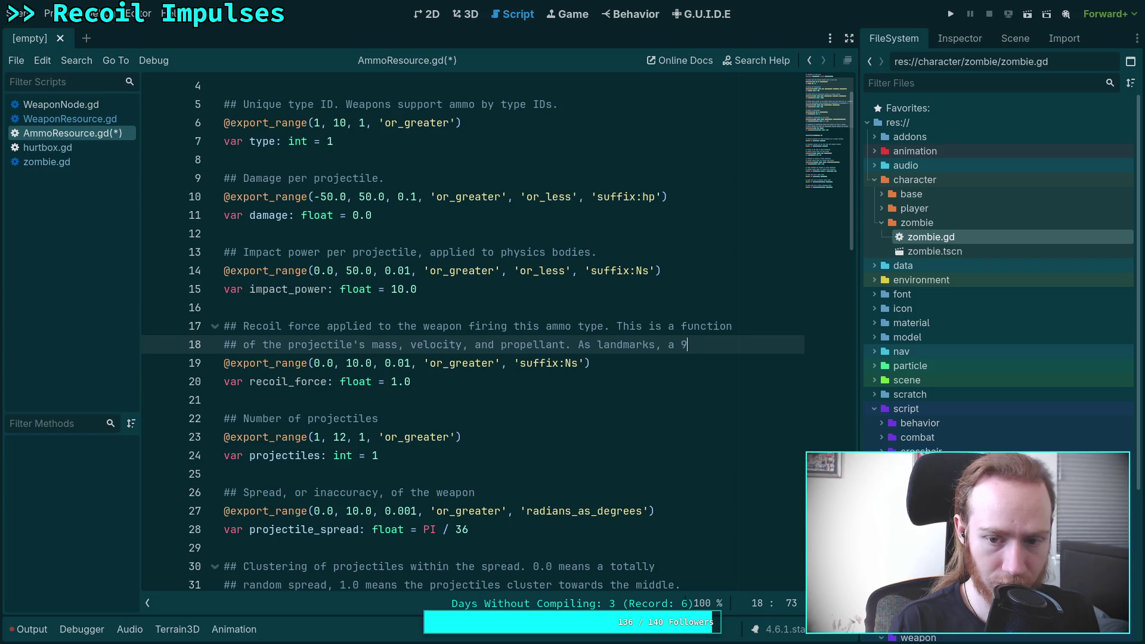
{"action": "type", "text": "should"}
{"action": "key", "text": "Return"}
Step: Add '## be' to the comment, then close the extra browser tabs to reach the Recoil article
{"action": "type", "text": "## be"}
{"action": "key", "text": "super+1"}
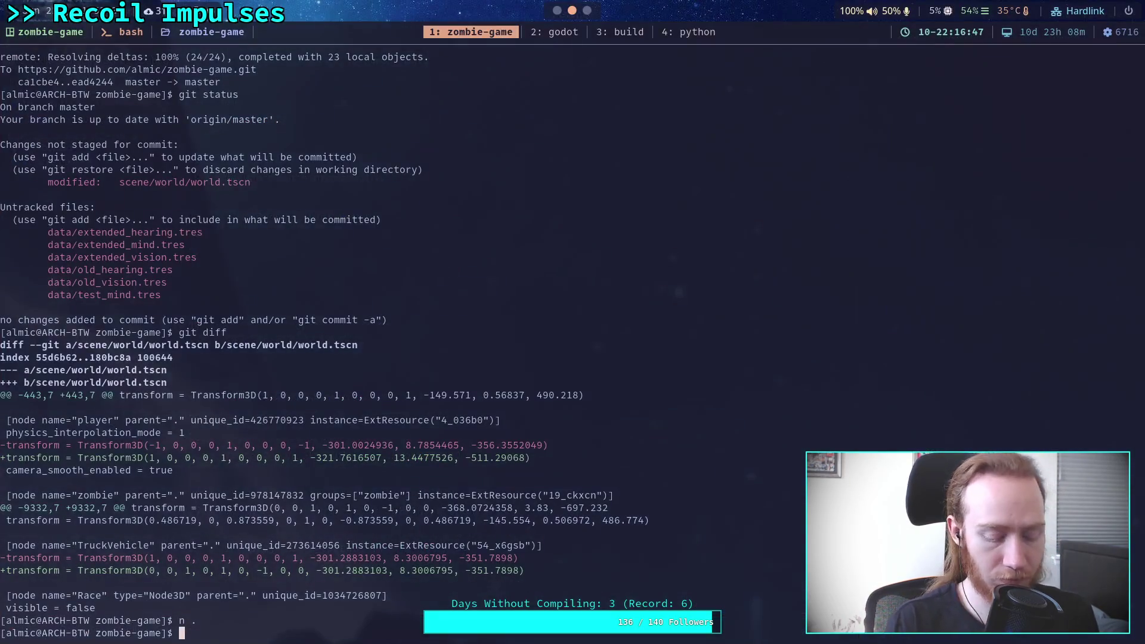
{"action": "key", "text": "super+3"}
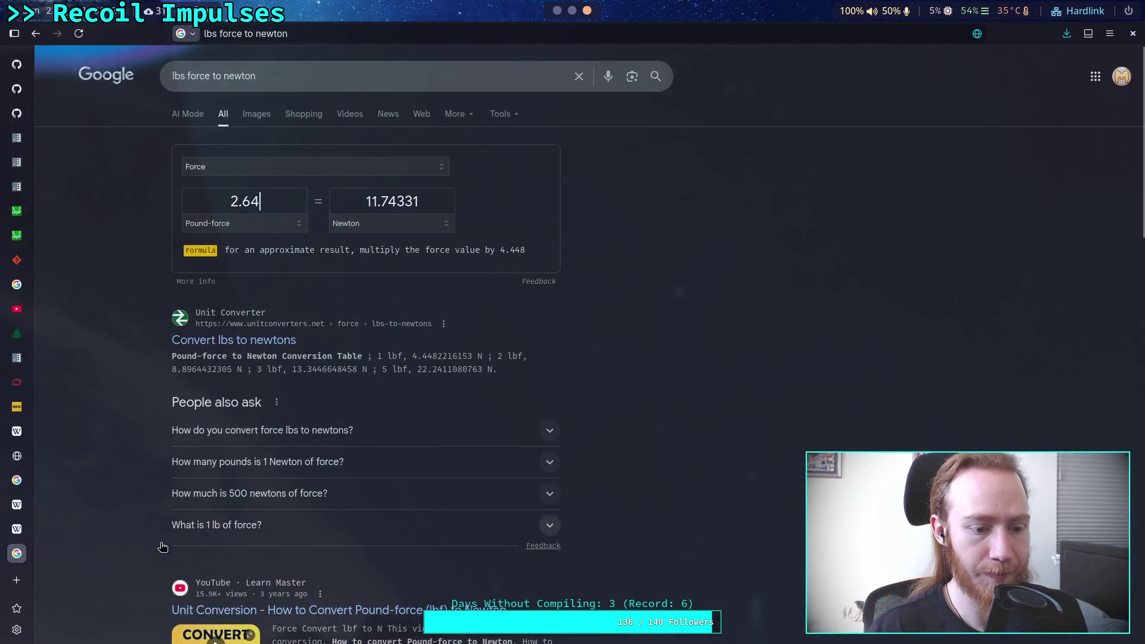
{"action": "left_click", "coordinate": [6, 547]}
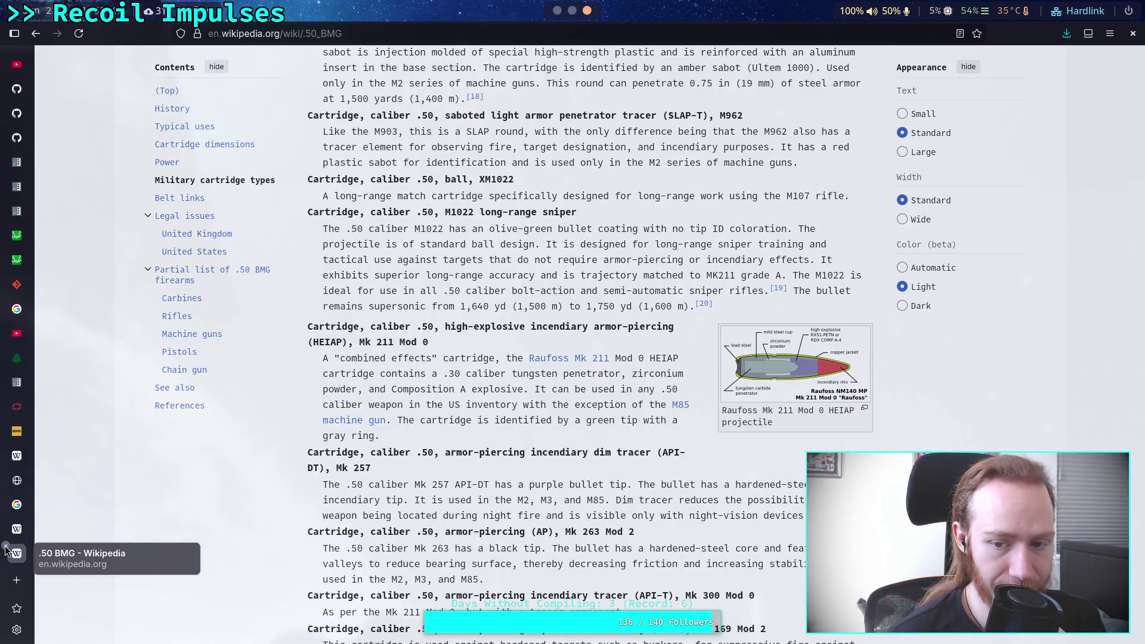
{"action": "left_click", "coordinate": [6, 549]}
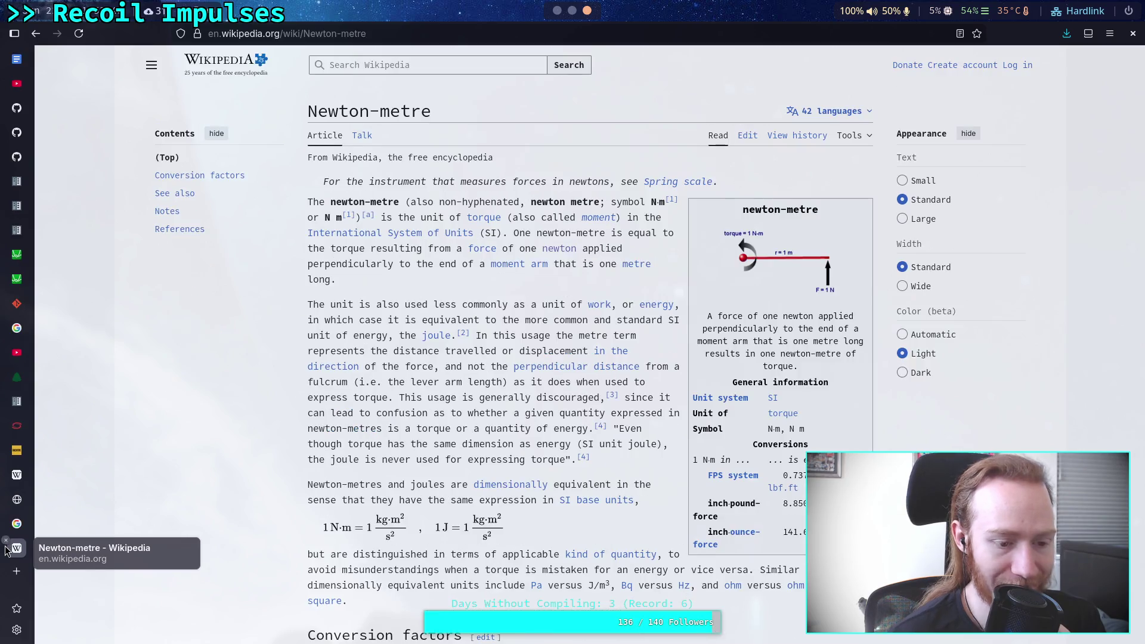
{"action": "left_click", "coordinate": [5, 541]}
{"action": "left_click", "coordinate": [6, 498]}
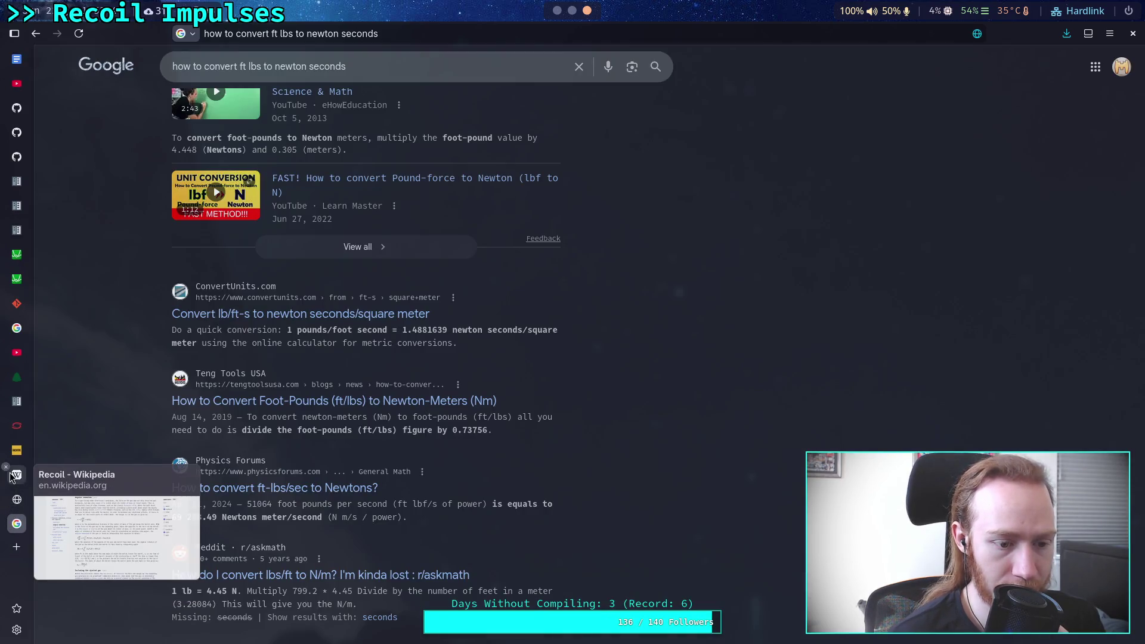
{"action": "left_click", "coordinate": [5, 494]}
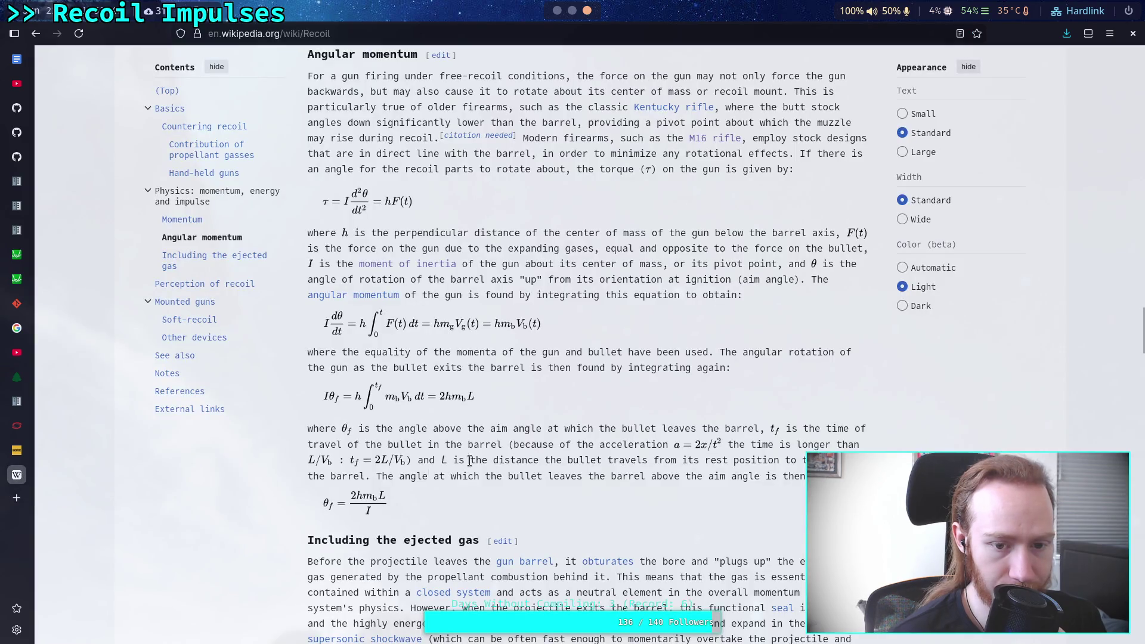
Step: Check the article's recoil impulse examples, like 16.7 N·s for .500 S&W, then return to Godot
{"action": "scroll", "coordinate": [483, 464], "scroll_direction": "down", "scroll_amount": 10}
{"action": "scroll", "coordinate": [483, 465], "scroll_direction": "down", "scroll_amount": 10}
{"action": "scroll", "coordinate": [483, 468], "scroll_direction": "up", "scroll_amount": 6}
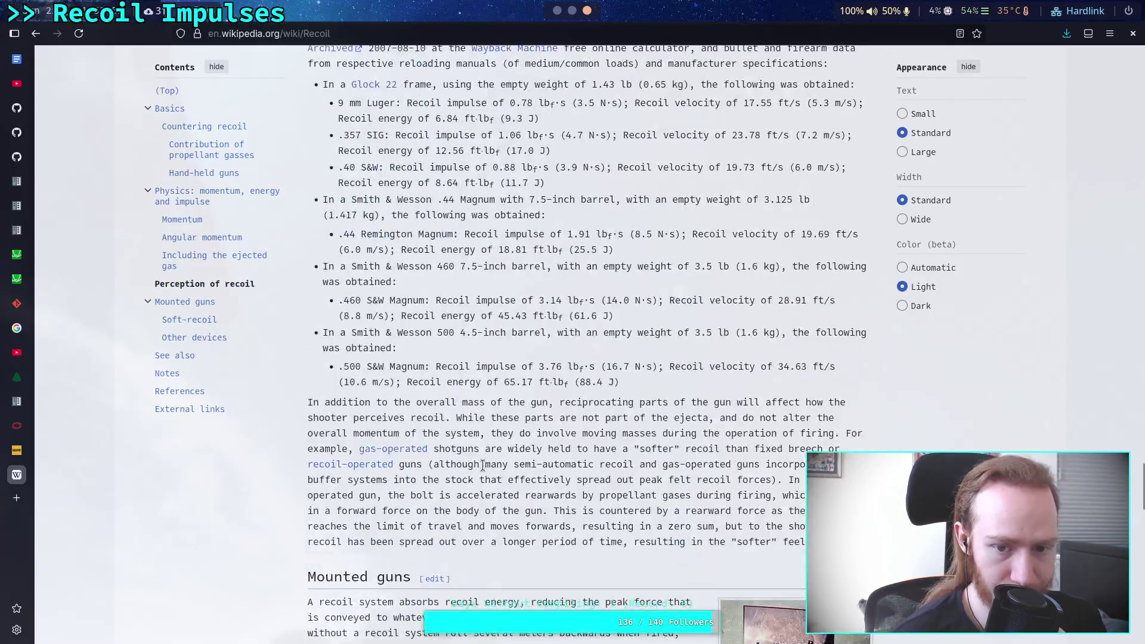
{"action": "scroll", "coordinate": [480, 436], "scroll_direction": "up", "scroll_amount": 2}
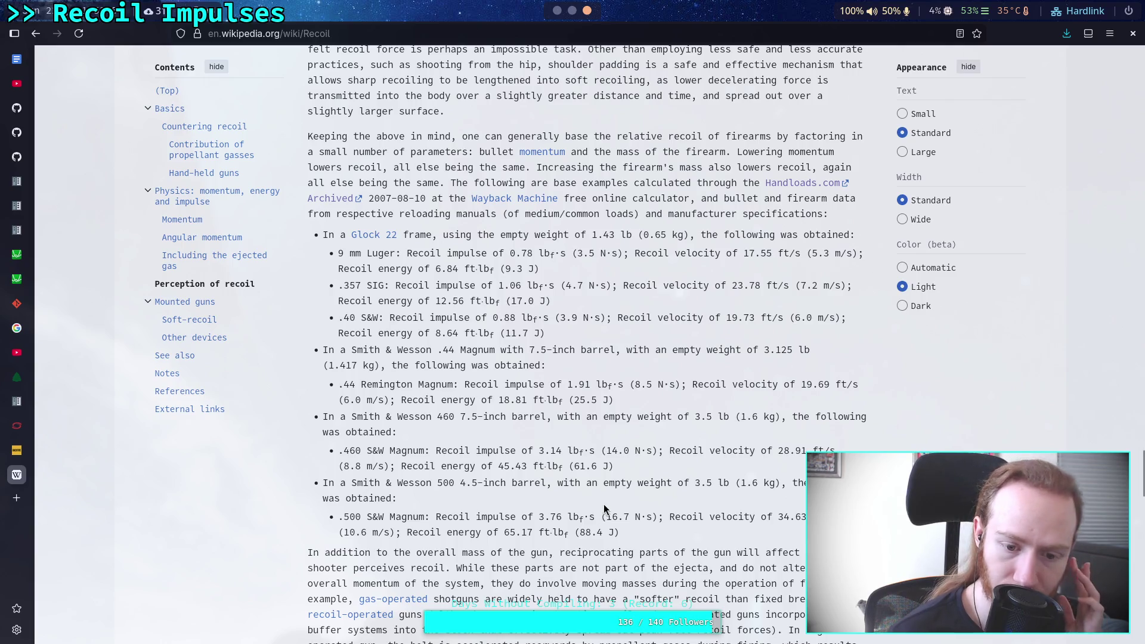
{"action": "left_click_drag", "start_coordinate": [605, 517], "coordinate": [629, 518]}
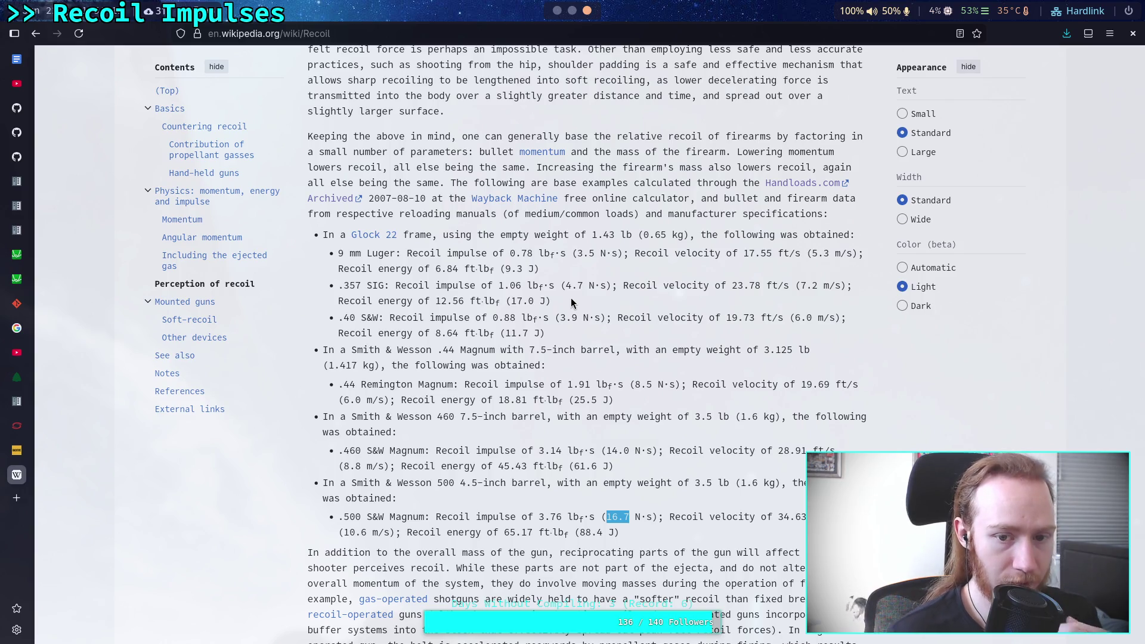
{"action": "key", "text": "alt+Tab"}
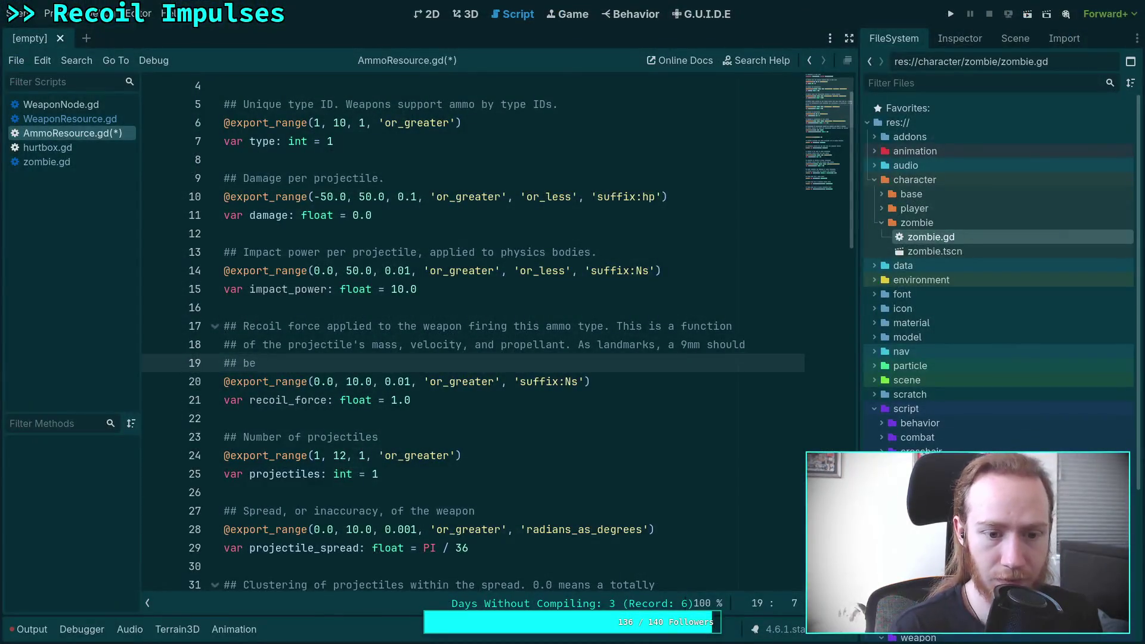
Step: Replace the 9mm landmark with 'handgun round' at around 3.5 on one comment line
{"action": "type", "text": "around 3.5,"}
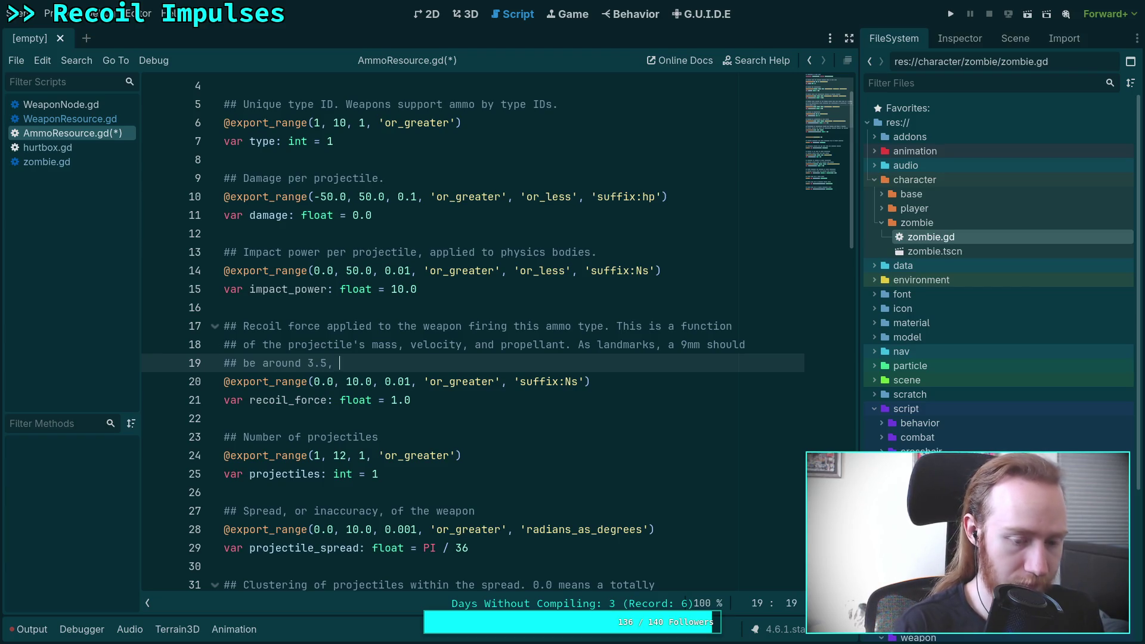
{"action": "key", "text": "super+Right"}
{"action": "key", "text": "super+Right"}
{"action": "key", "text": "super+Right"}
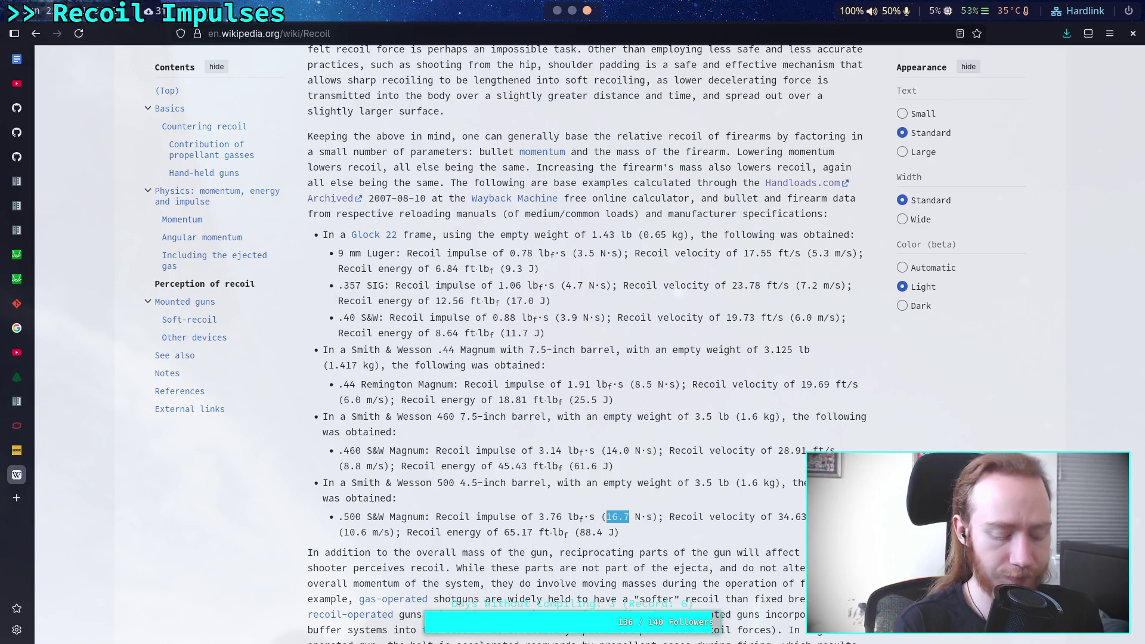
{"action": "key", "text": "super+Left"}
{"action": "key", "text": "super+Left"}
{"action": "key", "text": "super+Left"}
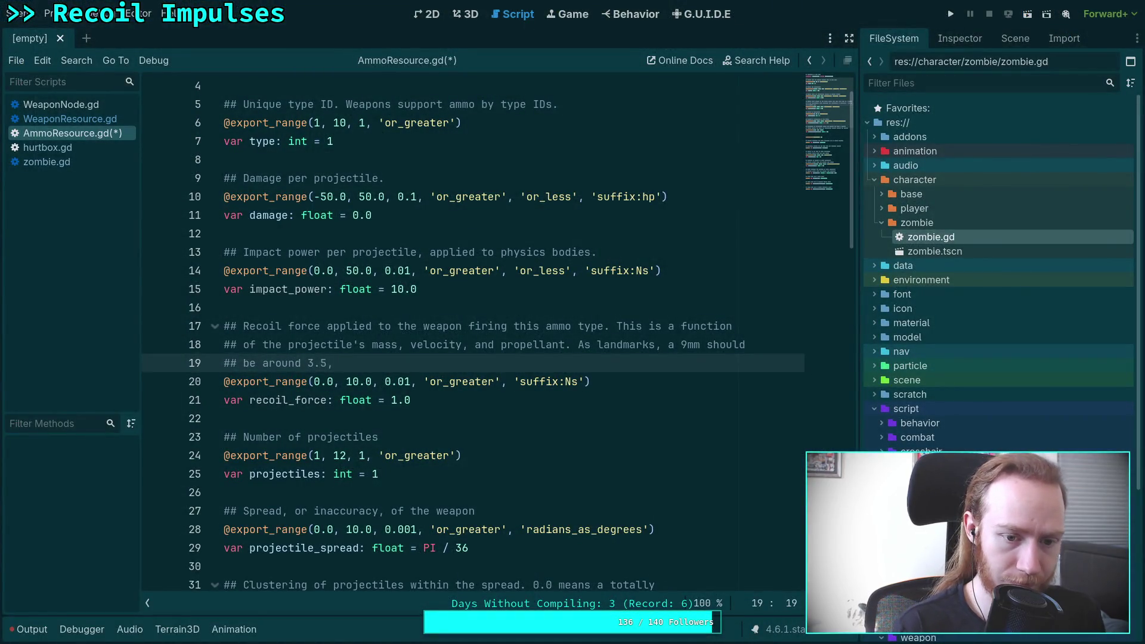
{"action": "left_click_drag", "start_coordinate": [682, 346], "coordinate": [695, 346]}
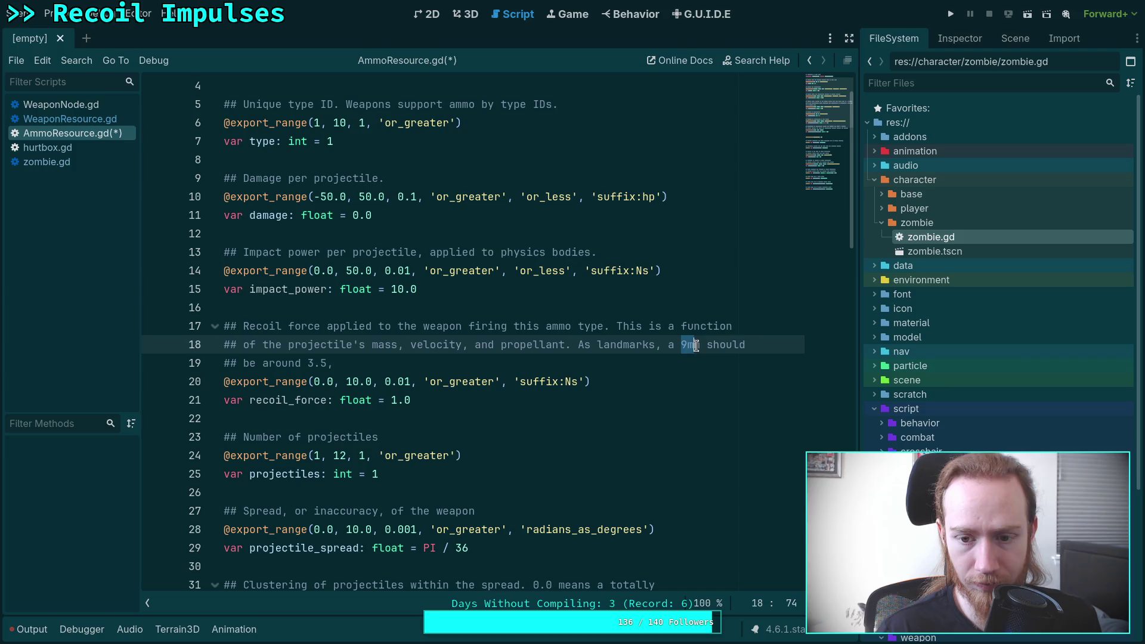
{"action": "key", "text": "Delete"}
{"action": "key", "text": "Delete"}
{"action": "type", "text": "dandgun"}
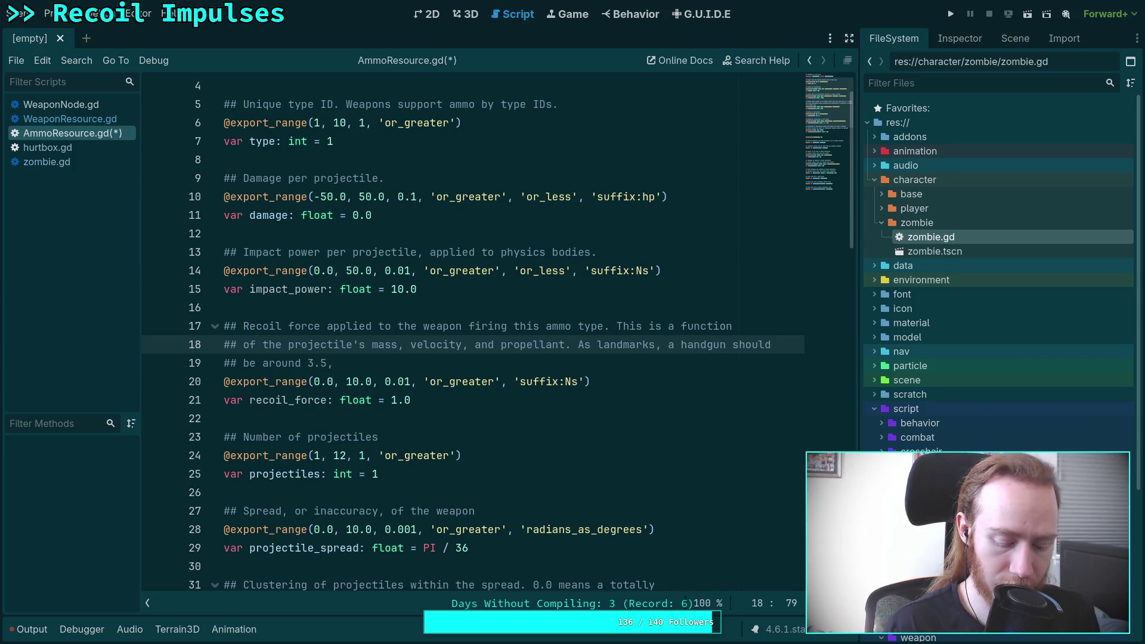
{"action": "key", "text": "Return"}
{"action": "type", "text": "roundshould"}
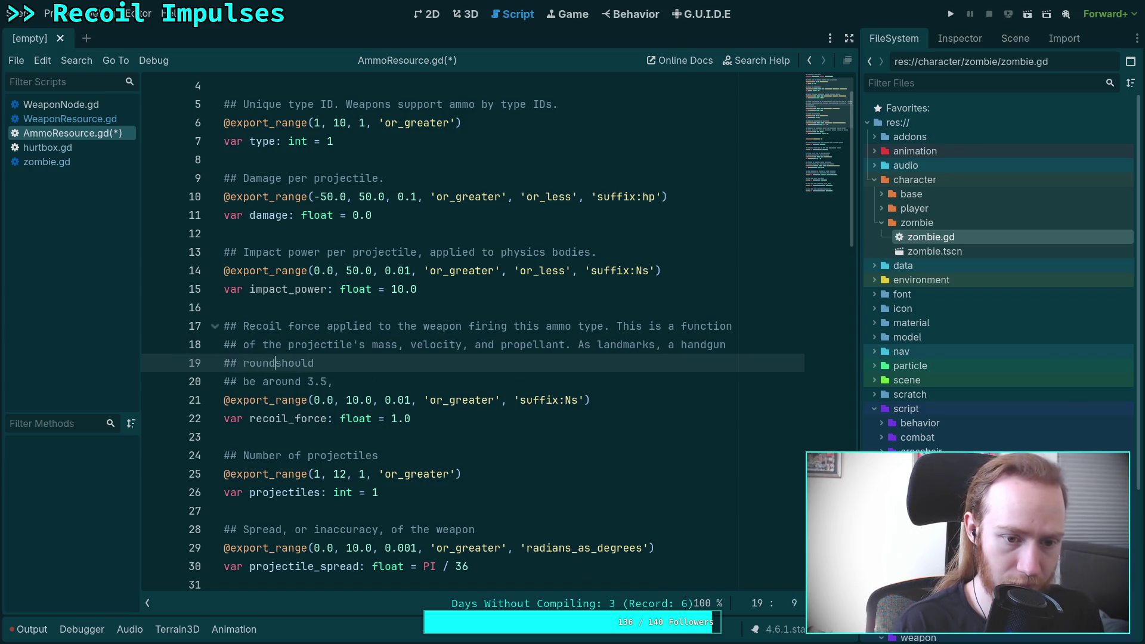
{"action": "left_click", "coordinate": [268, 381]}
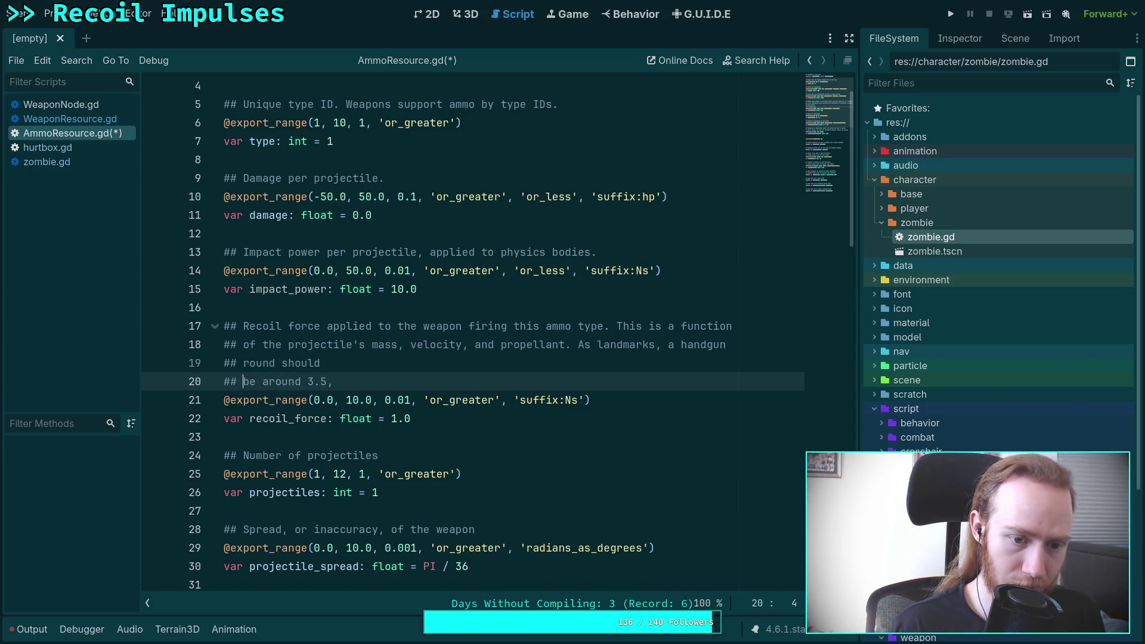
{"action": "key", "text": "BackSpace"}
{"action": "key", "text": "BackSpace"}
{"action": "key", "text": "BackSpace"}
{"action": "key", "text": "Right"}
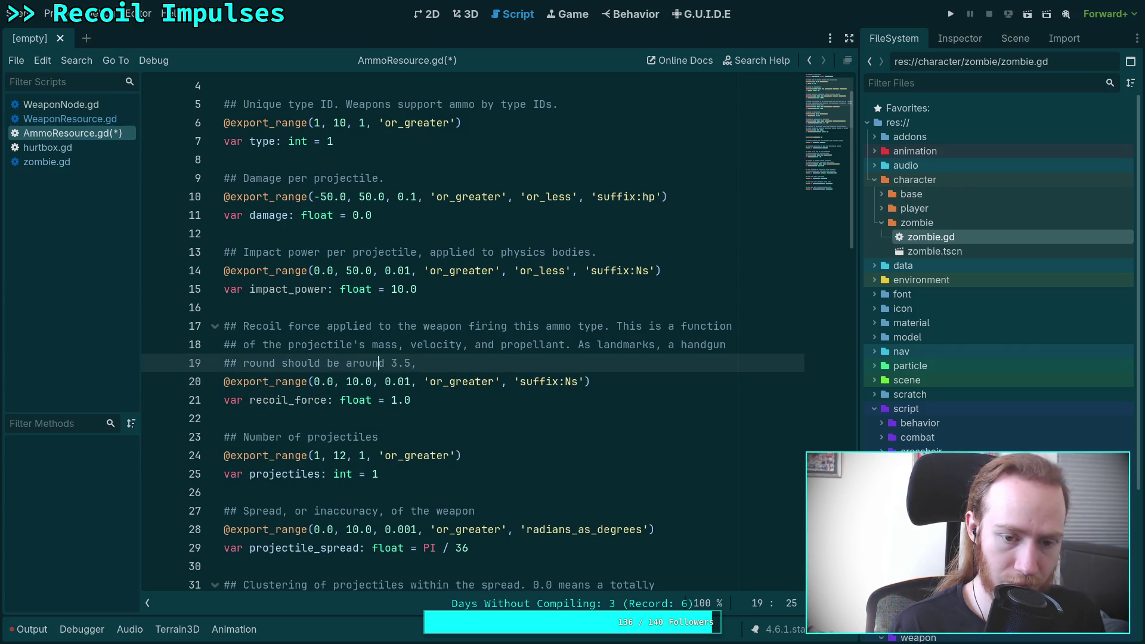
Step: Add the rifle (around 8.0) and 50 BMG landmarks to the recoil comment
{"action": "key", "text": "Right"}
{"action": "key", "text": "shift+Left"}
{"action": "key", "text": "shift+Left"}
{"action": "key", "text": "shift+Left"}
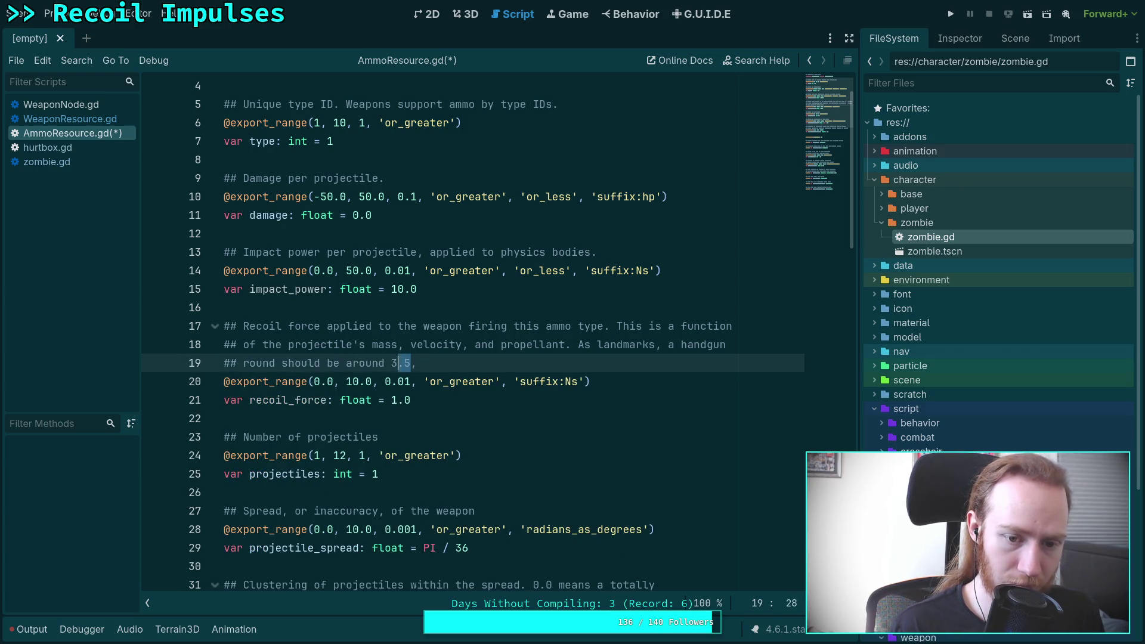
{"action": "type", "text": "4"}
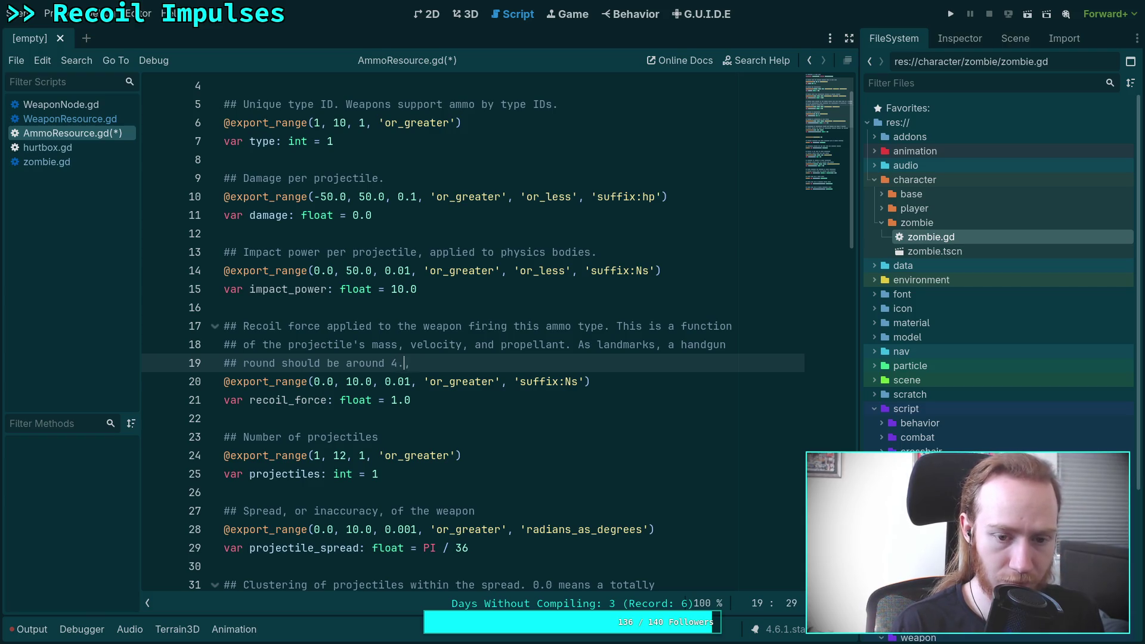
{"action": "key", "text": "BackSpace"}
{"action": "type", "text": ".5"}
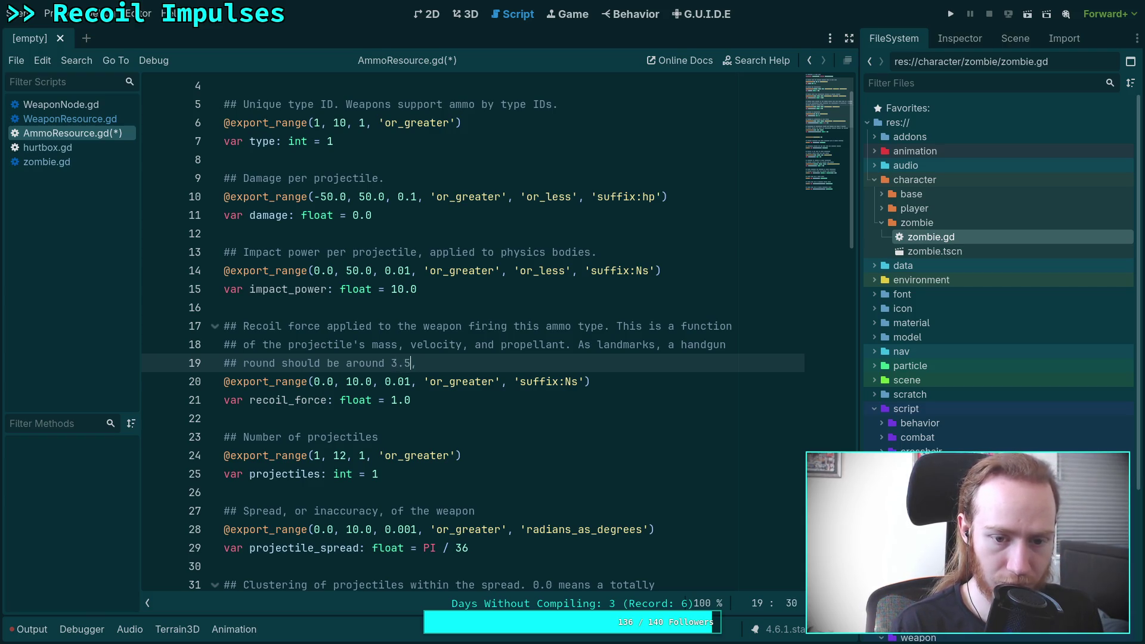
{"action": "key", "text": "End"}
{"action": "type", "text": "a rif"}
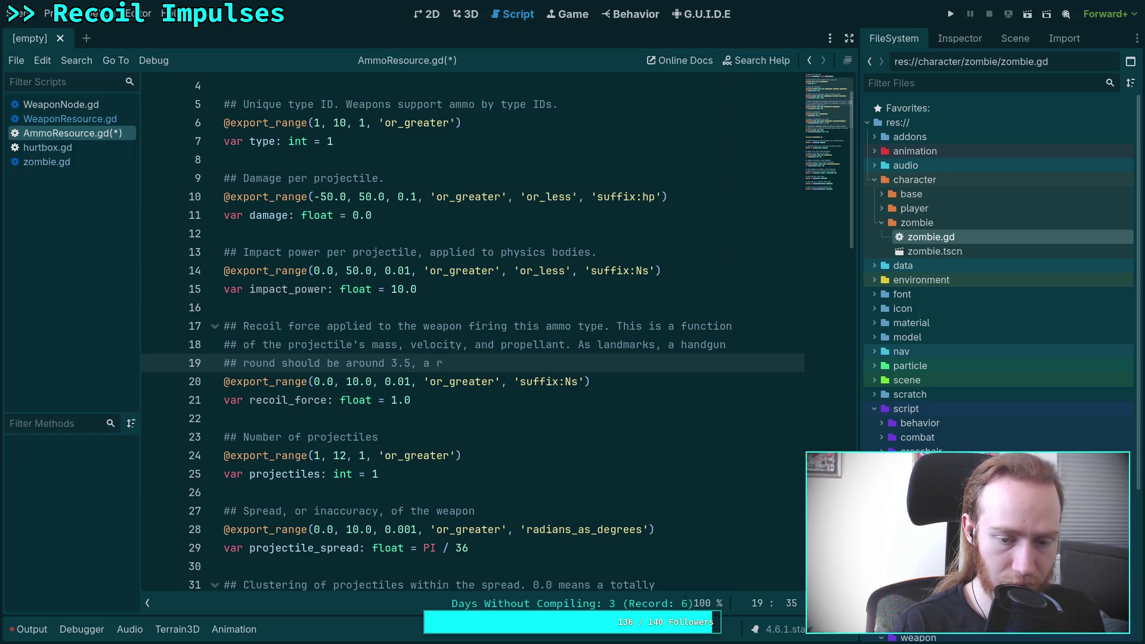
{"action": "type", "text": "le"}
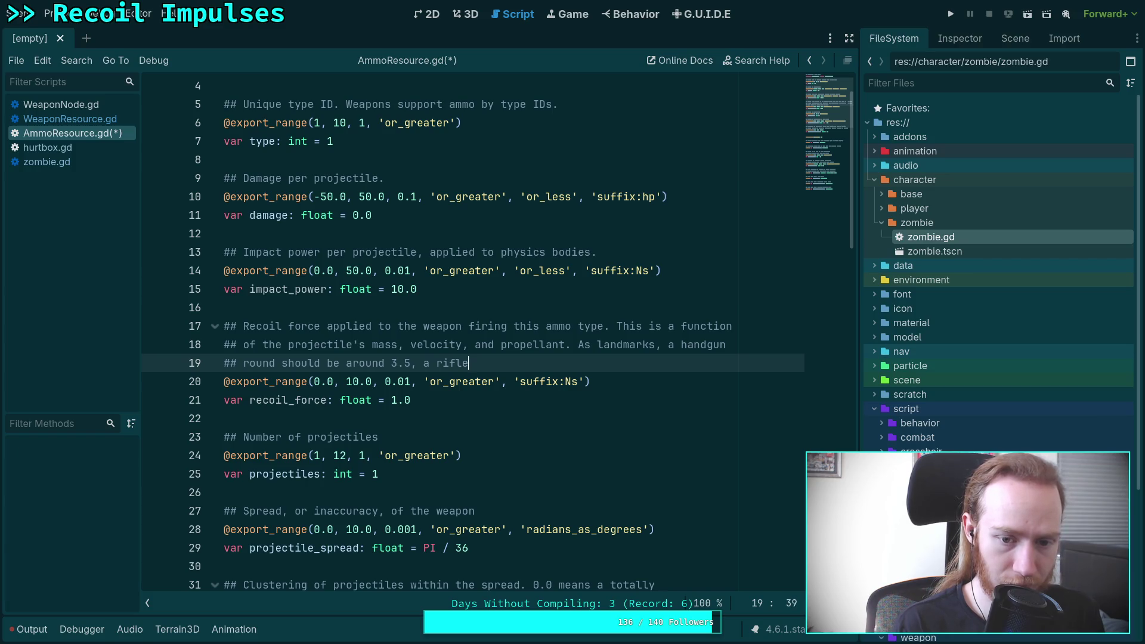
{"action": "key", "text": "BackSpace"}
{"action": "key", "text": "BackSpace"}
{"action": "key", "text": "BackSpace"}
{"action": "type", "text": "ifle "}
{"action": "type", "text": "around "}
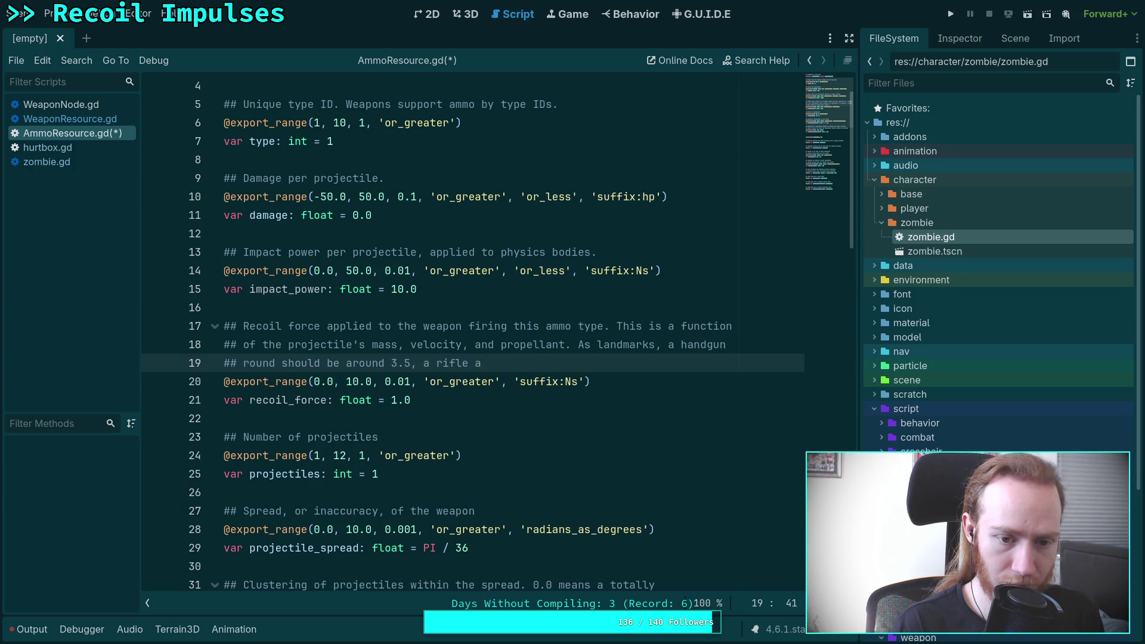
{"action": "type", "text": "8.0, and "}
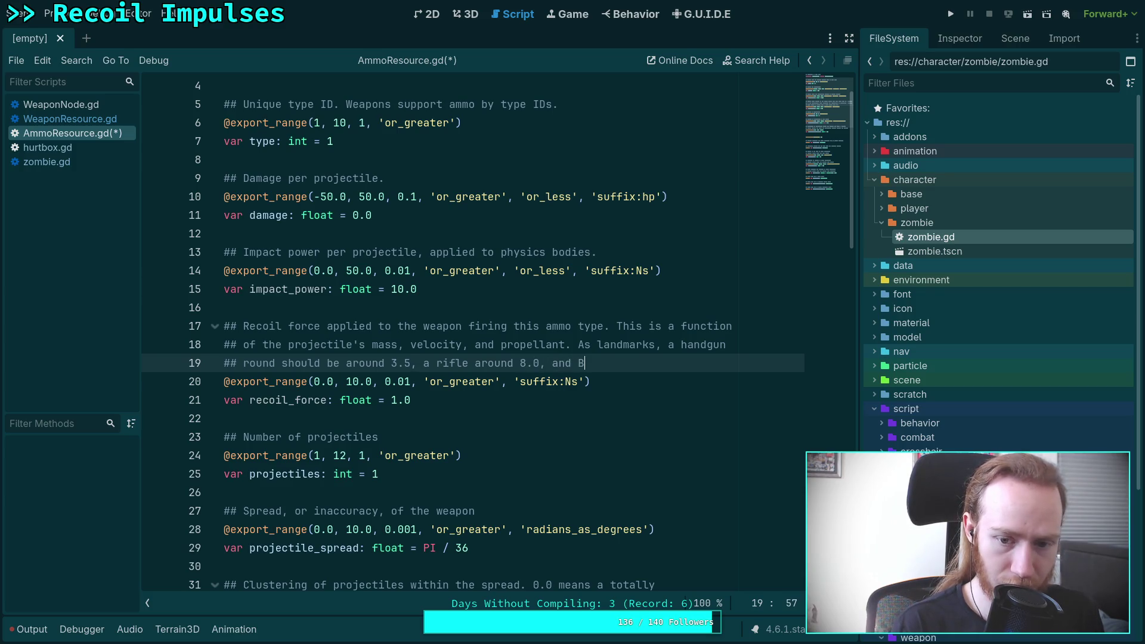
{"action": "type", "text": "50b"}
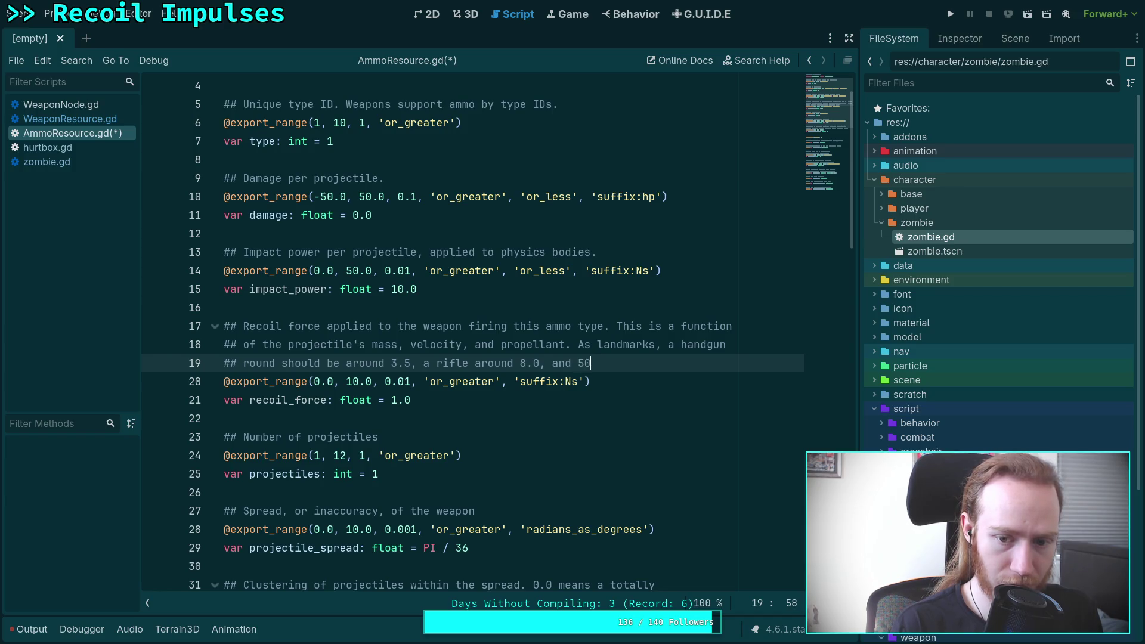
{"action": "key", "text": "BackSpace"}
{"action": "type", "text": "B"}
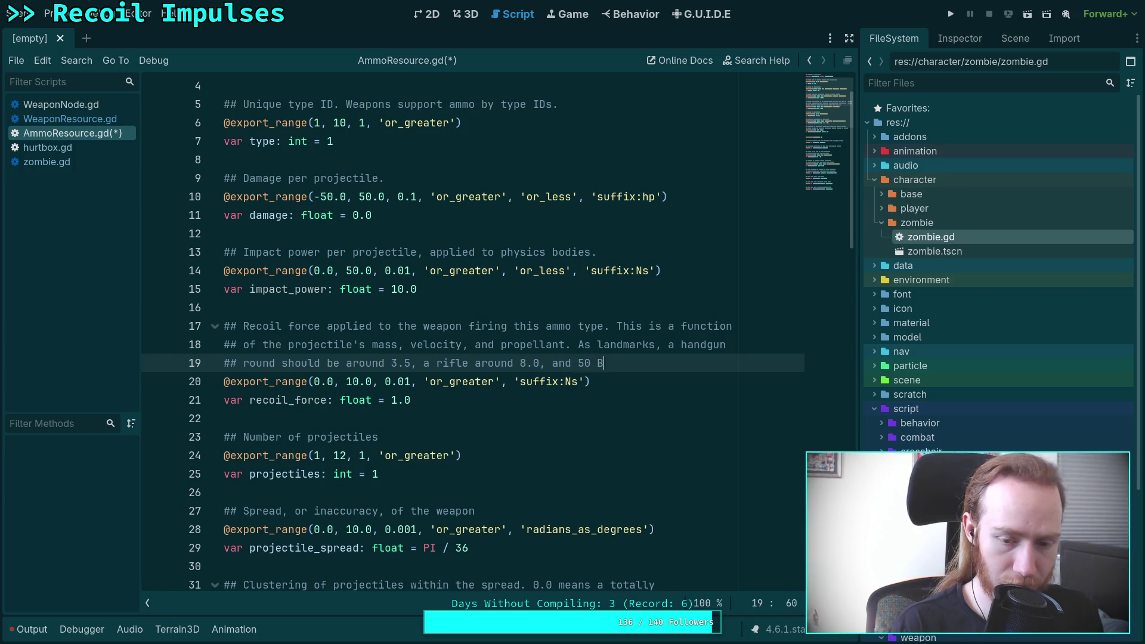
{"action": "type", "text": "MF"}
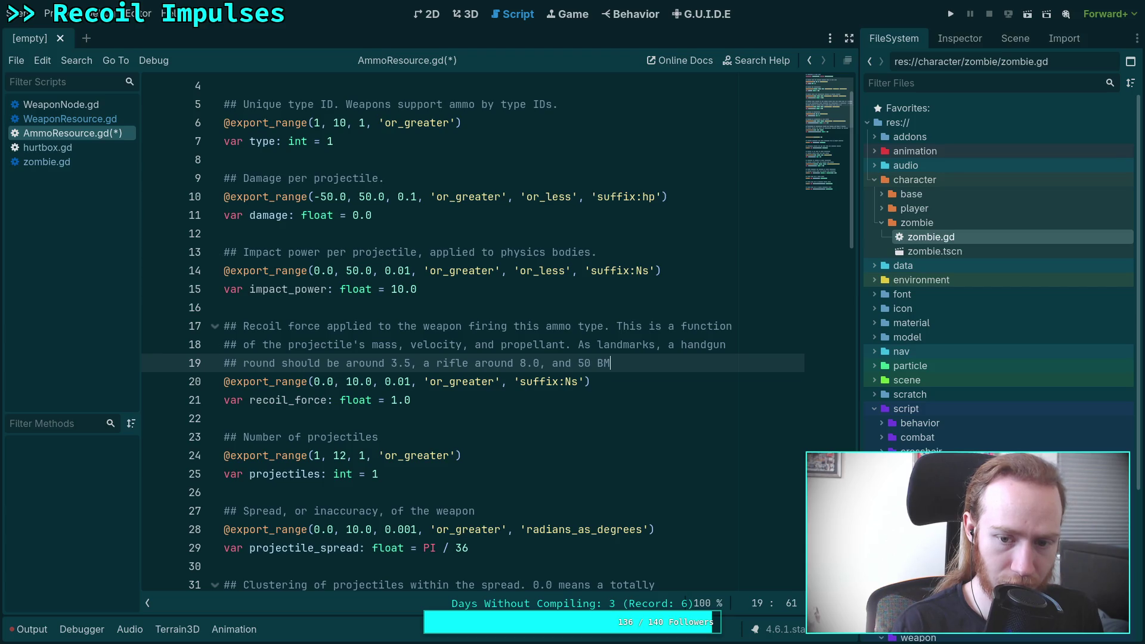
{"action": "type", "text": "ound 17"}
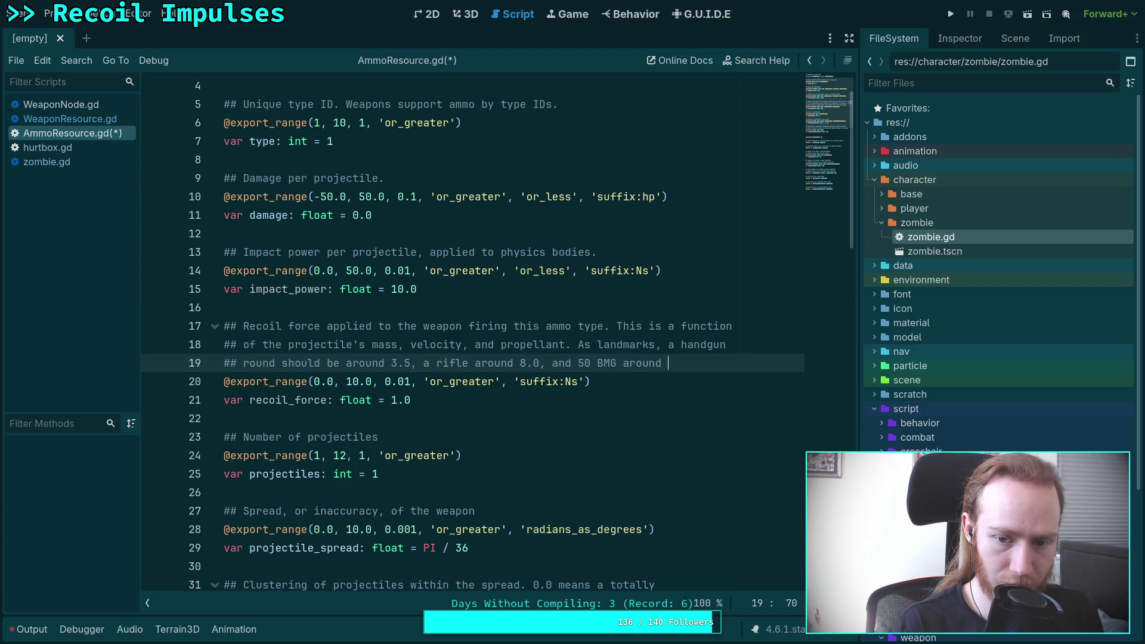
{"action": "type", "text": "6."}
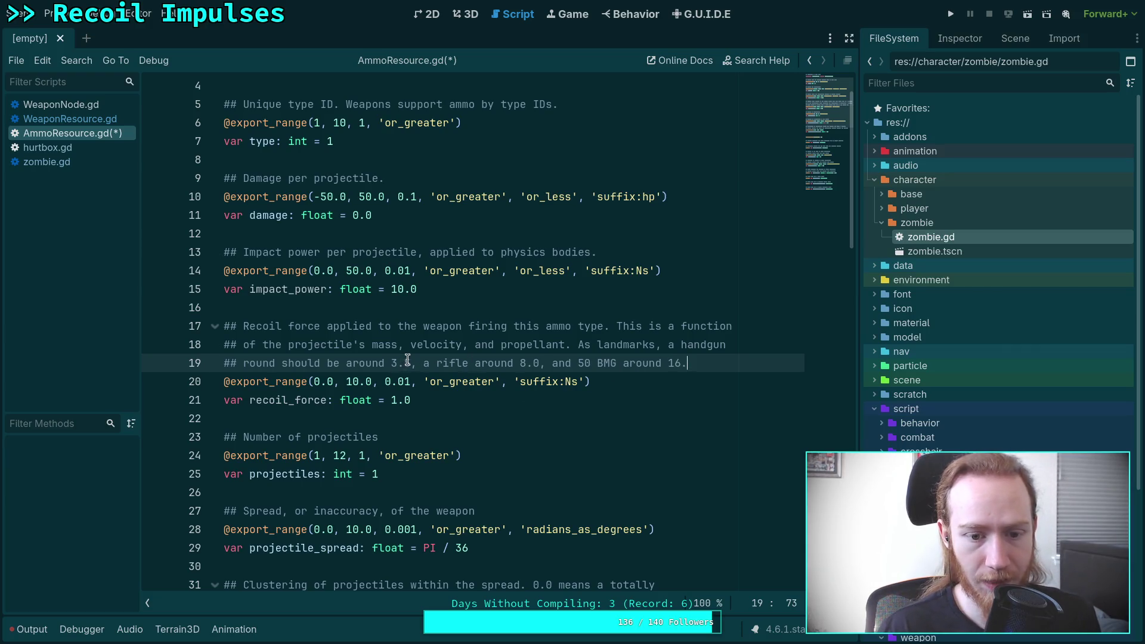
Step: Set the handgun landmark value to 4 and tidy the rifle value
{"action": "double_click", "coordinate": [401, 362]}
{"action": "type", "text": "4.0"}
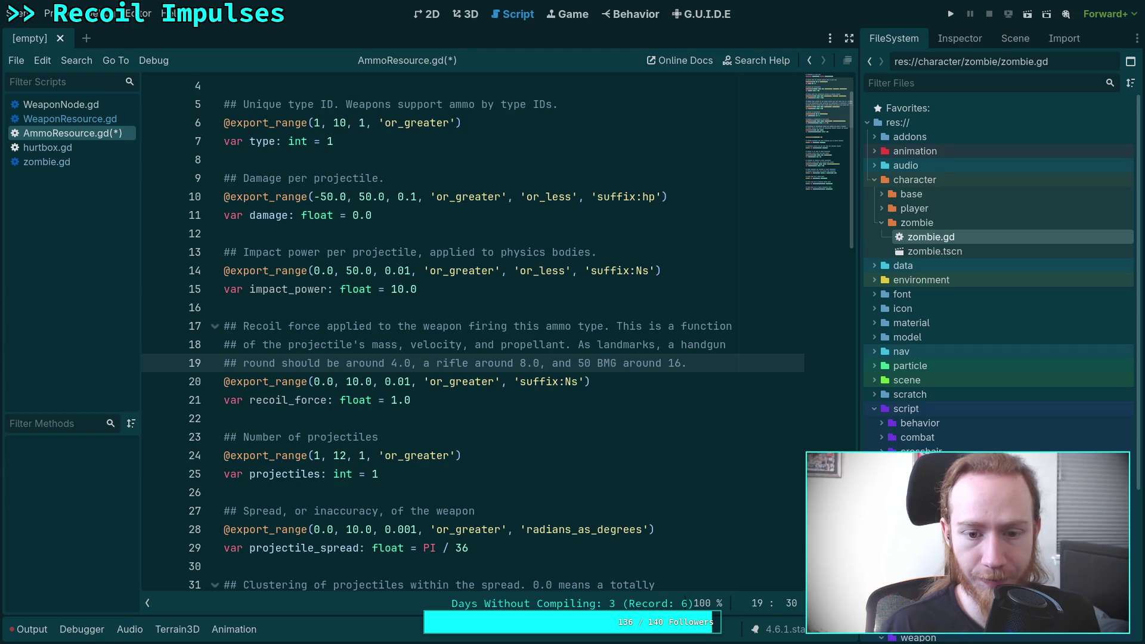
{"action": "key", "text": "BackSpace"}
{"action": "key", "text": "BackSpace"}
{"action": "left_click_drag", "start_coordinate": [515, 363], "coordinate": [527, 364]}
{"action": "type", "text": ","}
Step: Change the recoil_force default from 1.0 to 4.0 and save the script
{"action": "left_click", "coordinate": [714, 366]}
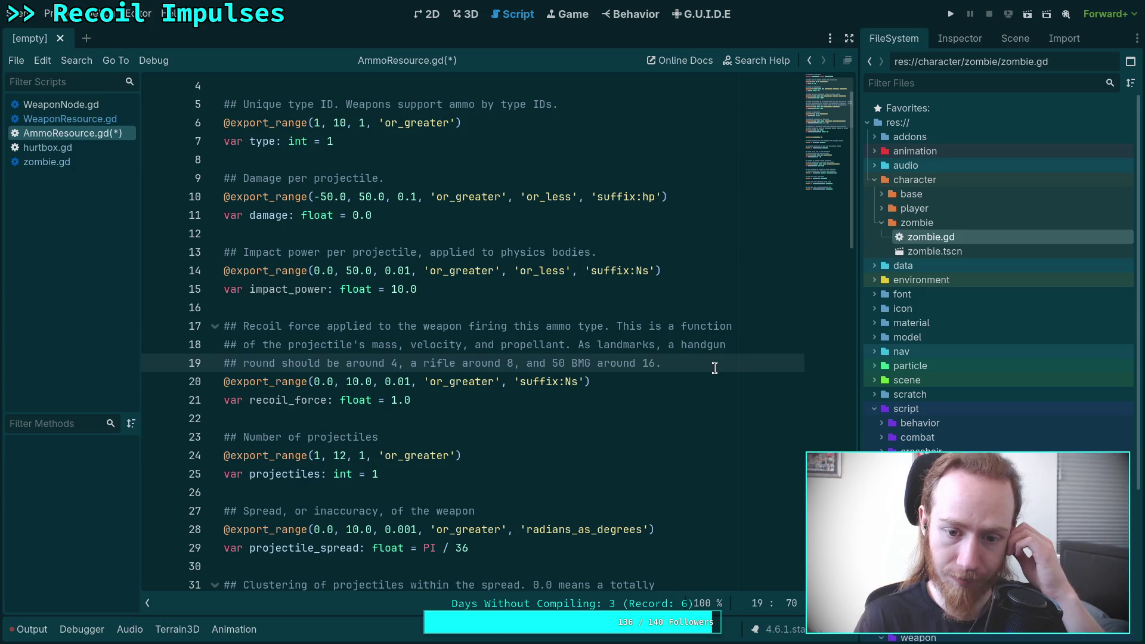
{"action": "left_click", "coordinate": [695, 380]}
{"action": "left_click", "coordinate": [392, 400]}
{"action": "double_click", "coordinate": [392, 400]}
{"action": "type", "text": "4"}
{"action": "key", "text": "ctrl+s"}
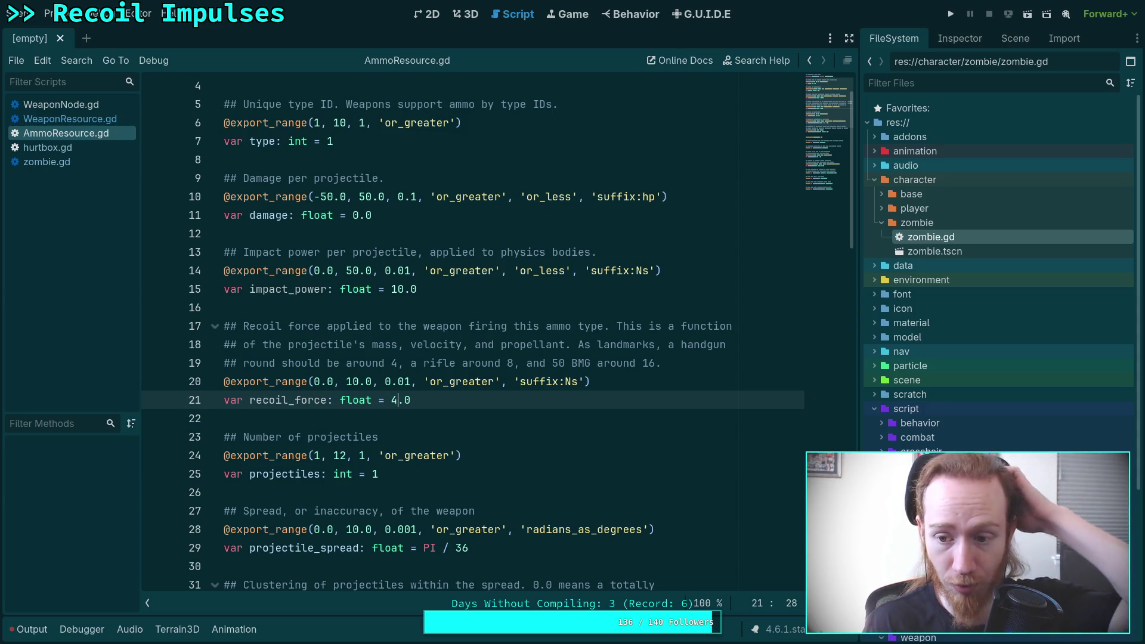
Step: Adjust the 'propellant'/'mass' wording and line breaks around 'handgun', then save
{"action": "left_click", "coordinate": [437, 433]}
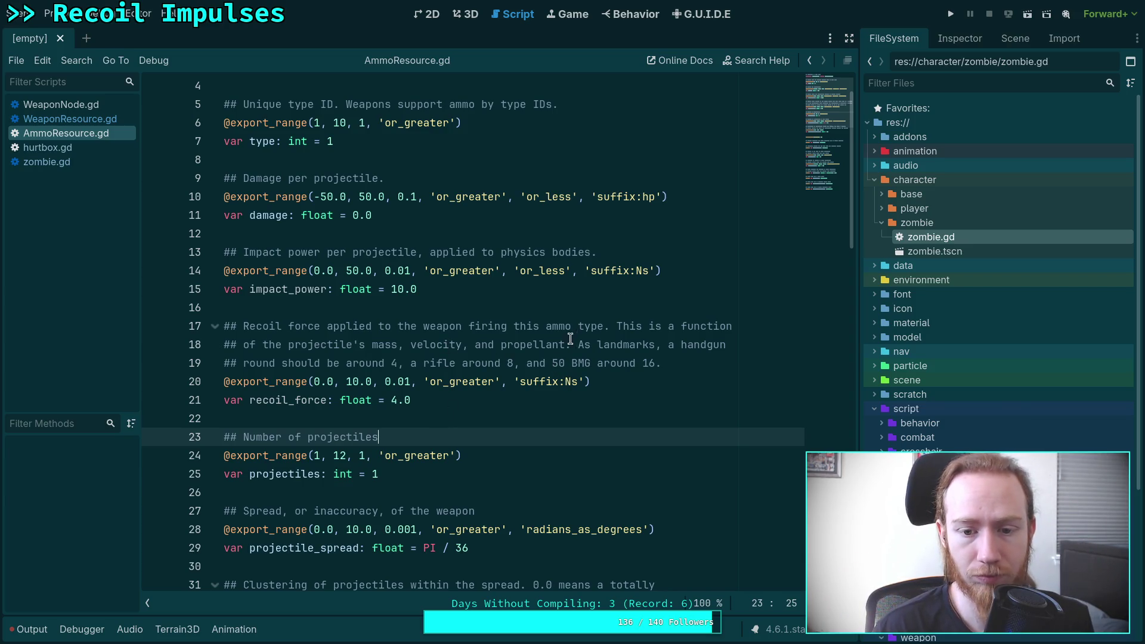
{"action": "left_click_drag", "start_coordinate": [500, 345], "coordinate": [563, 342]}
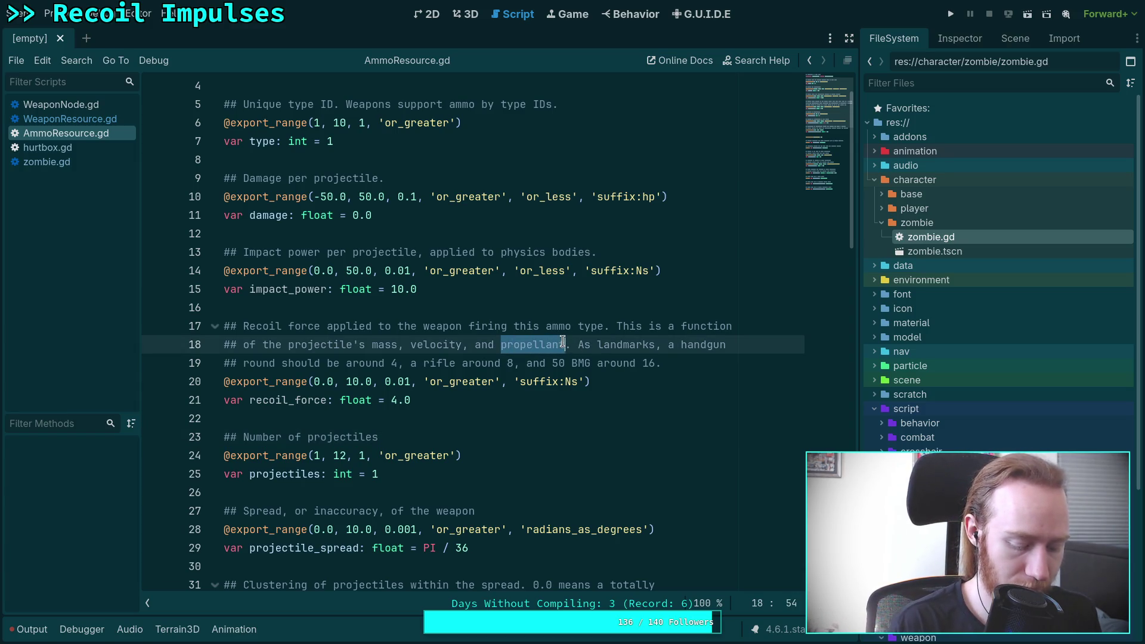
{"action": "left_click", "coordinate": [563, 342]}
{"action": "type", "text": "mass"}
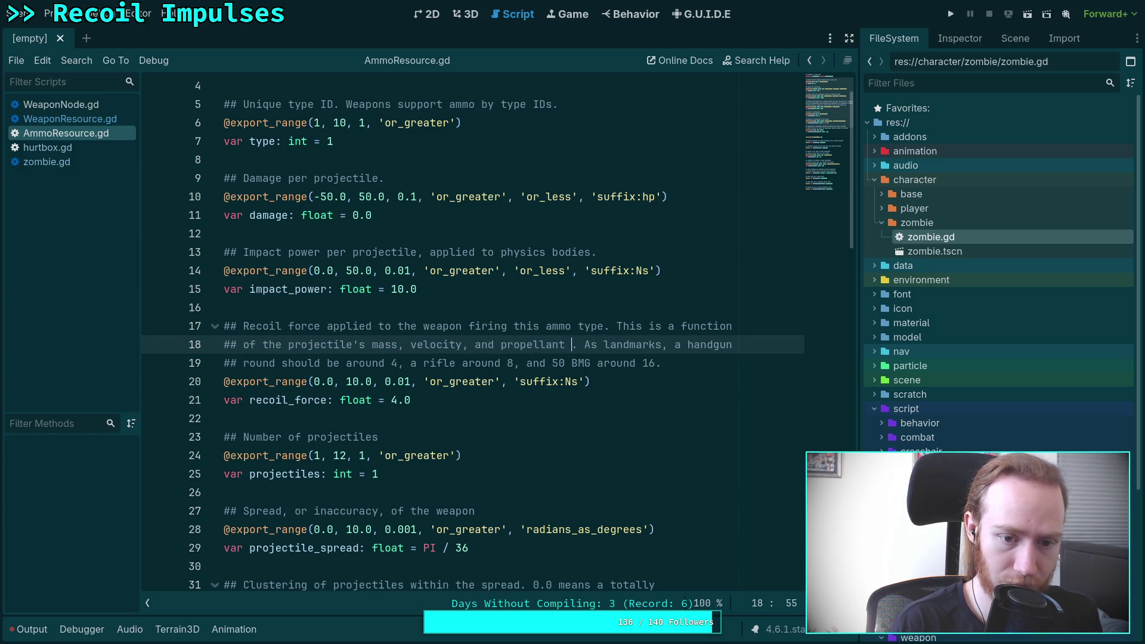
{"action": "left_click", "coordinate": [714, 346]}
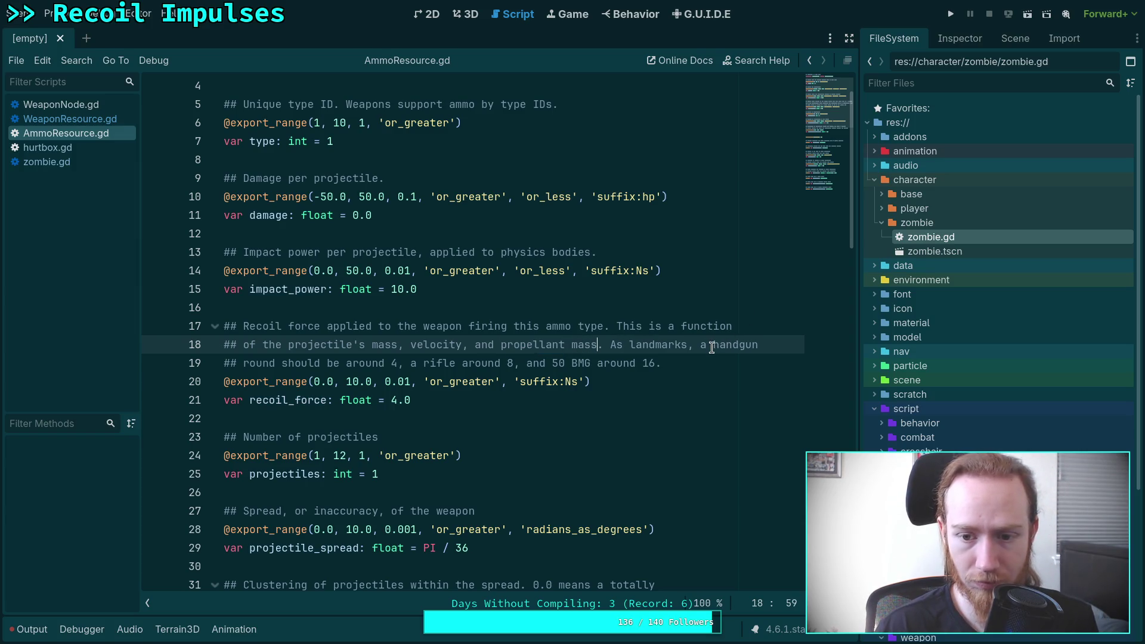
{"action": "key", "text": "BackSpace"}
{"action": "key", "text": "Return"}
{"action": "type", "text": "##"}
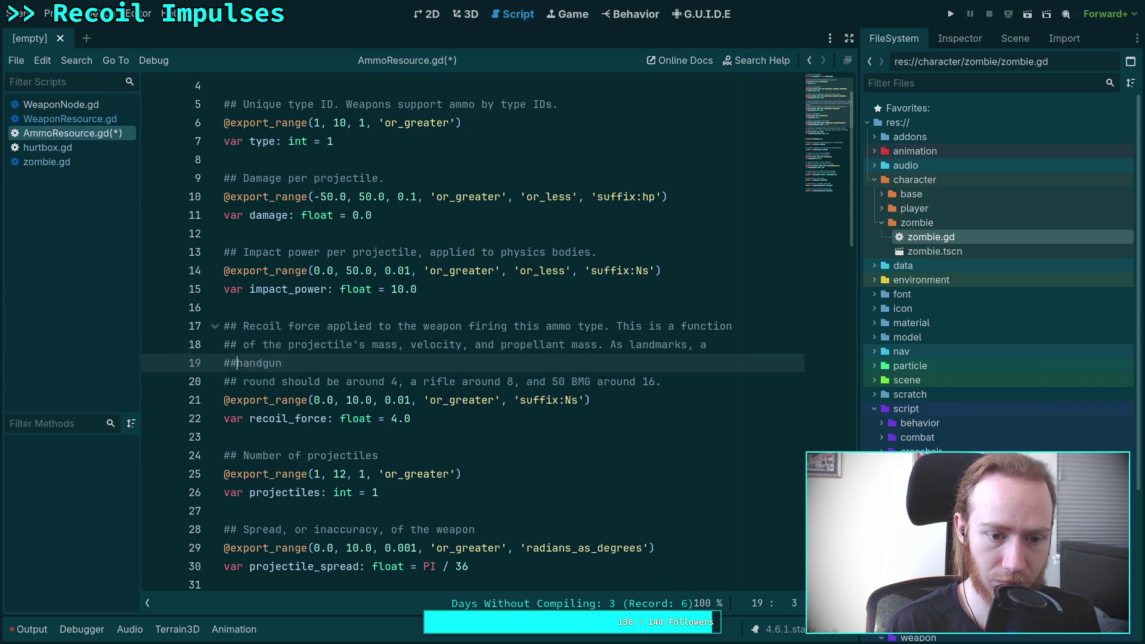
{"action": "left_click", "coordinate": [244, 382]}
{"action": "key", "text": "BackSpace"}
{"action": "key", "text": "BackSpace"}
{"action": "key", "text": "BackSpace"}
{"action": "key", "text": "BackSpace"}
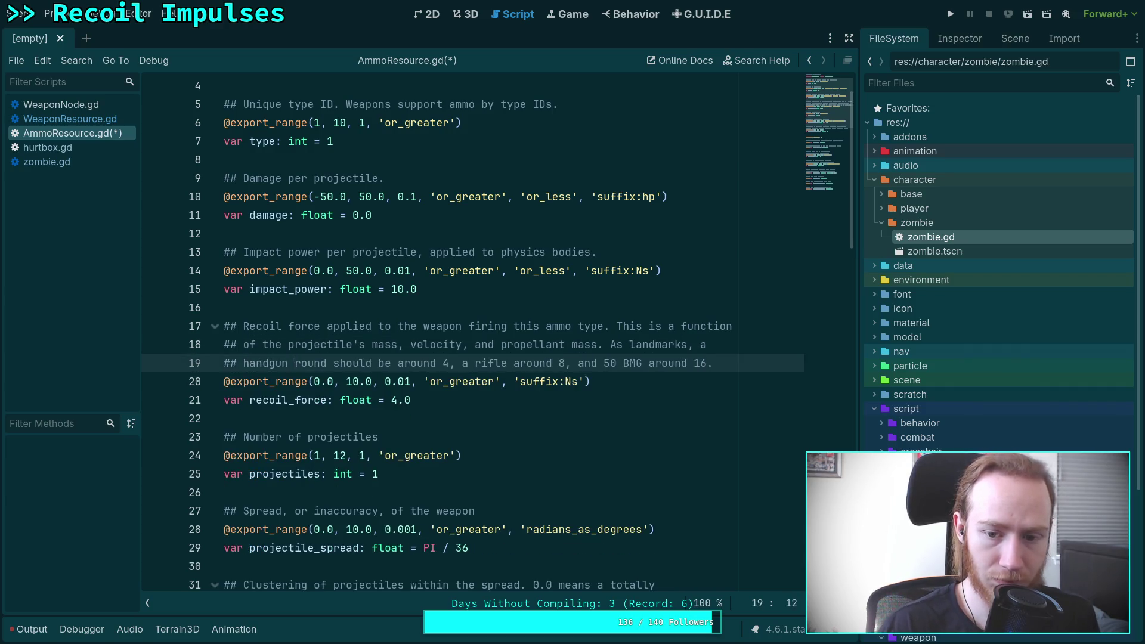
{"action": "left_click", "coordinate": [738, 371]}
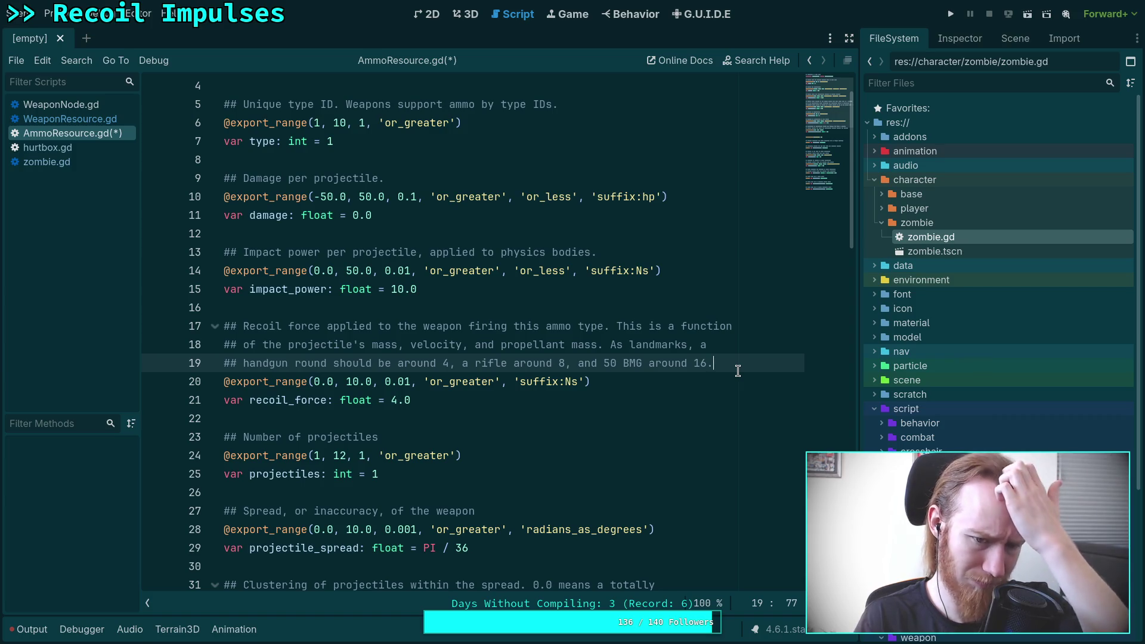
{"action": "left_click", "coordinate": [707, 398]}
{"action": "key", "text": "ctrl+s"}
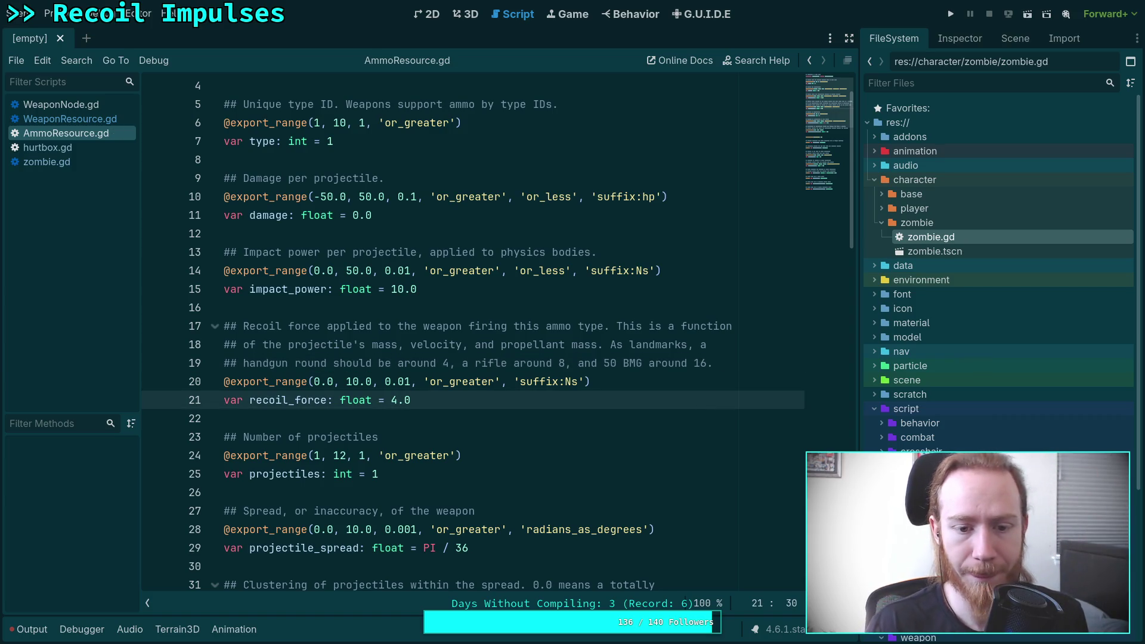
Step: Reword the landmarks to 'about 4, a rifle at ~8, and 50 BMG ~16', save, and open WeaponNode.gd
{"action": "left_click_drag", "start_coordinate": [397, 364], "coordinate": [434, 363]}
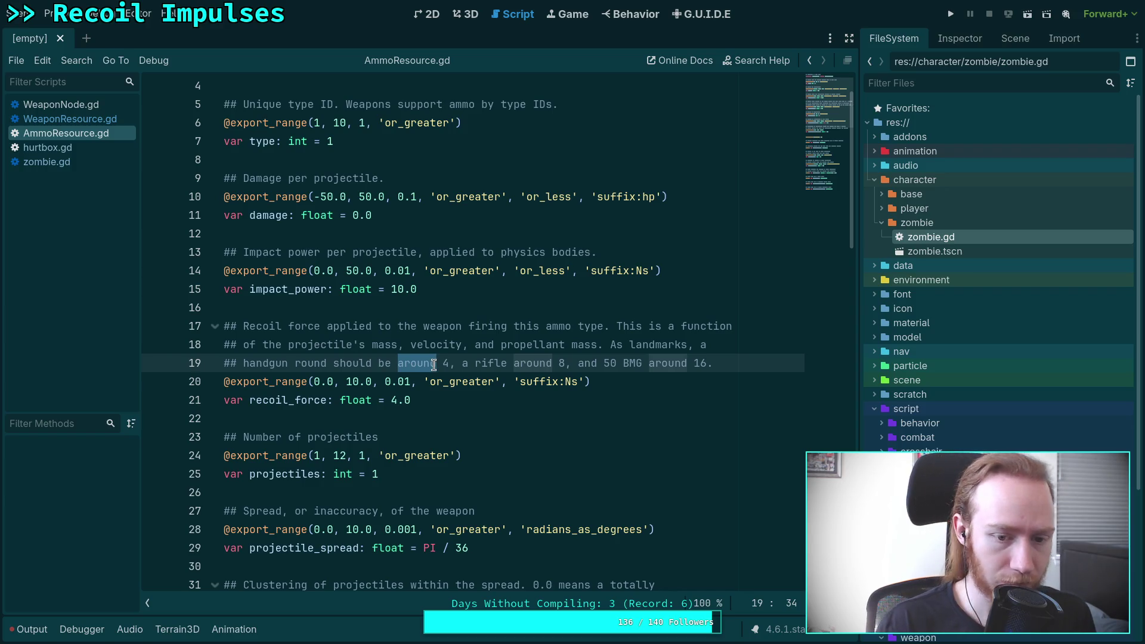
{"action": "type", "text": "about"}
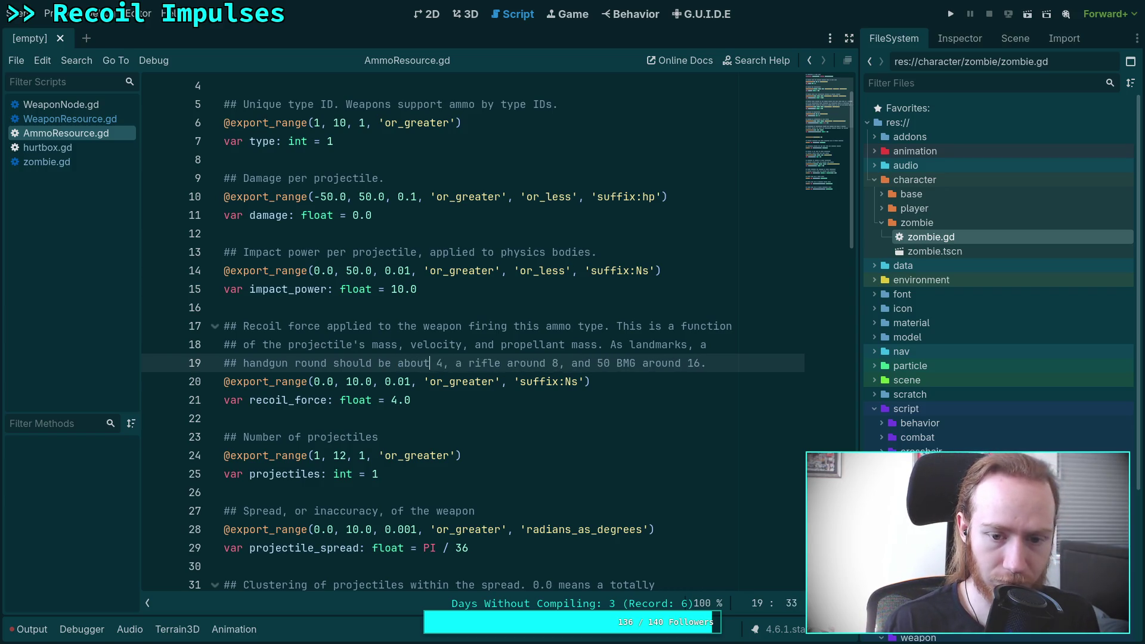
{"action": "double_click", "coordinate": [531, 363]}
{"action": "key", "text": "Delete"}
{"action": "key", "text": "Delete"}
{"action": "type", "text": "at ~"}
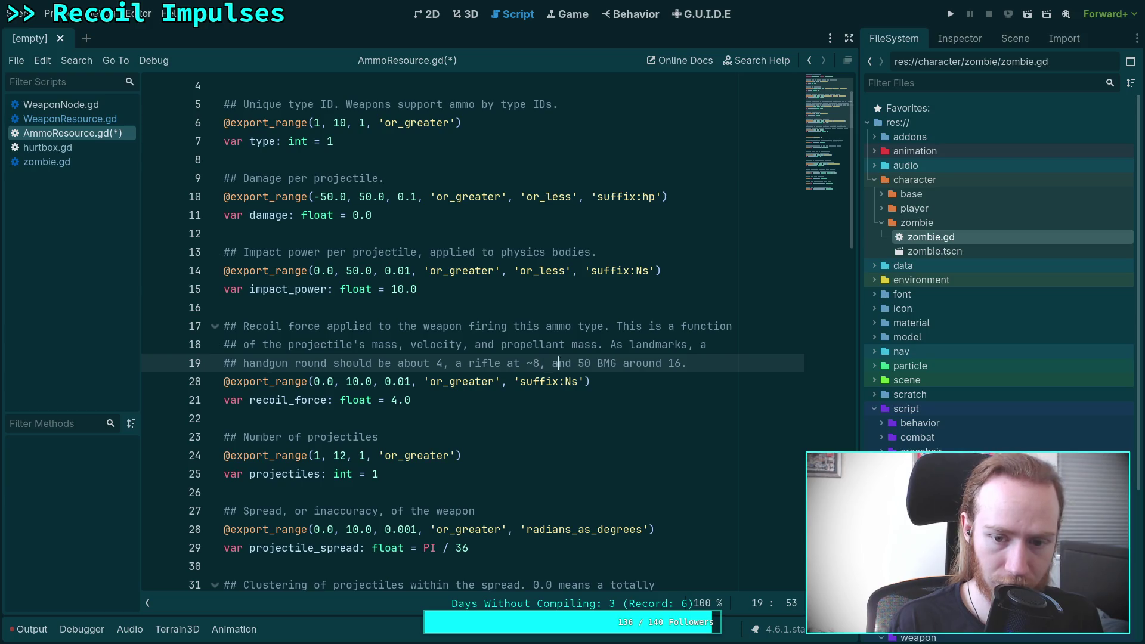
{"action": "key", "text": "Delete"}
{"action": "key", "text": "Delete"}
{"action": "key", "text": "Delete"}
{"action": "type", "text": "~"}
{"action": "key", "text": "ctrl+s"}
{"action": "left_click", "coordinate": [555, 363]}
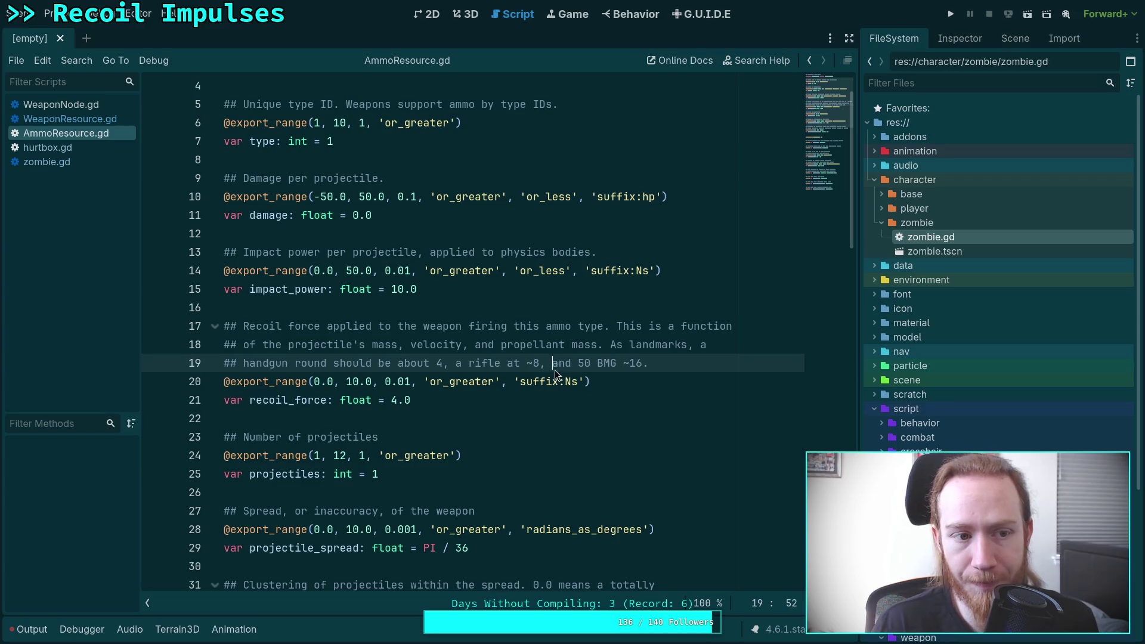
{"action": "left_click", "coordinate": [71, 105]}
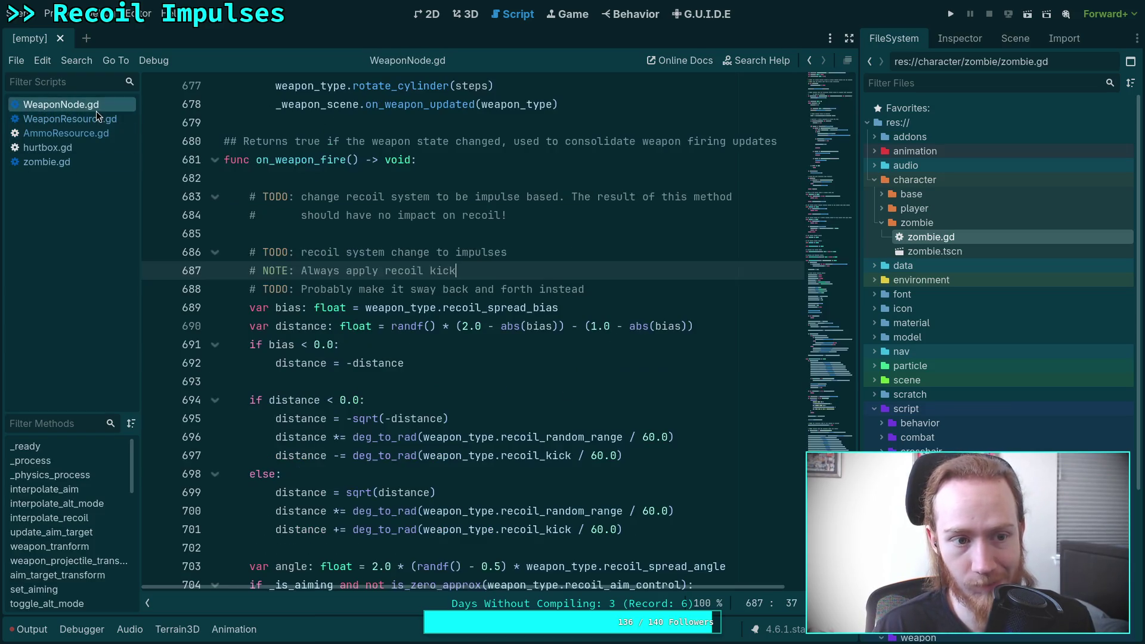
Step: Review the recoil code in WeaponNode.gd's on_weapon_fire, widen the editor, and show the Inspector
{"action": "scroll", "coordinate": [412, 346], "scroll_direction": "down", "scroll_amount": 8}
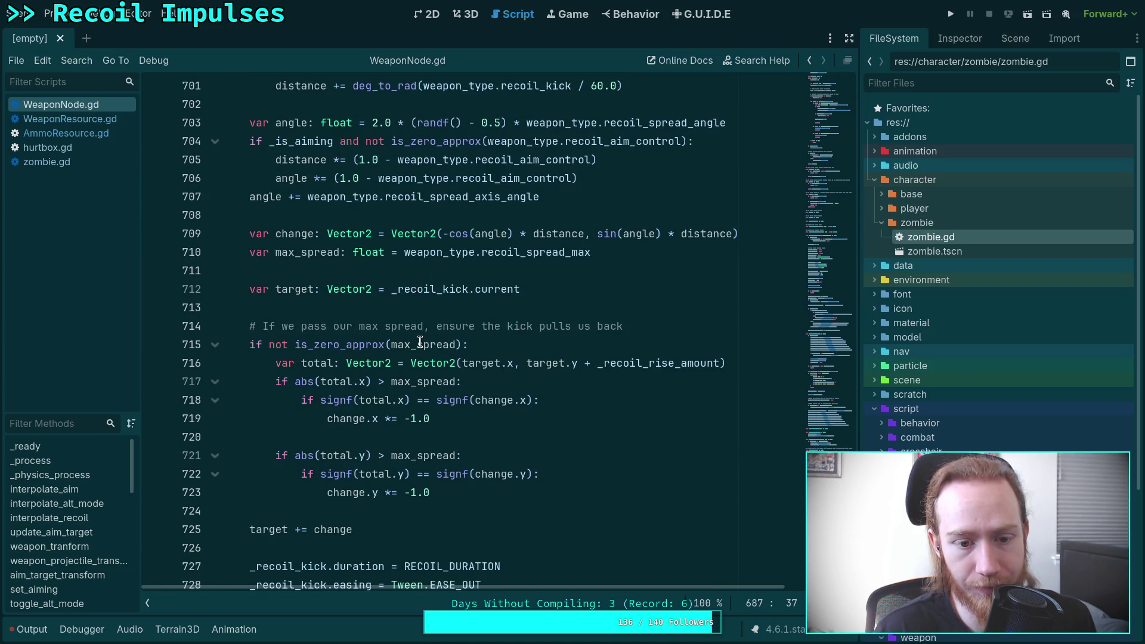
{"action": "scroll", "coordinate": [420, 342], "scroll_direction": "down", "scroll_amount": 2}
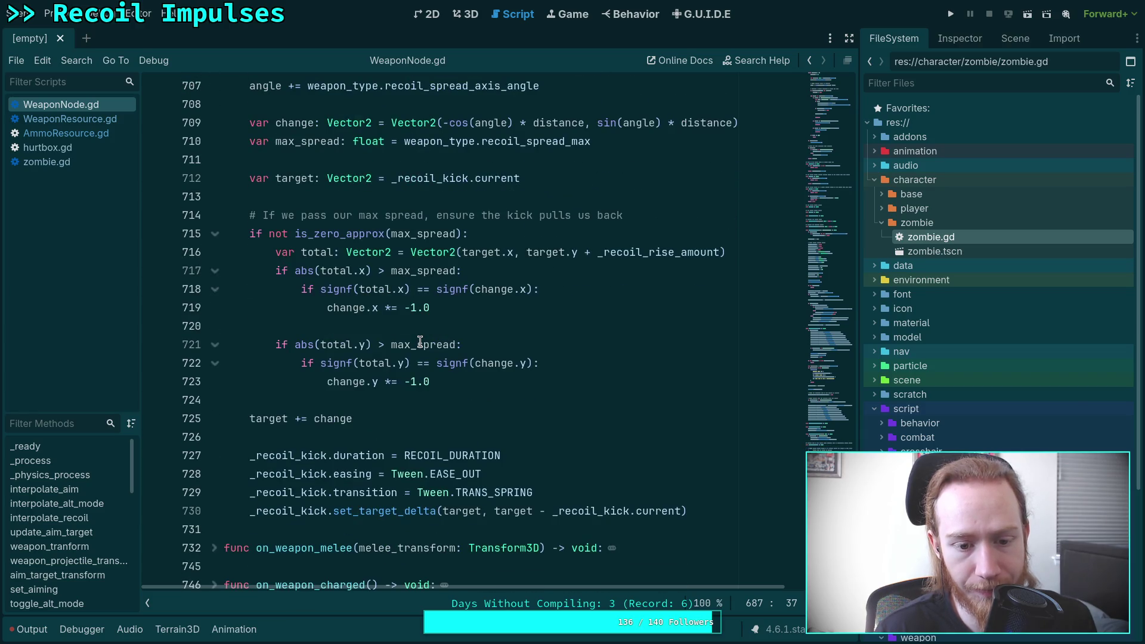
{"action": "scroll", "coordinate": [420, 341], "scroll_direction": "up", "scroll_amount": 2}
{"action": "left_click_drag", "start_coordinate": [860, 373], "coordinate": [892, 372]}
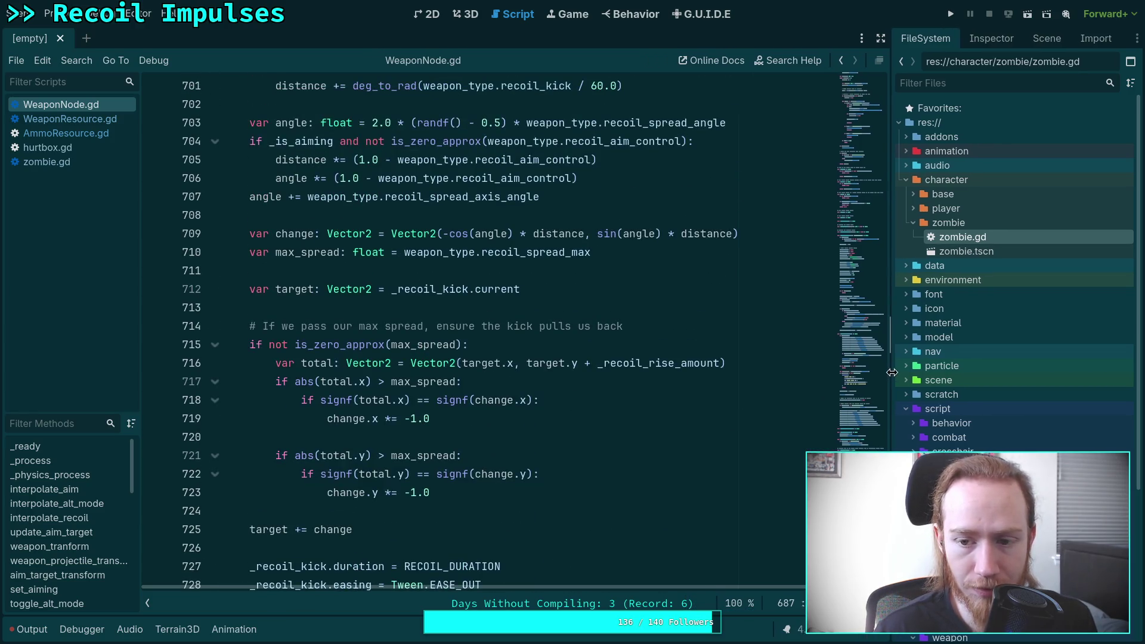
{"action": "scroll", "coordinate": [597, 358], "scroll_direction": "up", "scroll_amount": 2}
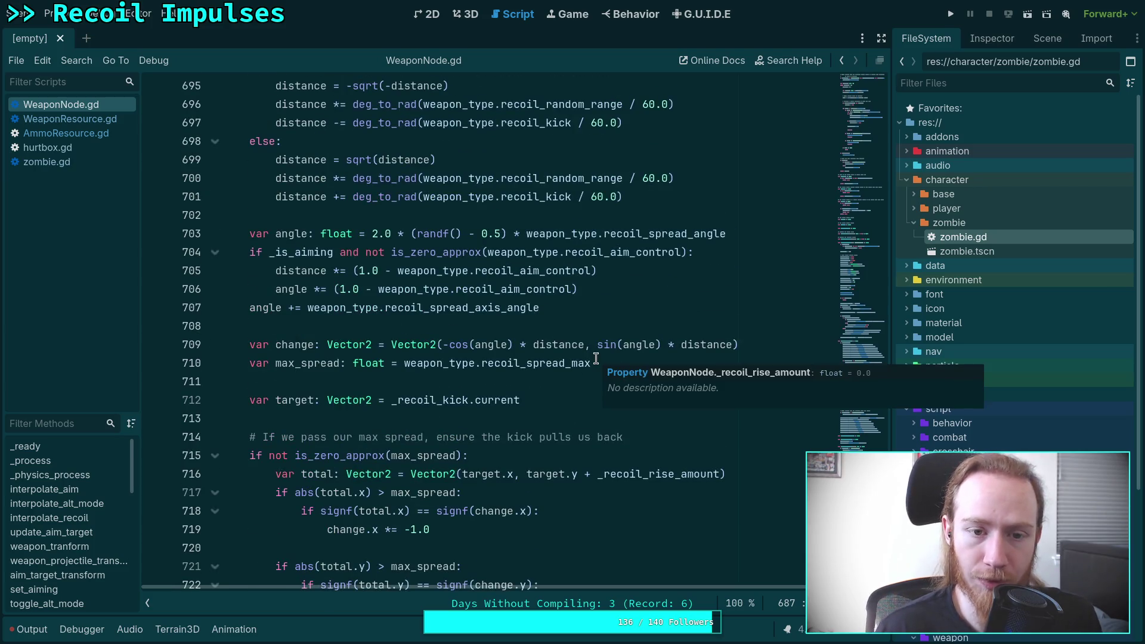
{"action": "scroll", "coordinate": [597, 358], "scroll_direction": "up", "scroll_amount": 5}
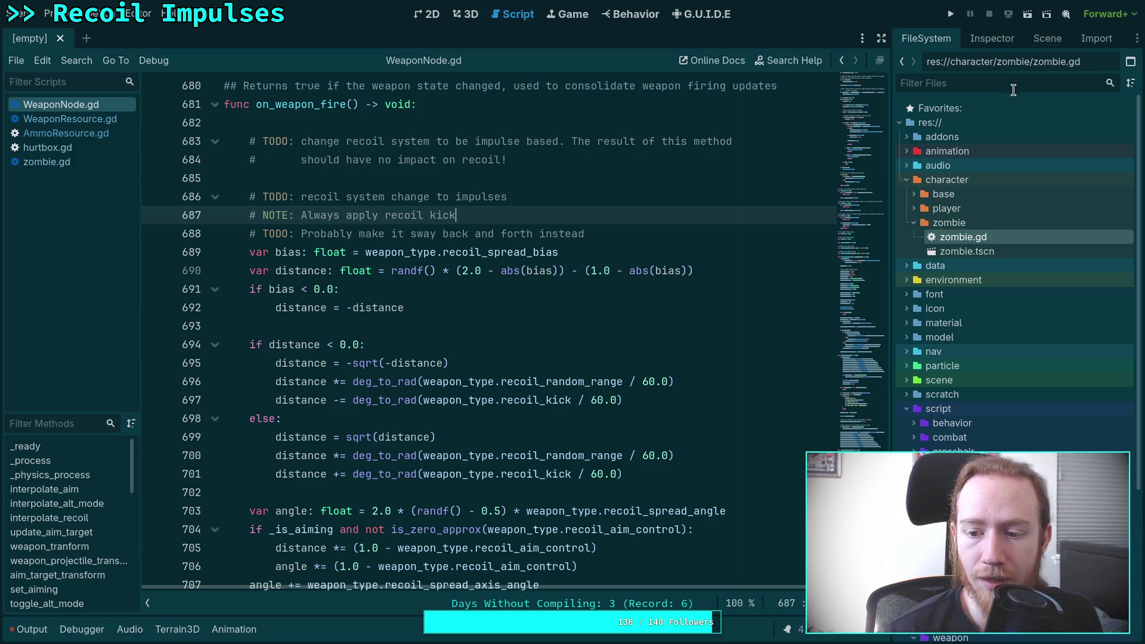
{"action": "left_click", "coordinate": [986, 40]}
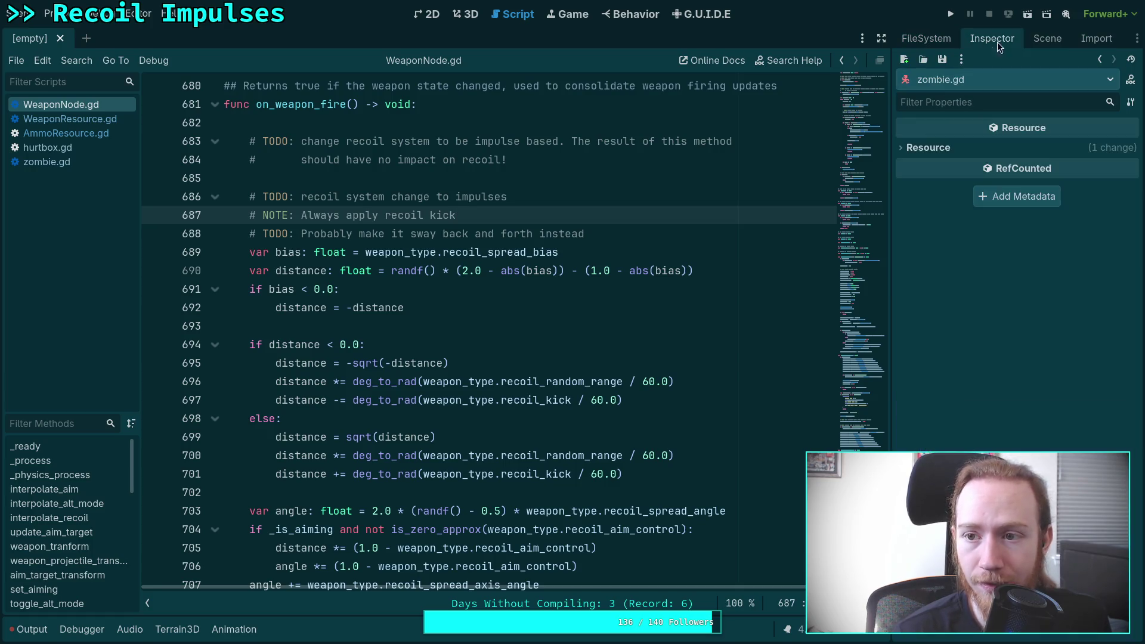
Step: Open WeaponScene.gd from scene/weapon in the FileSystem dock
{"action": "left_click", "coordinate": [1049, 40]}
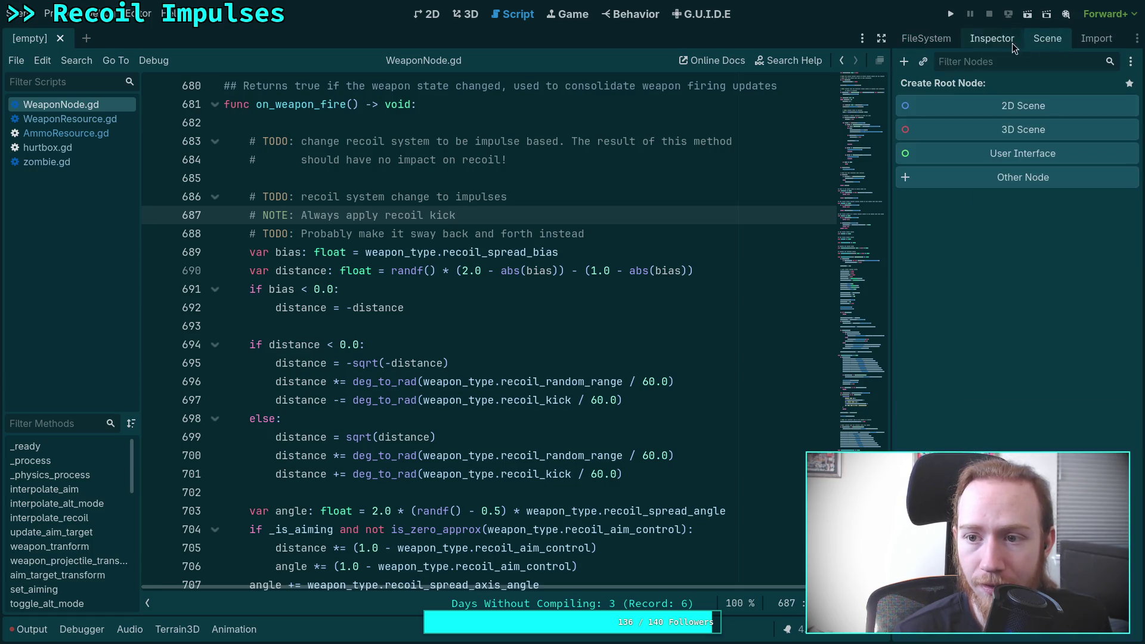
{"action": "left_click", "coordinate": [922, 39]}
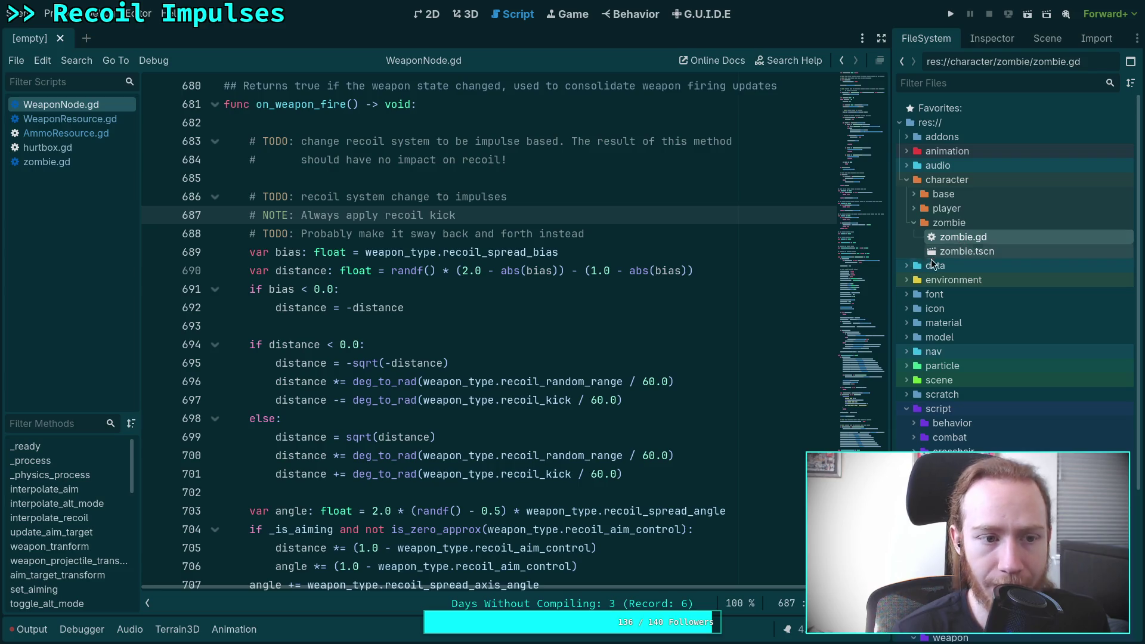
{"action": "scroll", "coordinate": [972, 418], "scroll_direction": "down", "scroll_amount": 5}
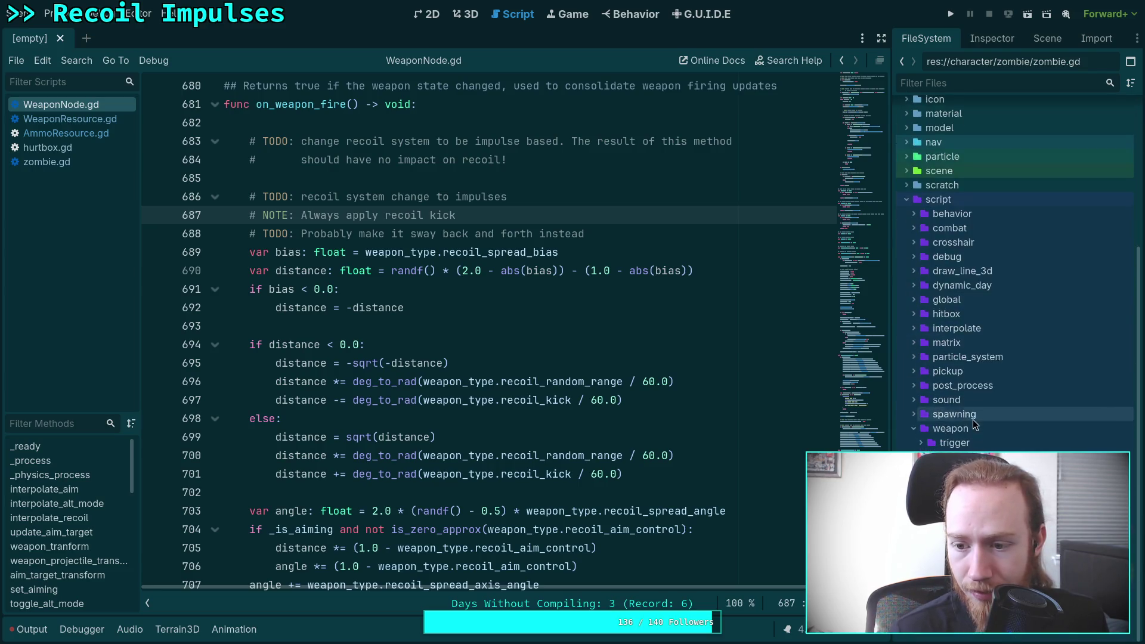
{"action": "scroll", "coordinate": [939, 305], "scroll_direction": "up", "scroll_amount": 3}
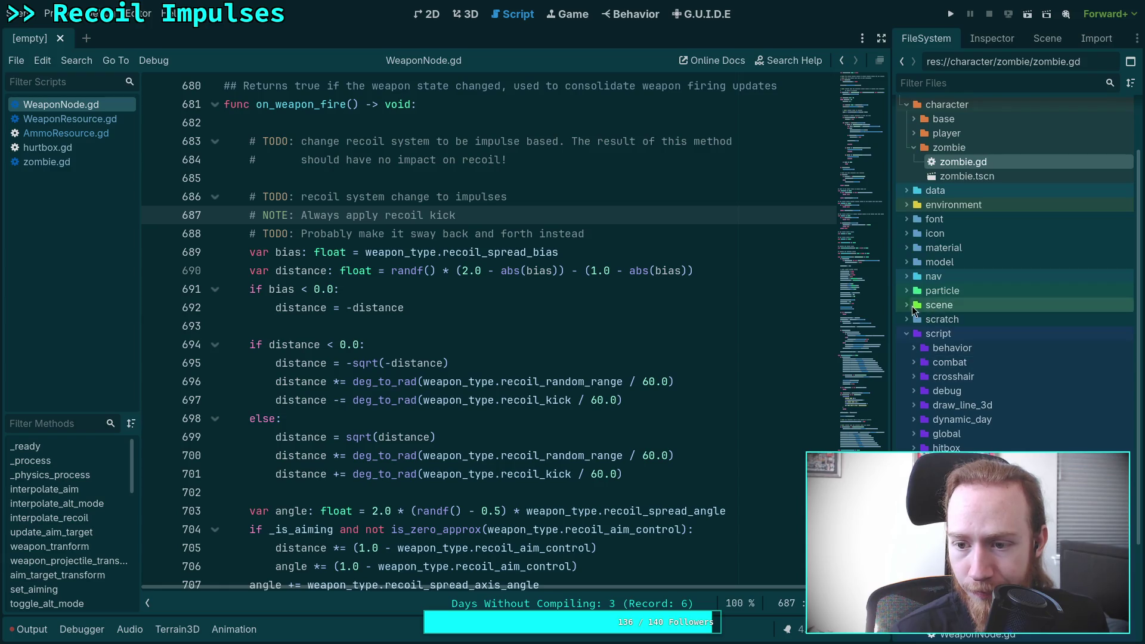
{"action": "left_click", "coordinate": [912, 304]}
{"action": "left_click", "coordinate": [910, 305]}
{"action": "left_click", "coordinate": [914, 405]}
{"action": "scroll", "coordinate": [914, 405], "scroll_direction": "down", "scroll_amount": 3}
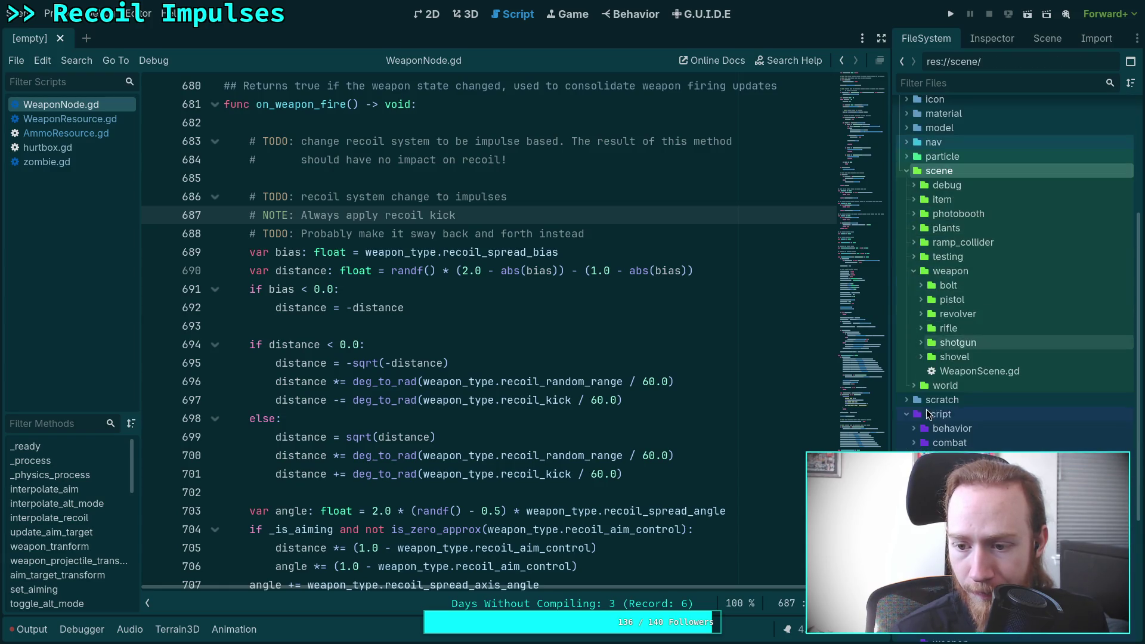
{"action": "left_click", "coordinate": [1000, 371]}
{"action": "double_click", "coordinate": [1001, 371]}
Step: Find the recoil_marker export and extend its comment with '. Should be the average point of'
{"action": "scroll", "coordinate": [695, 349], "scroll_direction": "up", "scroll_amount": 20}
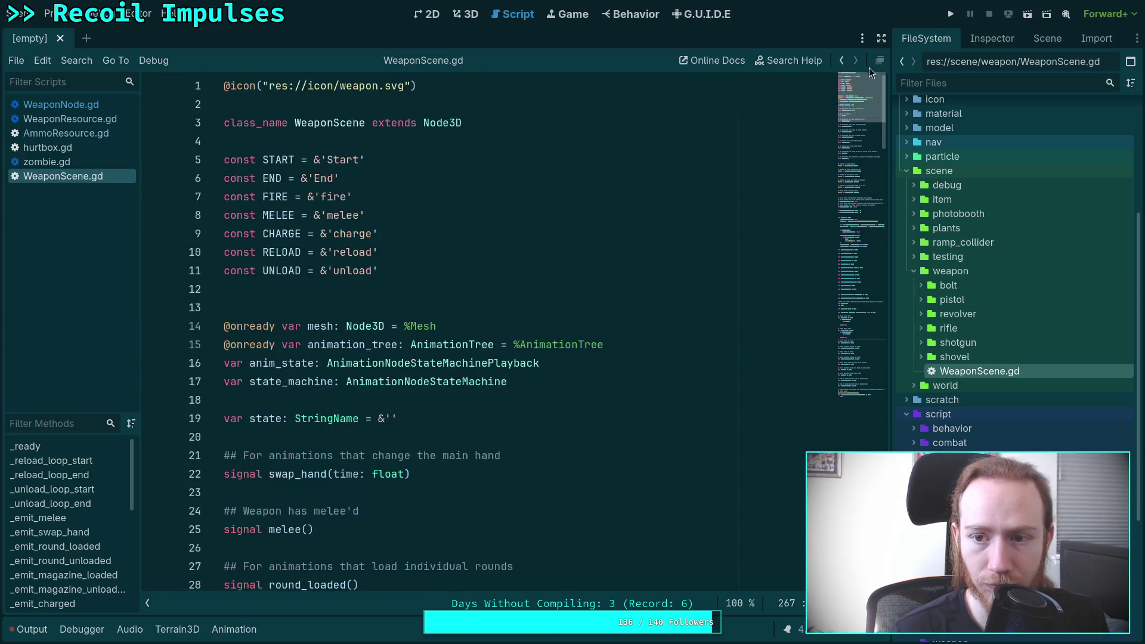
{"action": "scroll", "coordinate": [573, 350], "scroll_direction": "down", "scroll_amount": 3}
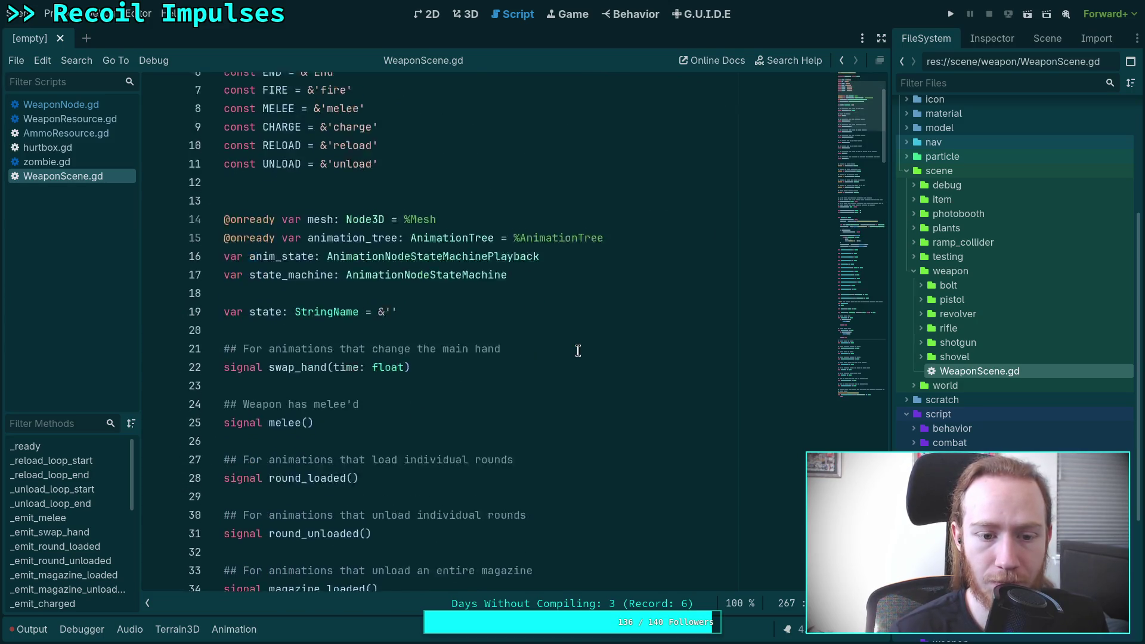
{"action": "scroll", "coordinate": [580, 350], "scroll_direction": "down", "scroll_amount": 17}
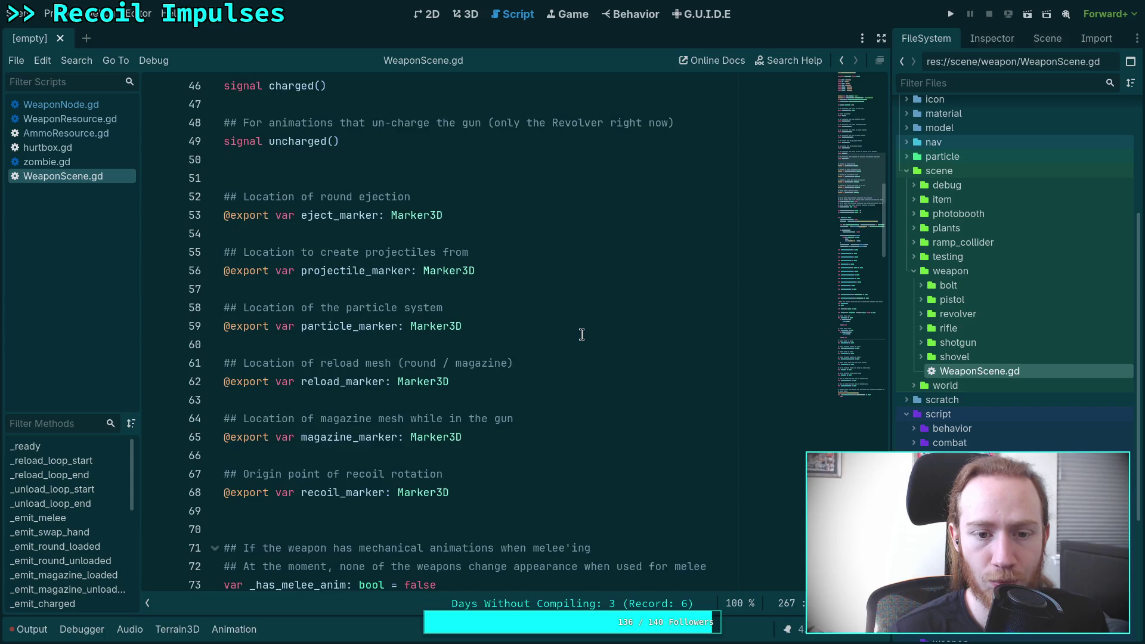
{"action": "scroll", "coordinate": [582, 332], "scroll_direction": "up", "scroll_amount": 4}
{"action": "left_click", "coordinate": [549, 434]}
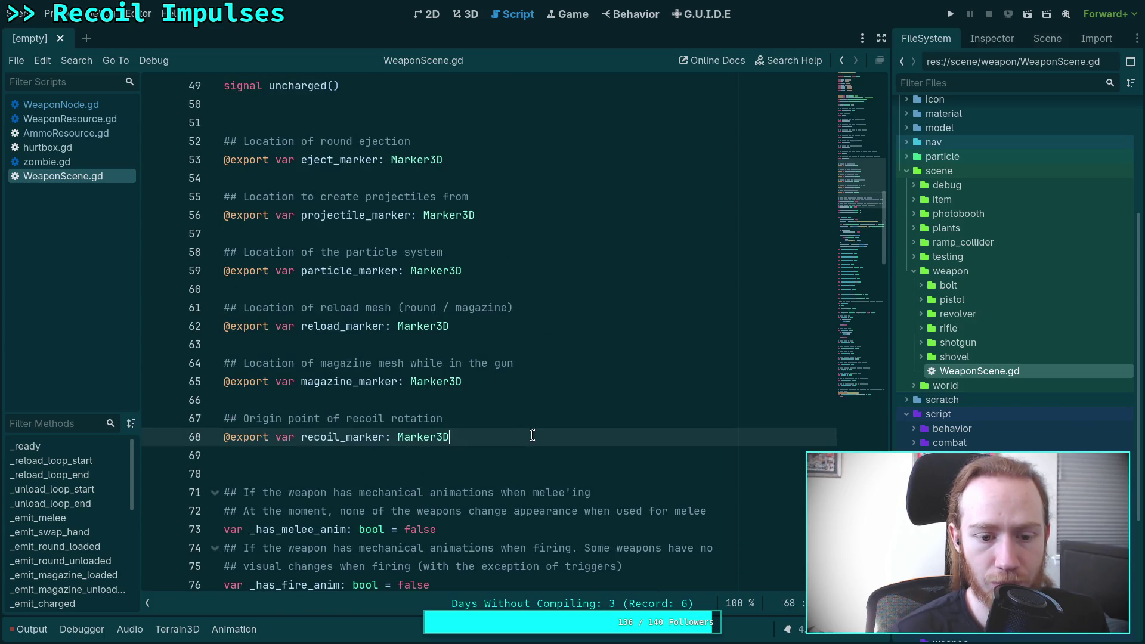
{"action": "left_click_drag", "start_coordinate": [456, 441], "coordinate": [251, 439]}
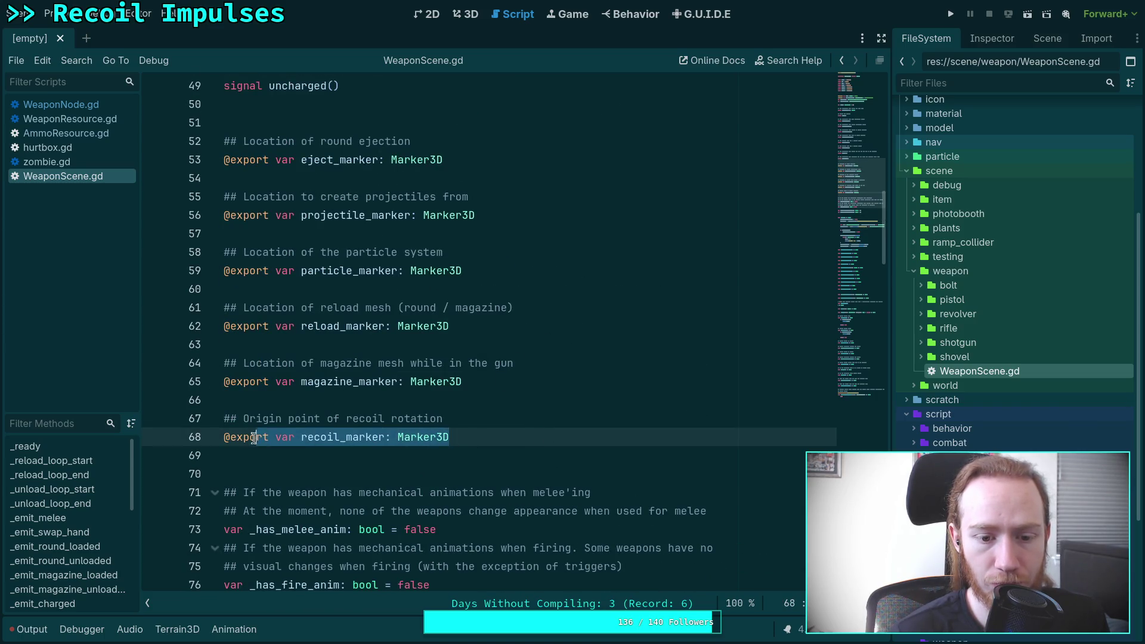
{"action": "left_click", "coordinate": [407, 441]}
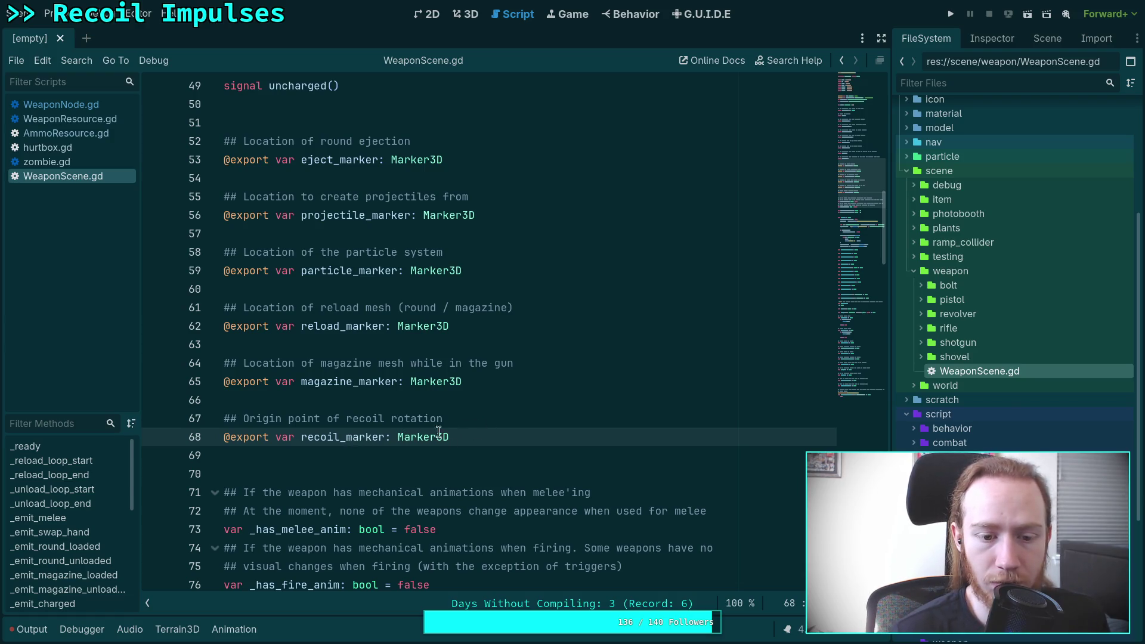
{"action": "double_click", "coordinate": [307, 439]}
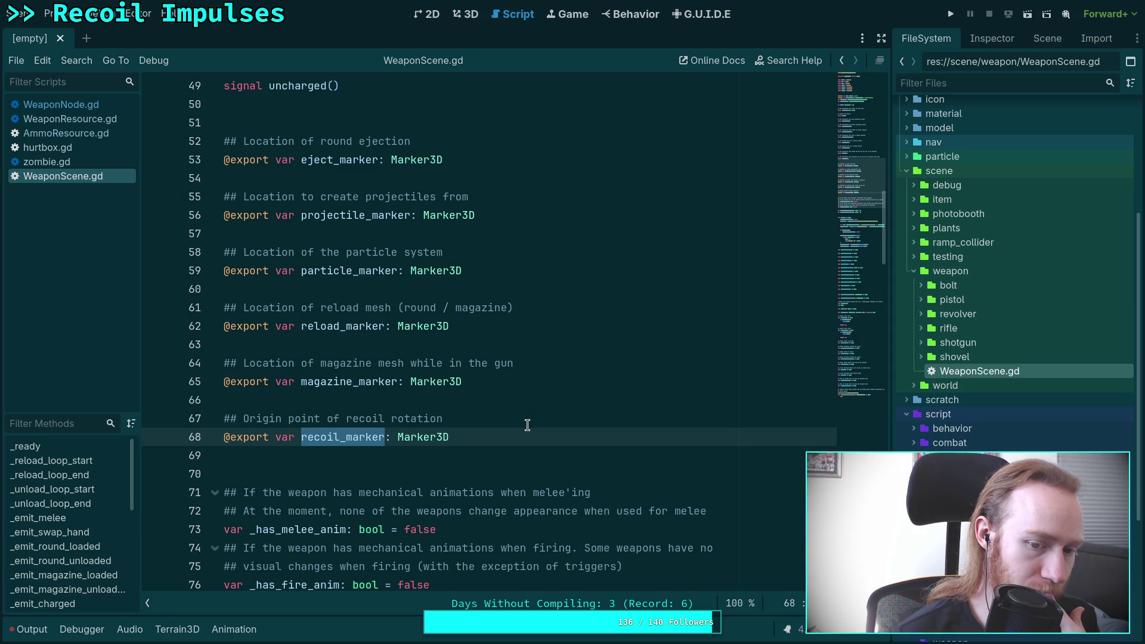
{"action": "left_click", "coordinate": [528, 420]}
{"action": "type", "text": ". Should be "}
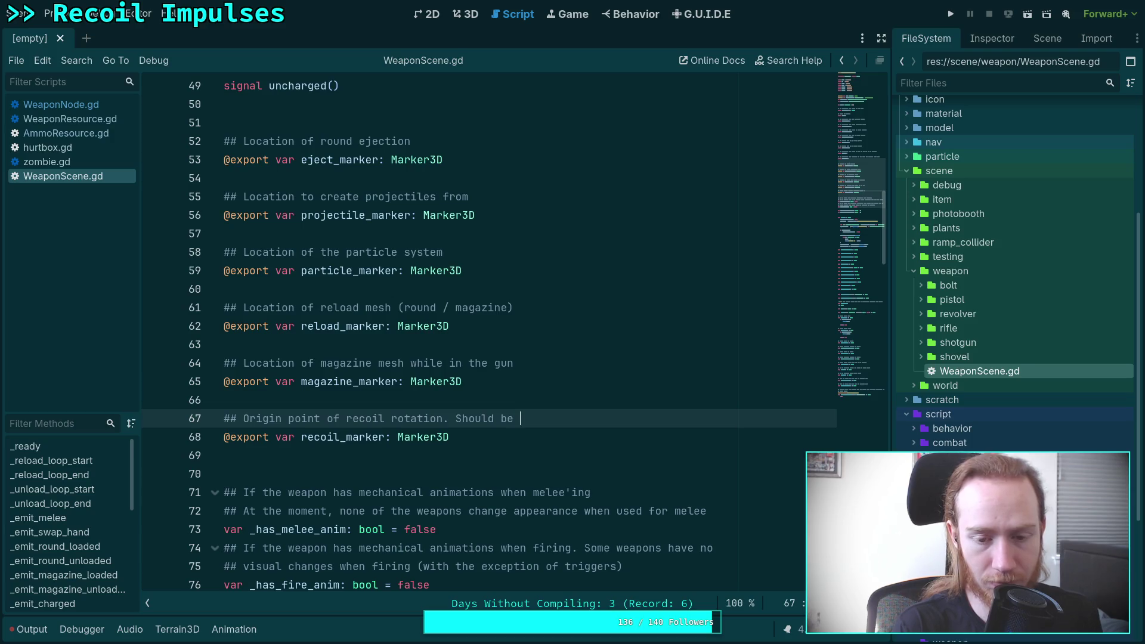
{"action": "type", "text": "the "}
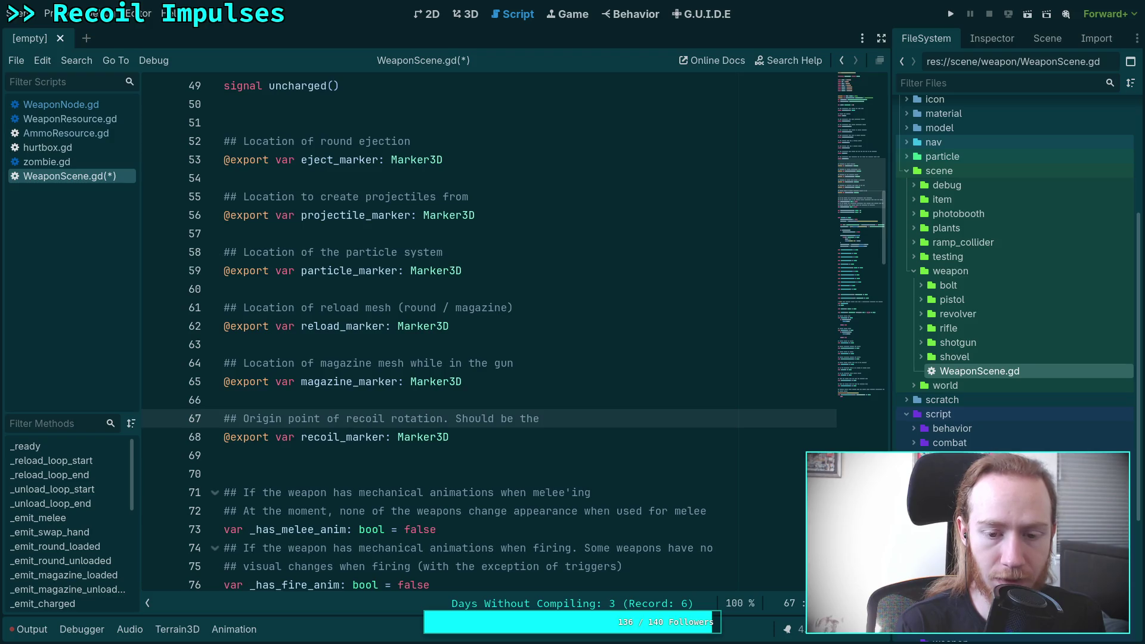
{"action": "type", "text": "average p"}
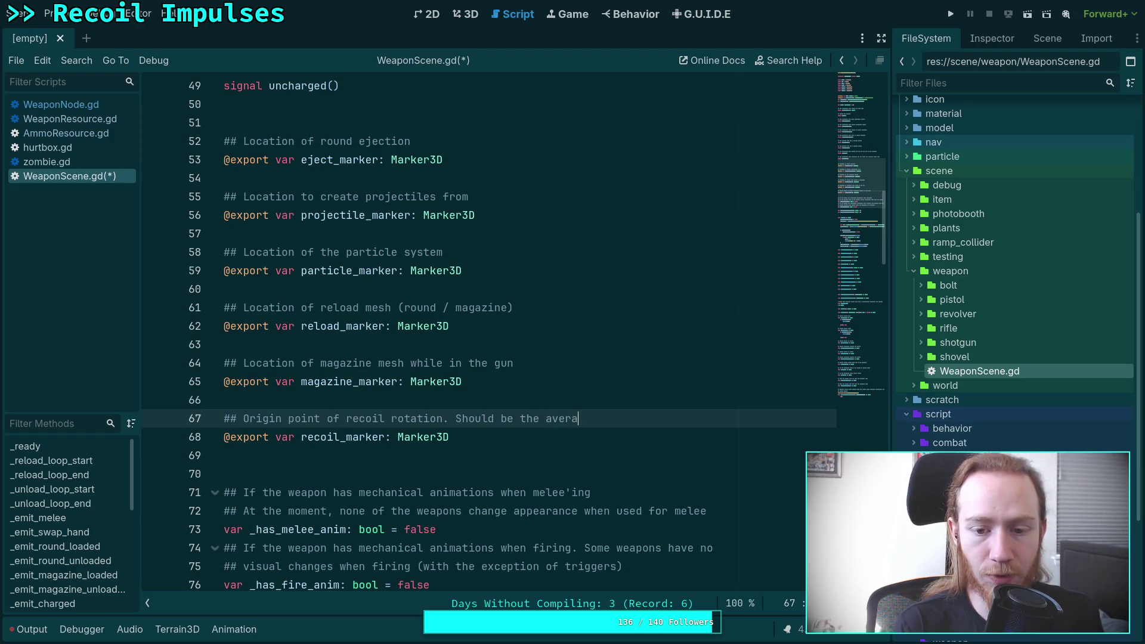
{"action": "type", "text": "oint of"}
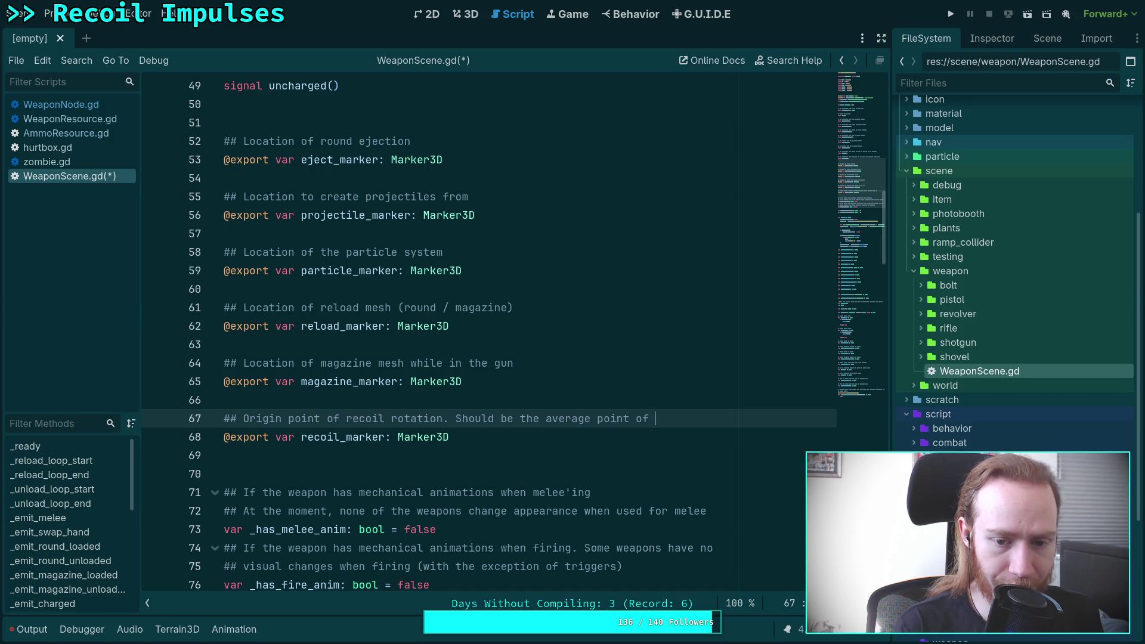
Step: Finish the recoil_marker comment: 'contact with the shooter's body, such as the back center of the grip, or a stock.' and save
{"action": "type", "text": "contact with"}
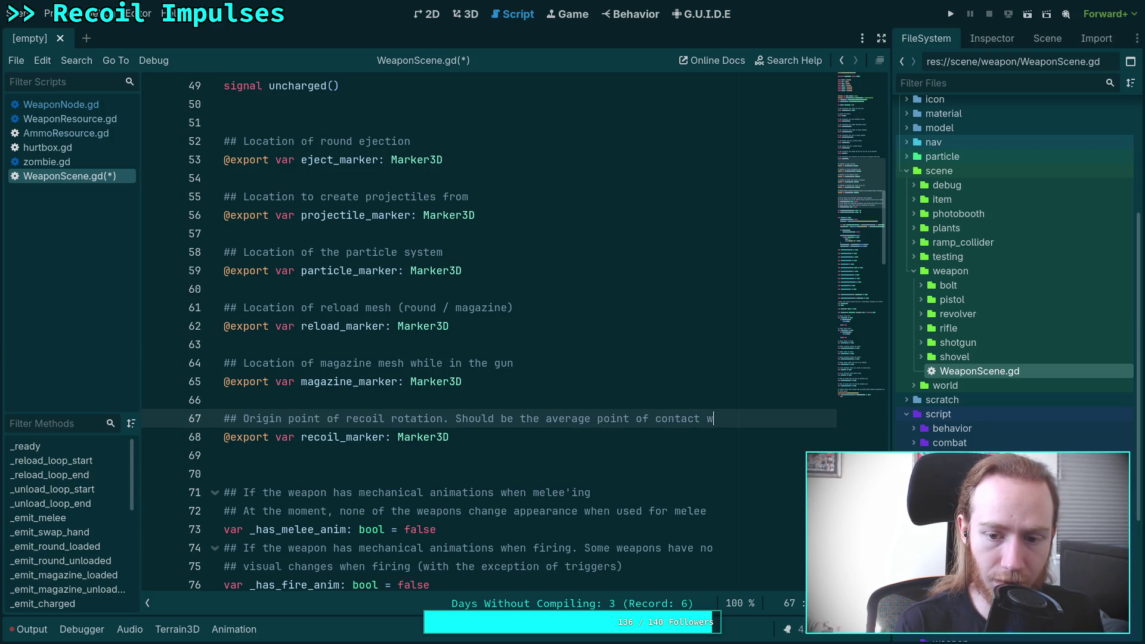
{"action": "key", "text": "Return"}
{"action": "type", "text": "## the"}
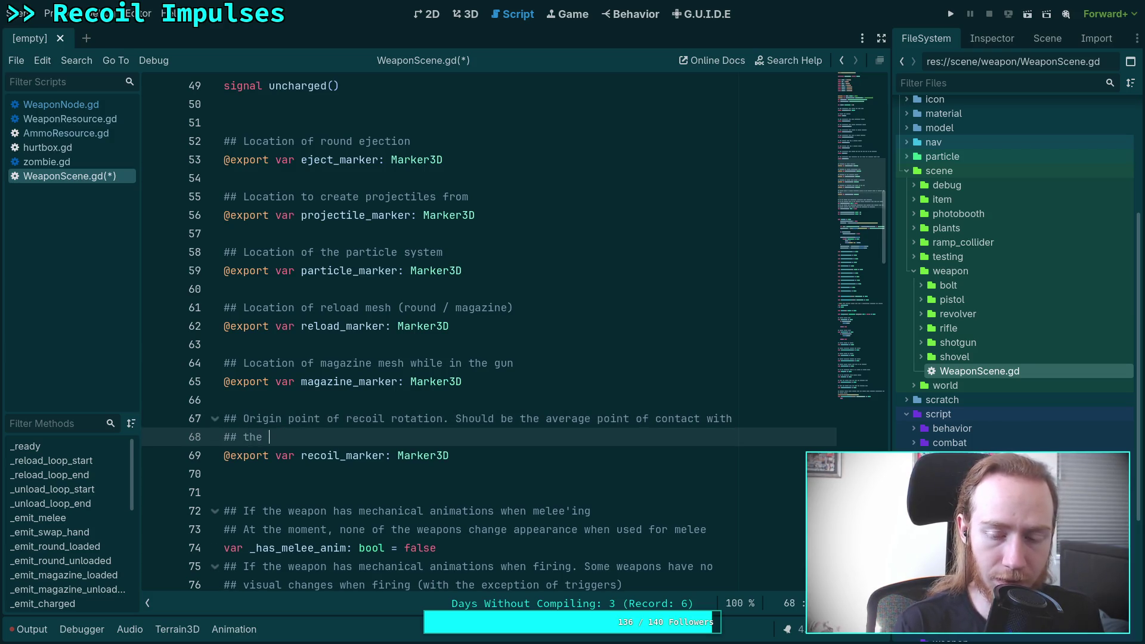
{"action": "type", "text": " shooter"}
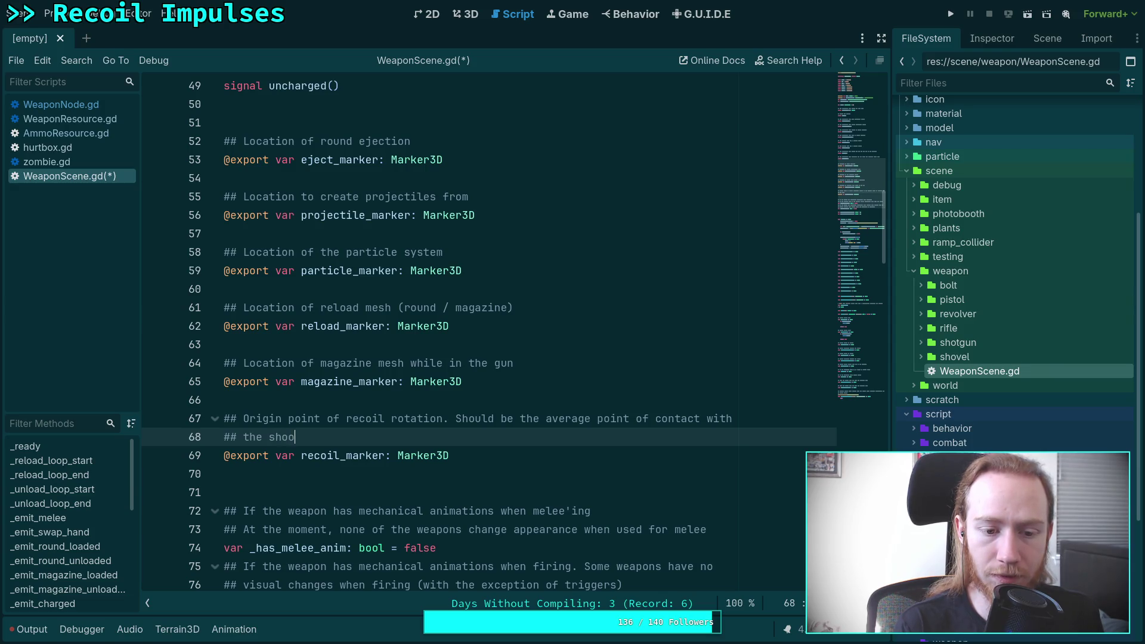
{"action": "type", "text": "s "}
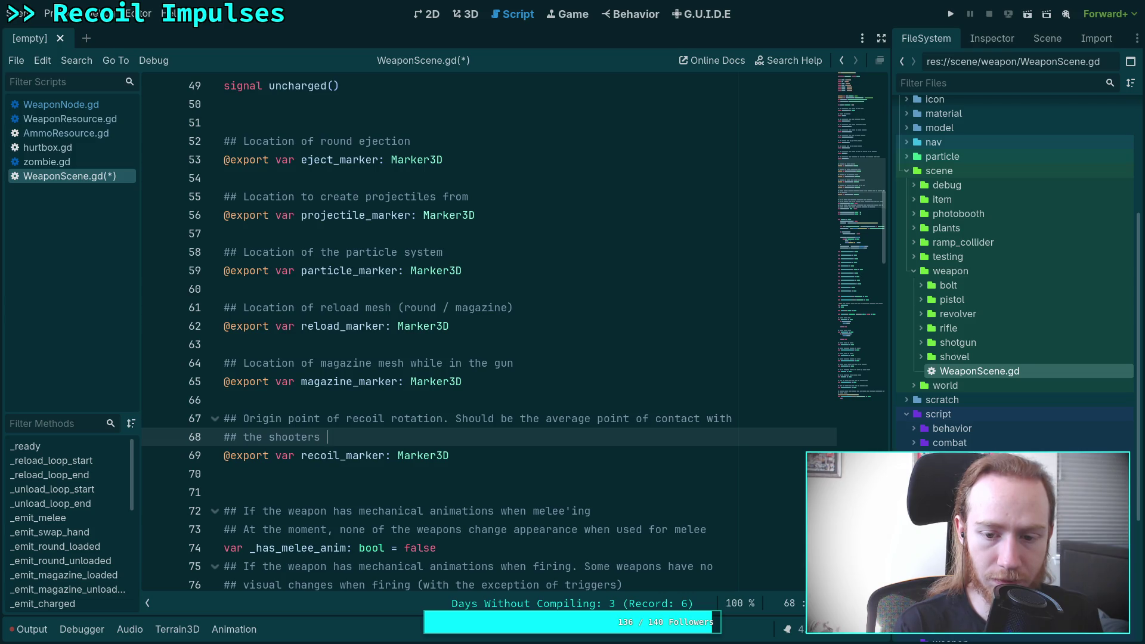
{"action": "type", "text": "body, "}
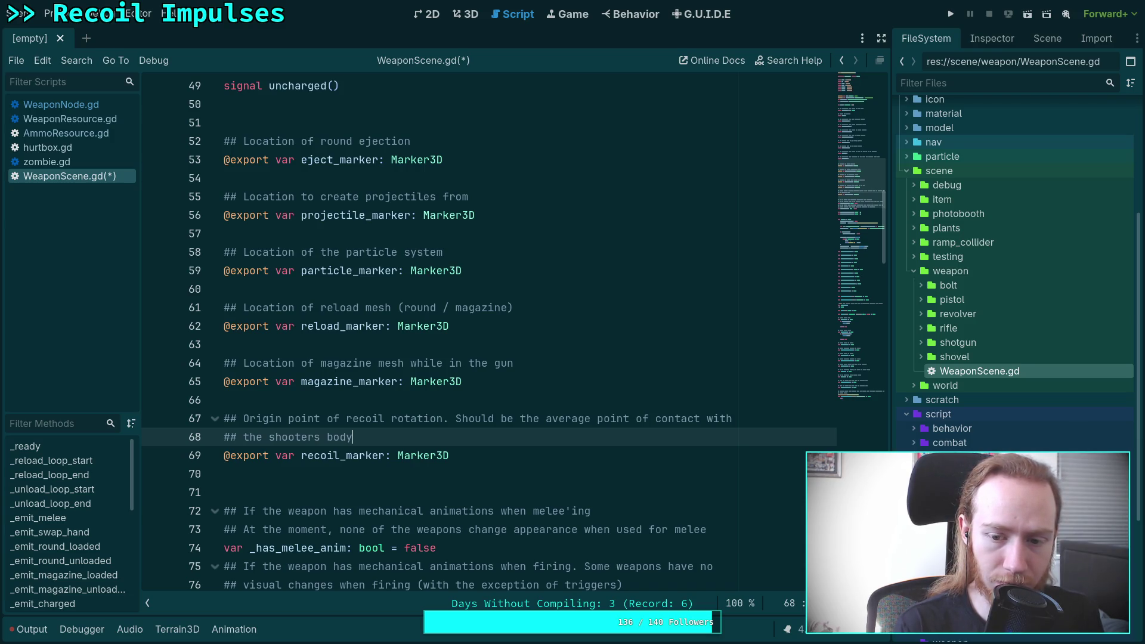
{"action": "type", "text": "such as the "}
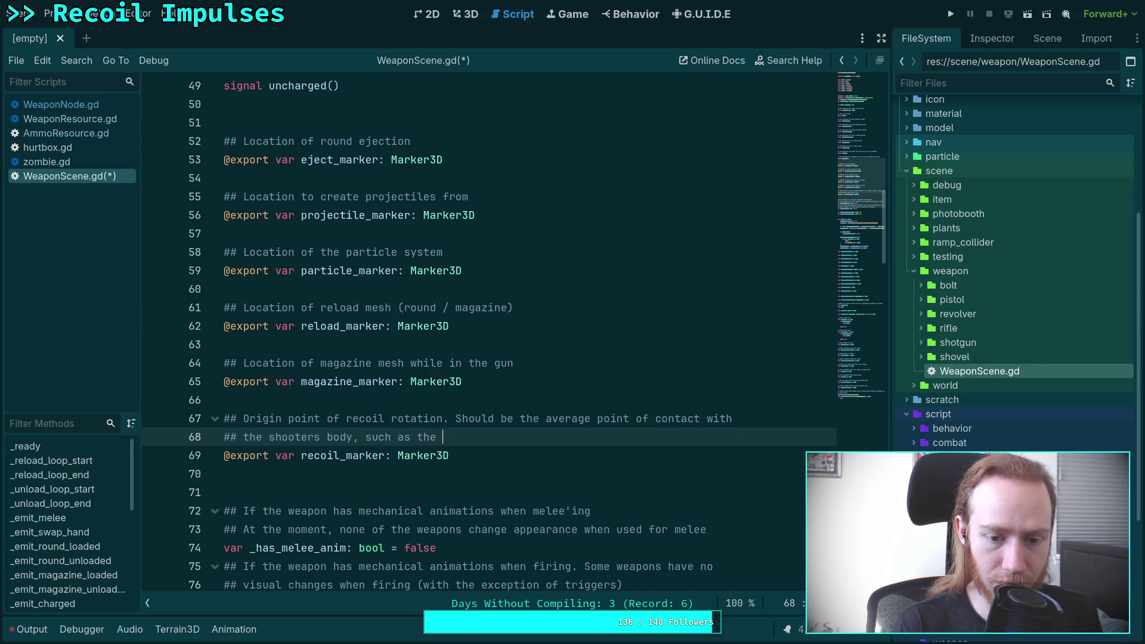
{"action": "type", "text": "back cont"}
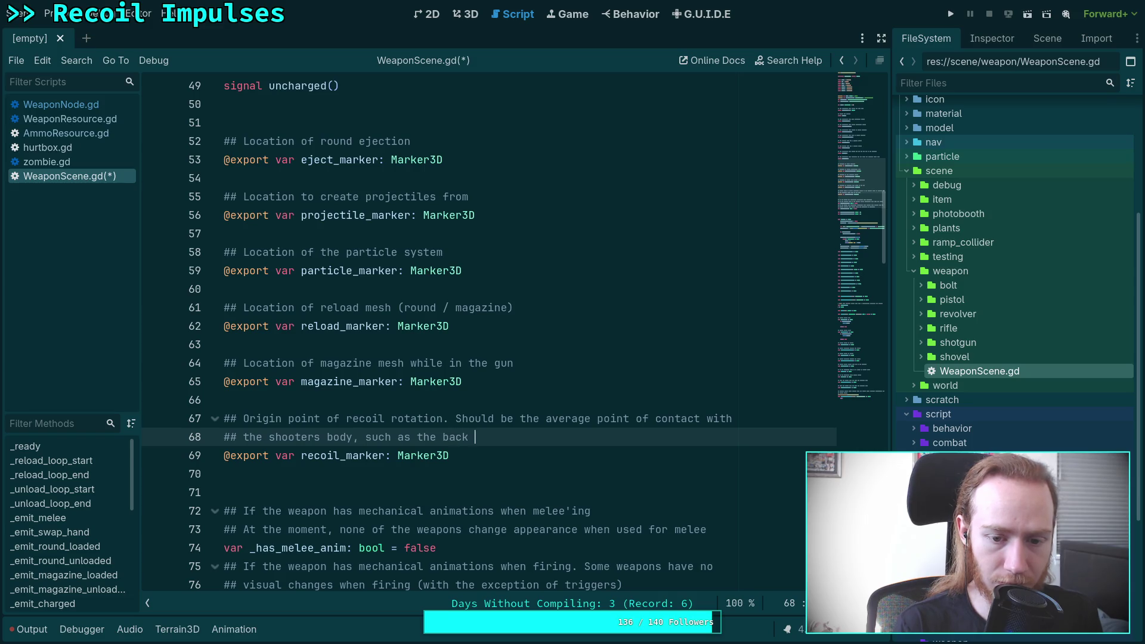
{"action": "key", "text": "BackSpace"}
{"action": "key", "text": "BackSpace"}
{"action": "key", "text": "BackSpace"}
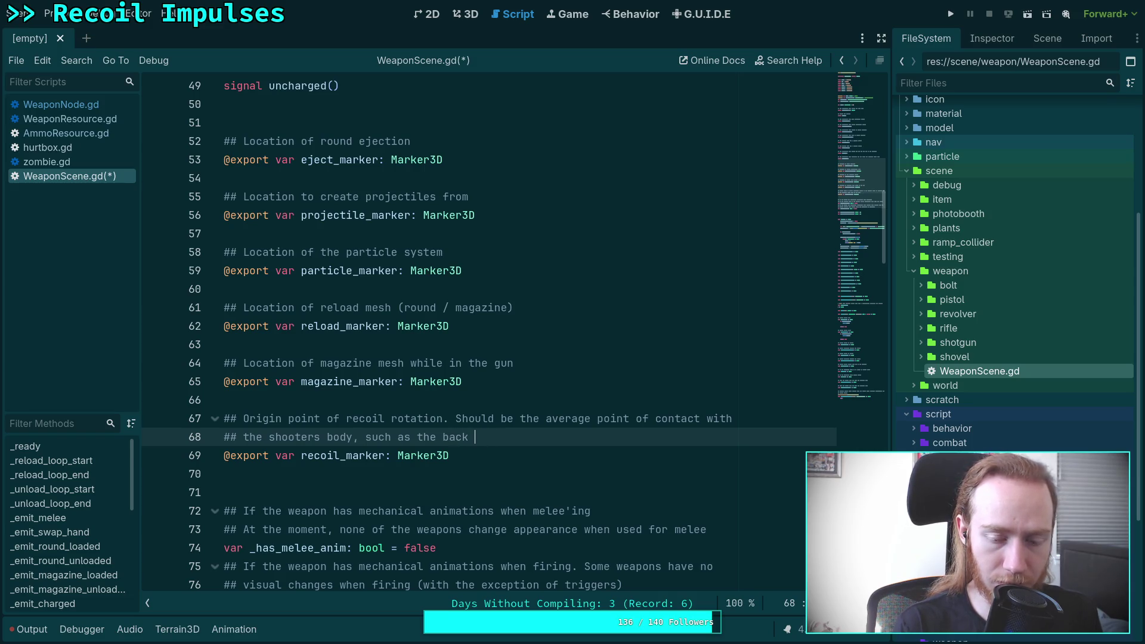
{"action": "key", "text": "BackSpace"}
{"action": "key", "text": "BackSpace"}
{"action": "key", "text": "BackSpace"}
{"action": "type", "text": "ch as the back "}
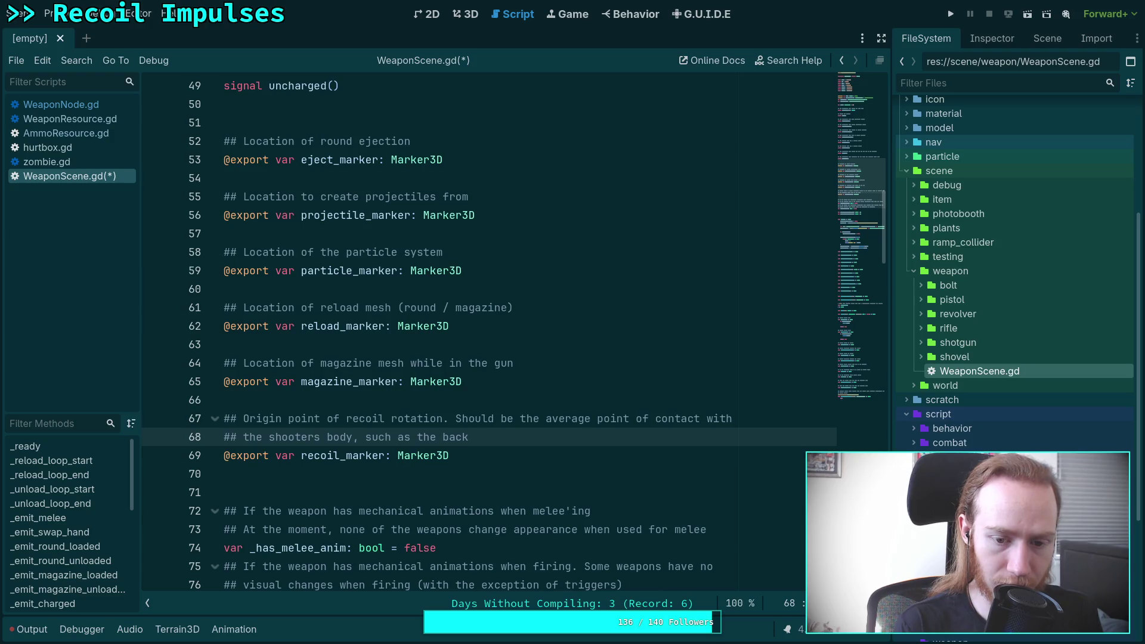
{"action": "type", "text": "center"}
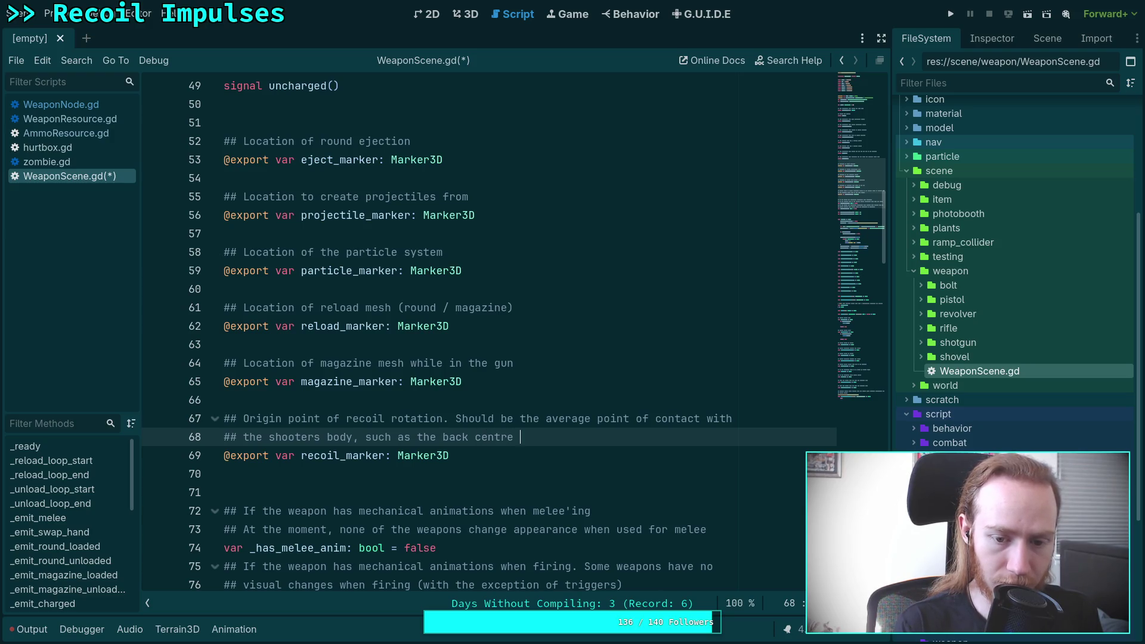
{"action": "type", "text": " of the grip, "}
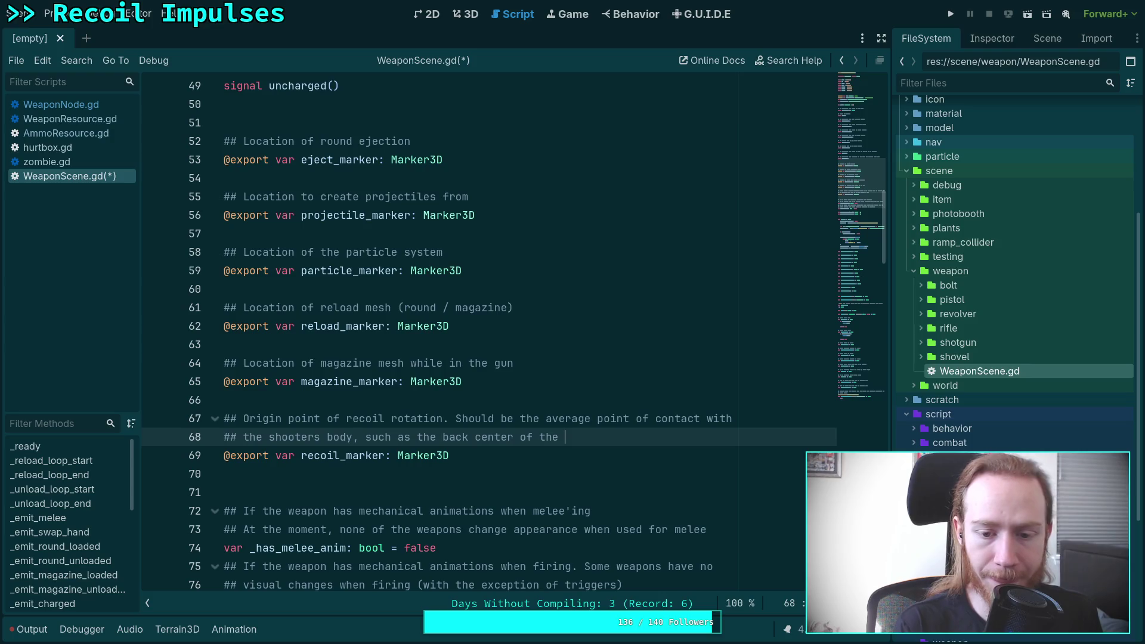
{"action": "type", "text": "or "}
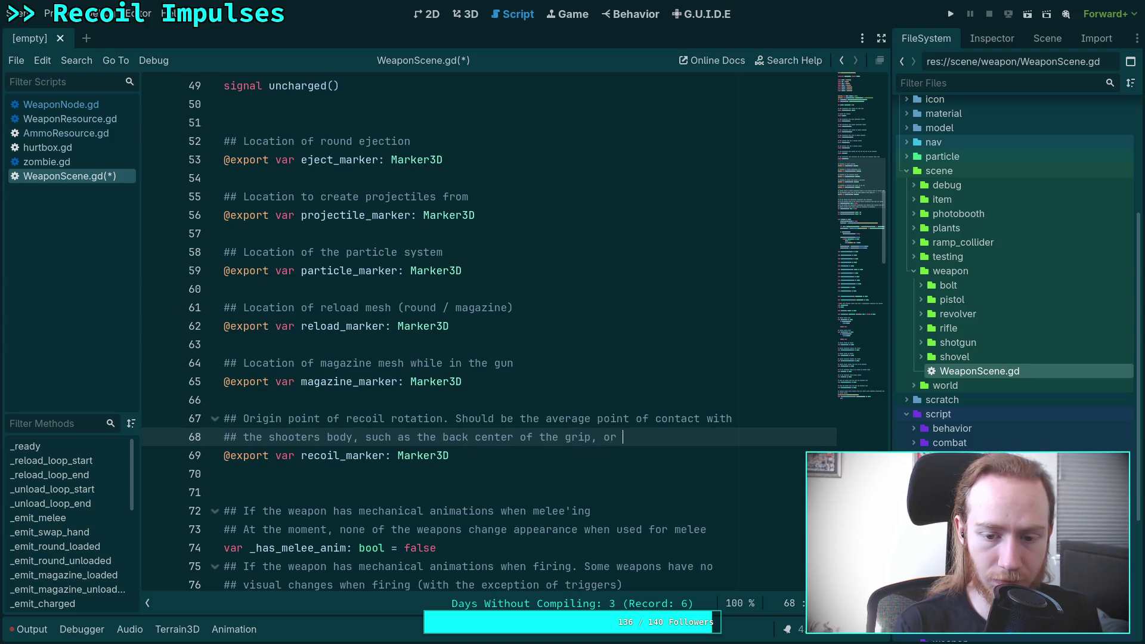
{"action": "type", "text": "a "}
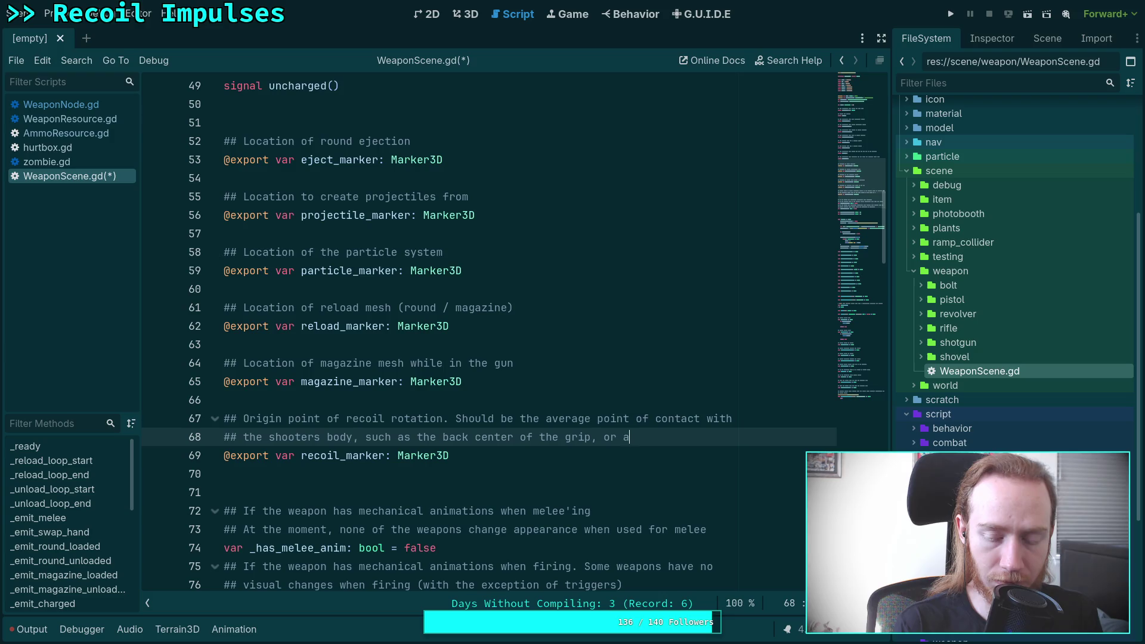
{"action": "type", "text": "stock."}
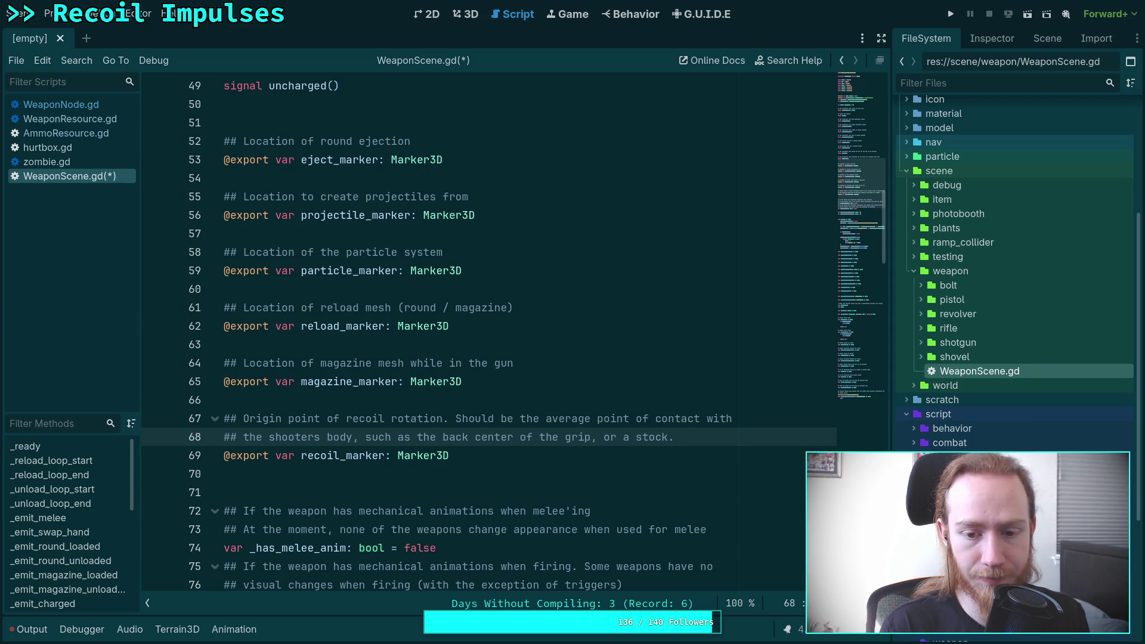
{"action": "key", "text": "ctrl+s"}
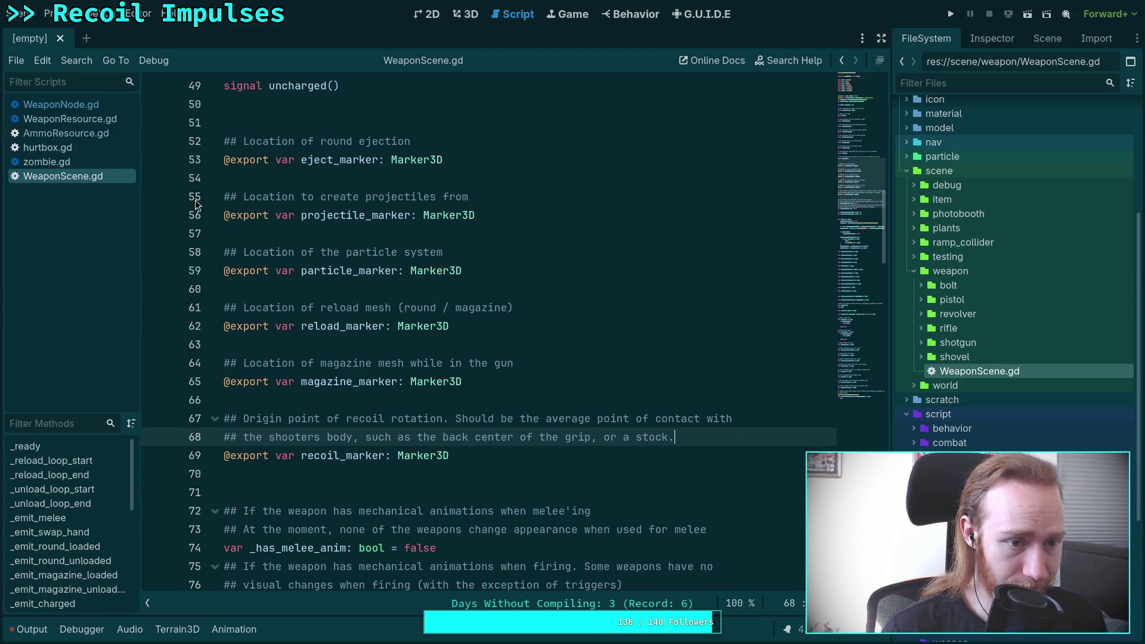
Step: Close WeaponScene.gd and open pistol.tscn from the scene/weapon/pistol folder
{"action": "right_click", "coordinate": [96, 179]}
{"action": "left_click", "coordinate": [123, 223]}
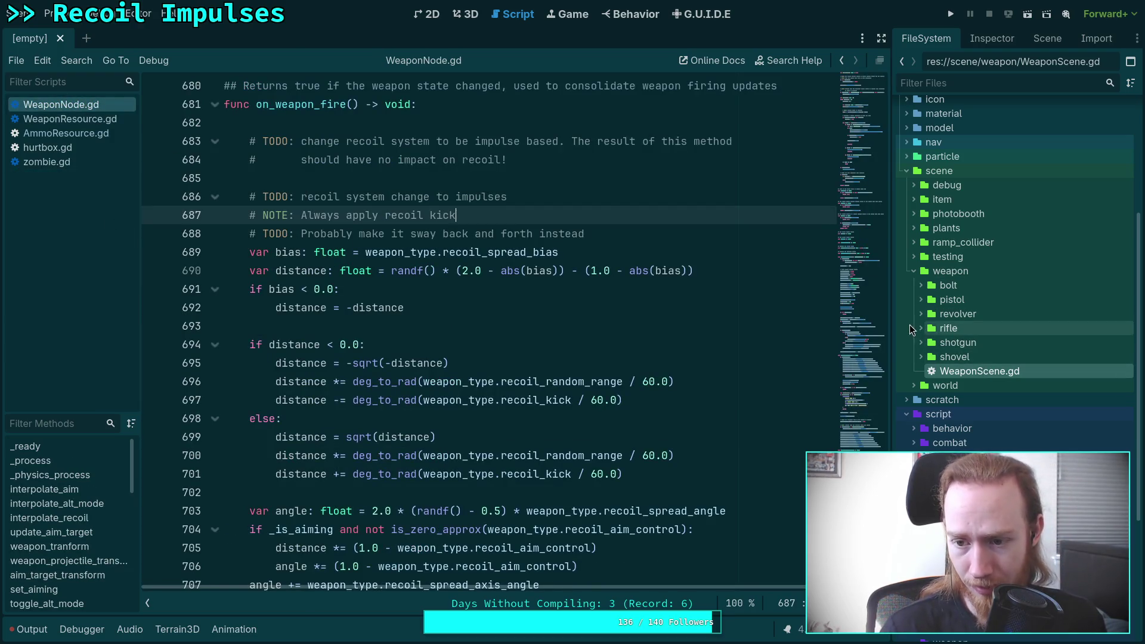
{"action": "left_click", "coordinate": [921, 342]}
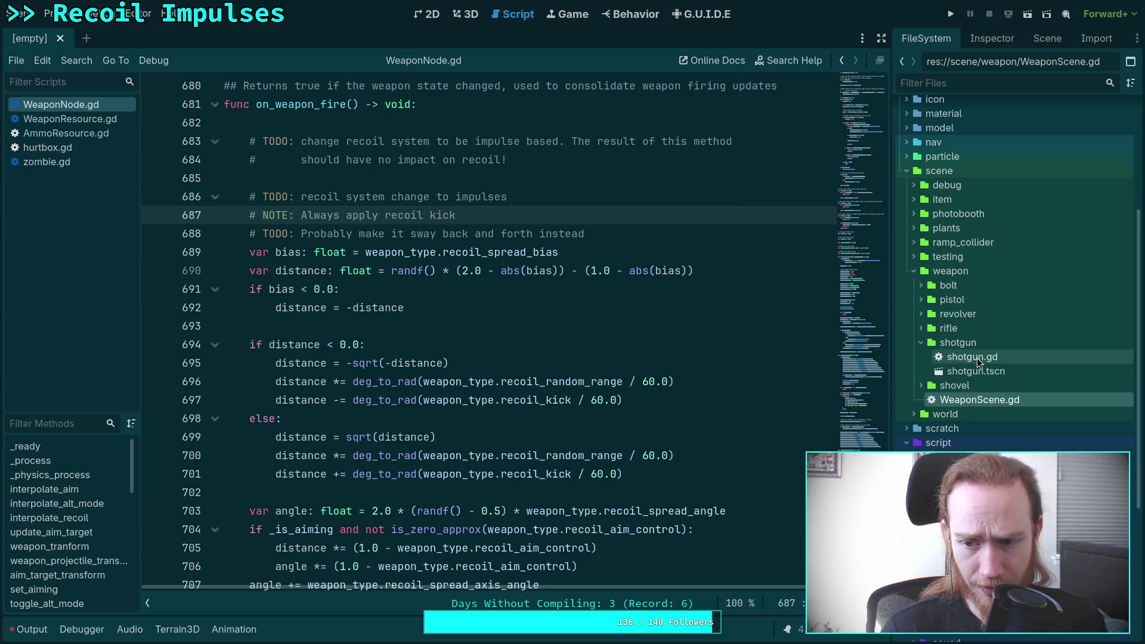
{"action": "left_click", "coordinate": [920, 343]}
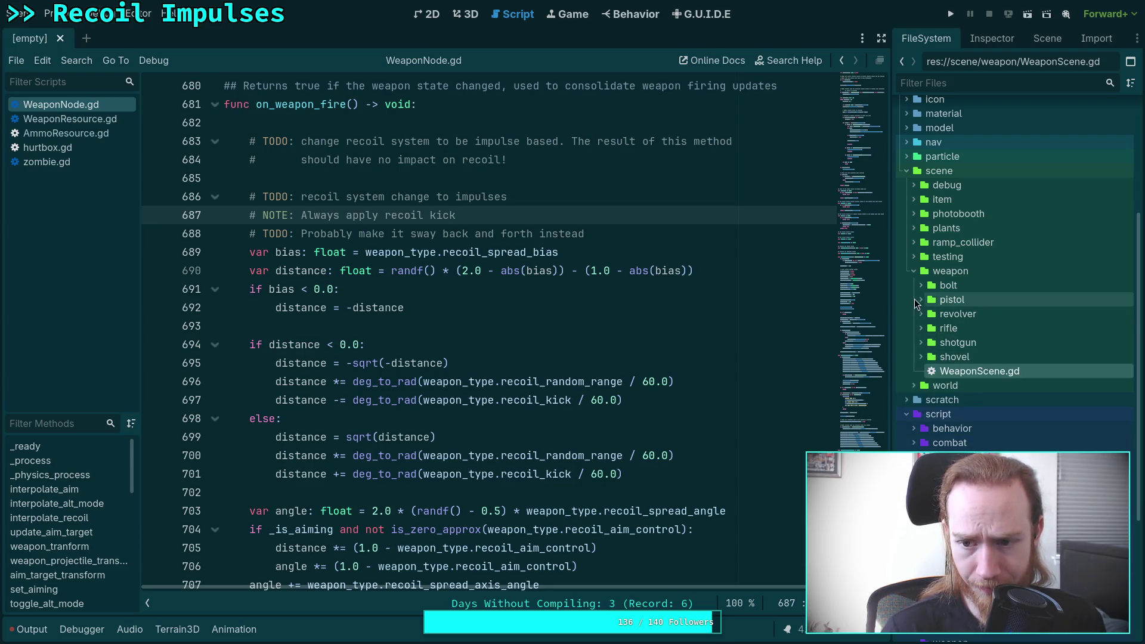
{"action": "left_click", "coordinate": [921, 299]}
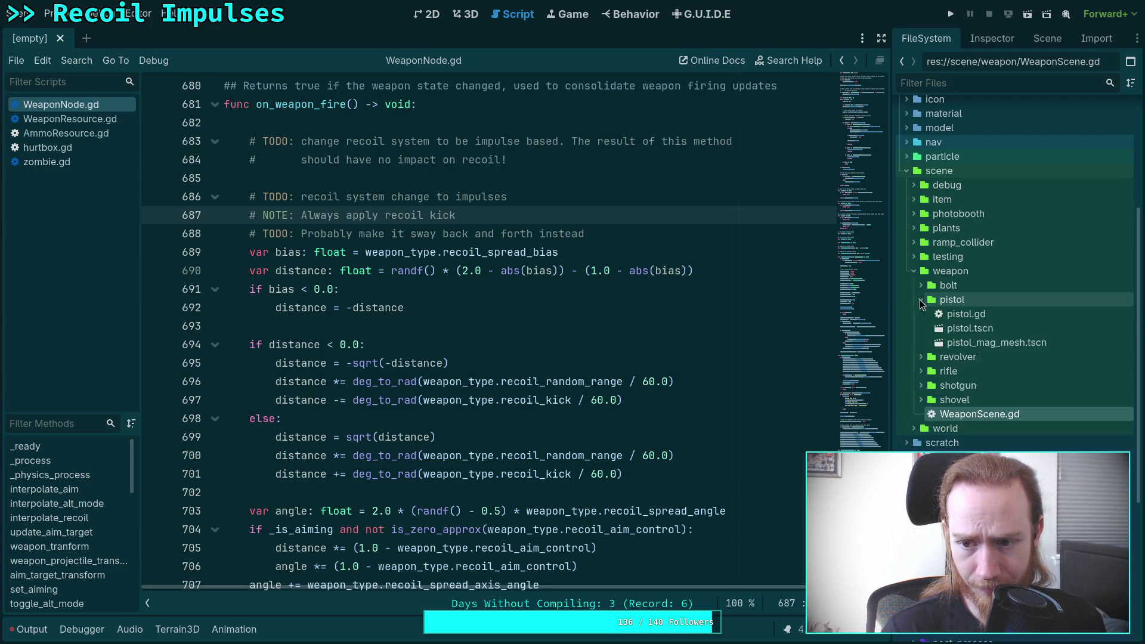
{"action": "double_click", "coordinate": [1003, 327]}
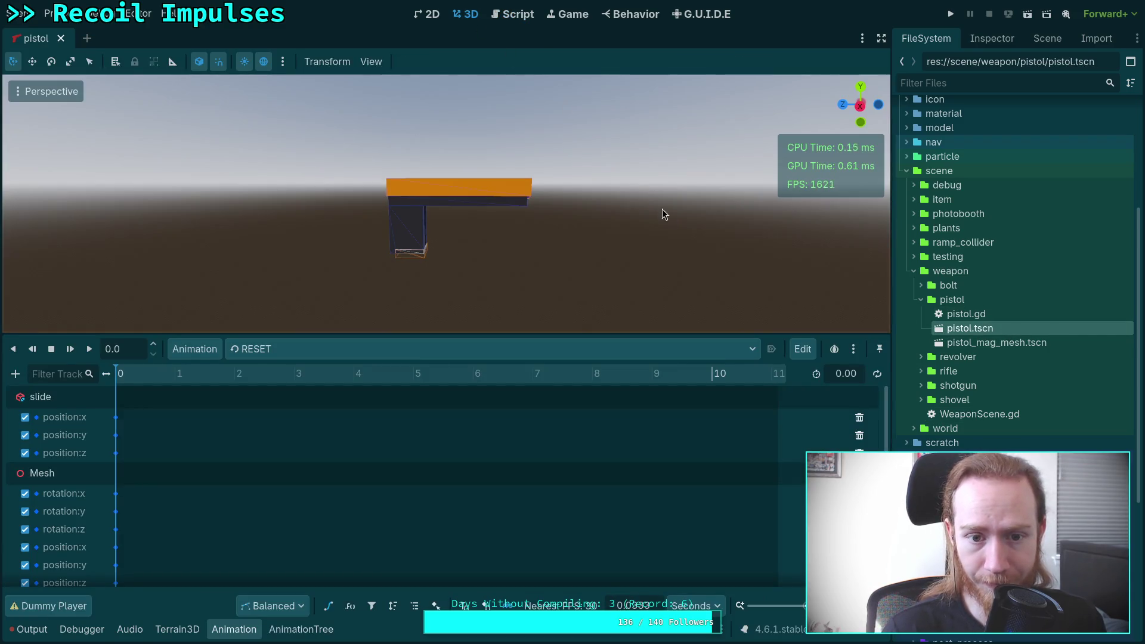
Step: In the Scene dock, collapse the MagazineMarker, protomesh and Mesh branches of the Pistol tree
{"action": "left_click", "coordinate": [992, 38]}
{"action": "left_click", "coordinate": [1048, 38]}
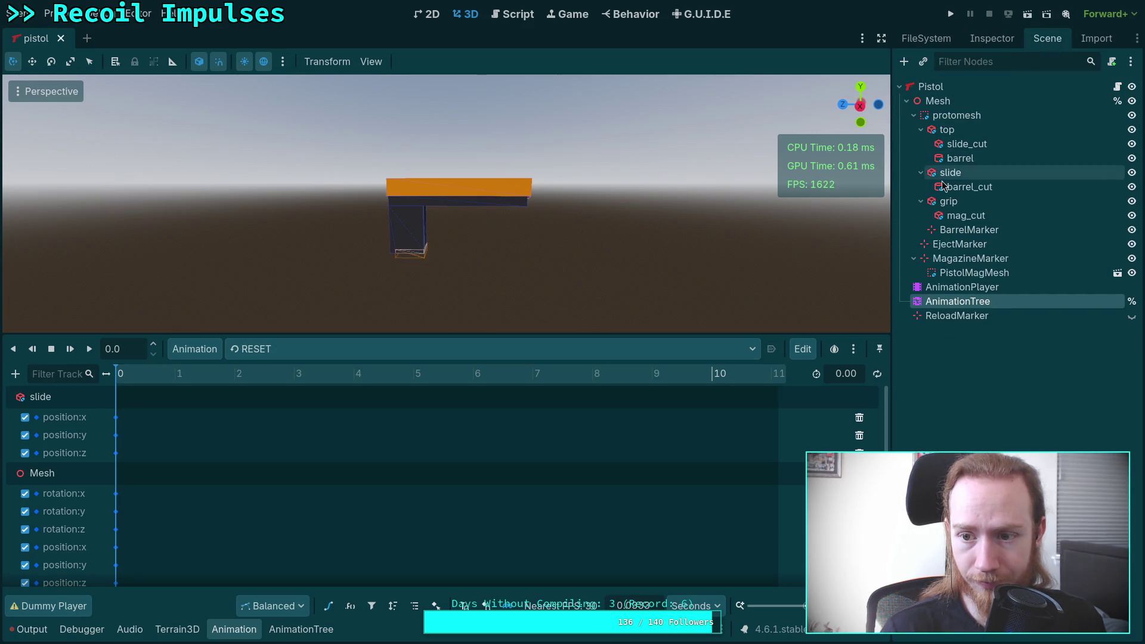
{"action": "left_click", "coordinate": [914, 258]}
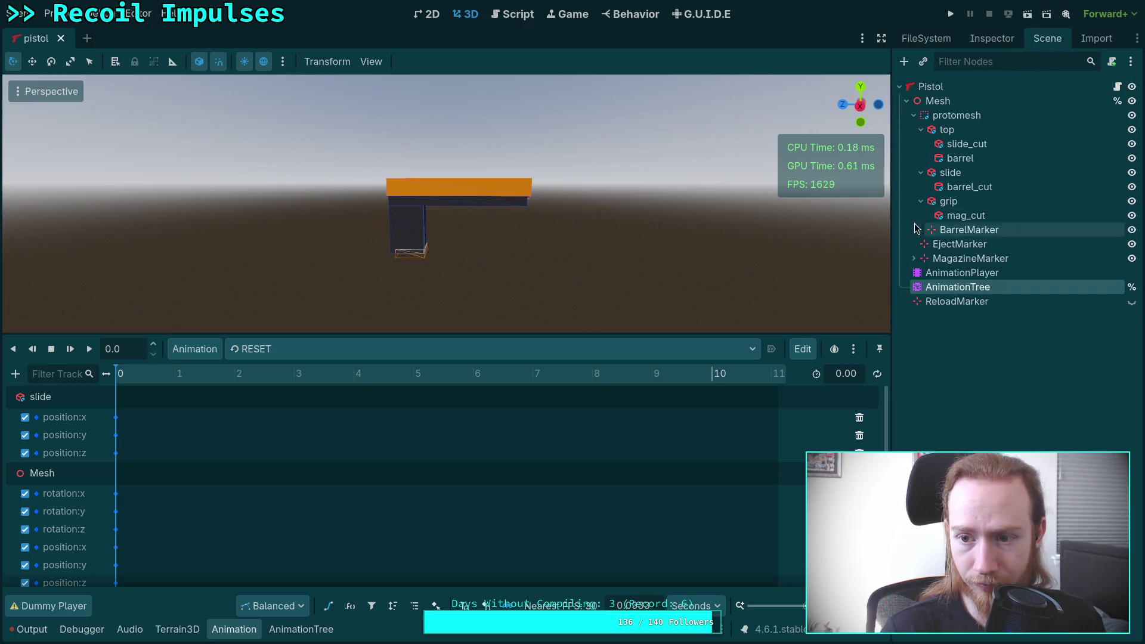
{"action": "left_click", "coordinate": [914, 115]}
{"action": "left_click", "coordinate": [938, 100]}
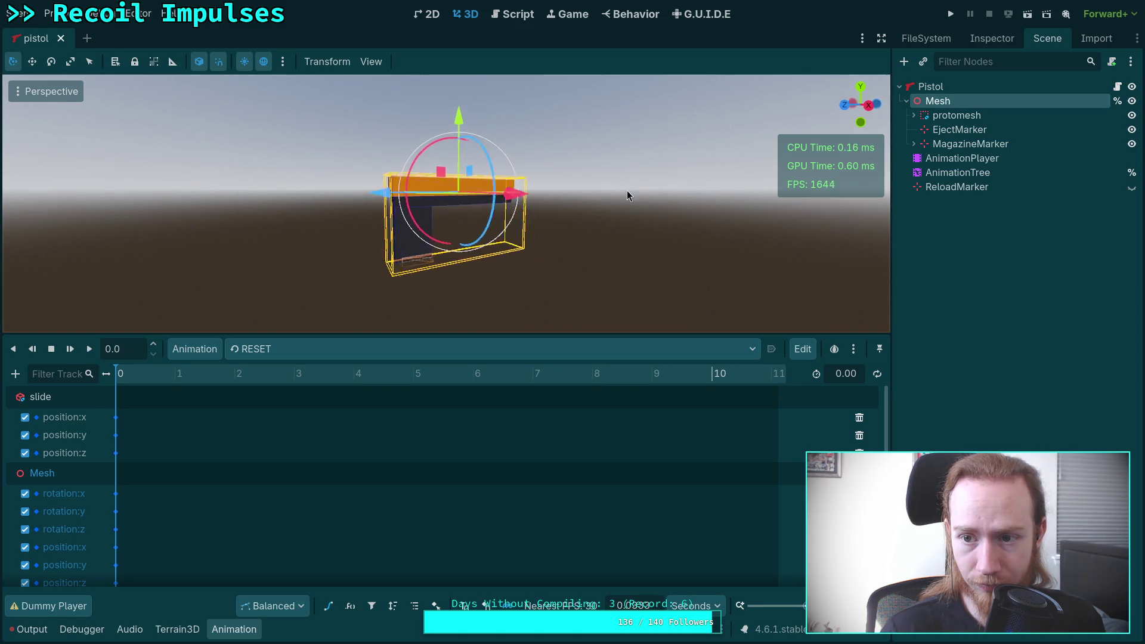
{"action": "left_click_drag", "start_coordinate": [861, 105], "coordinate": [875, 108]}
{"action": "left_click", "coordinate": [930, 86]}
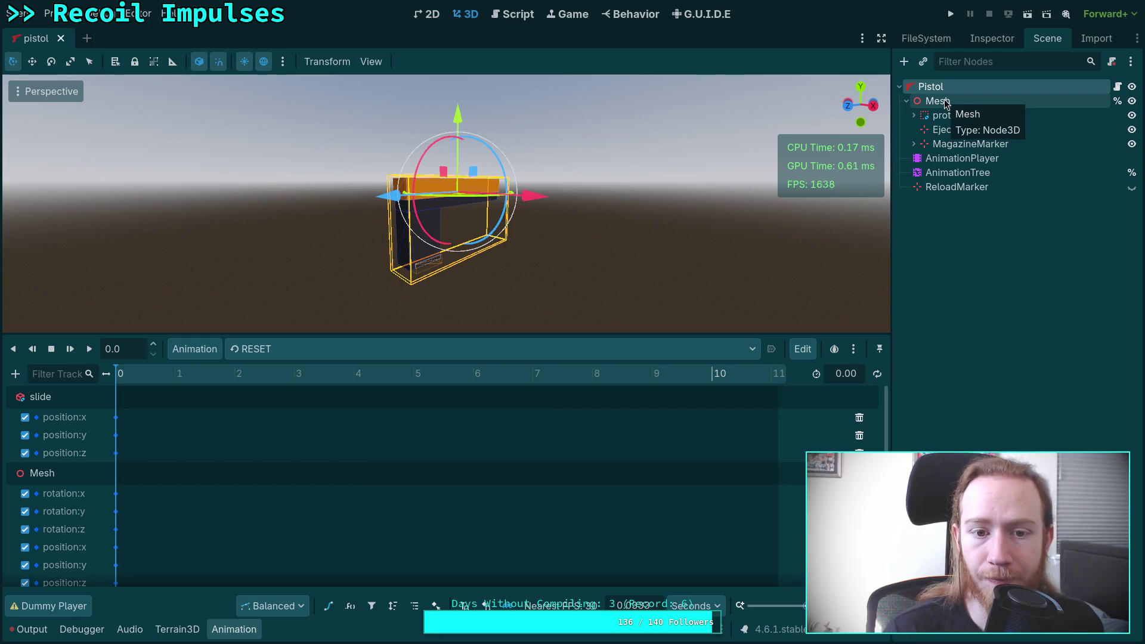
{"action": "left_click", "coordinate": [946, 103]}
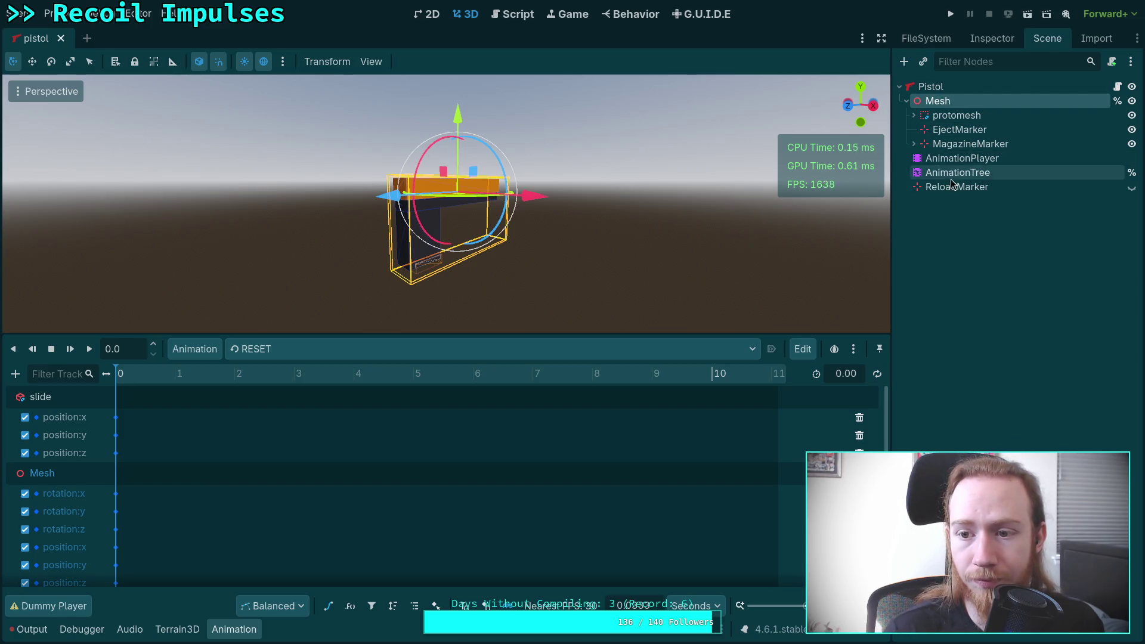
{"action": "left_click", "coordinate": [904, 102]}
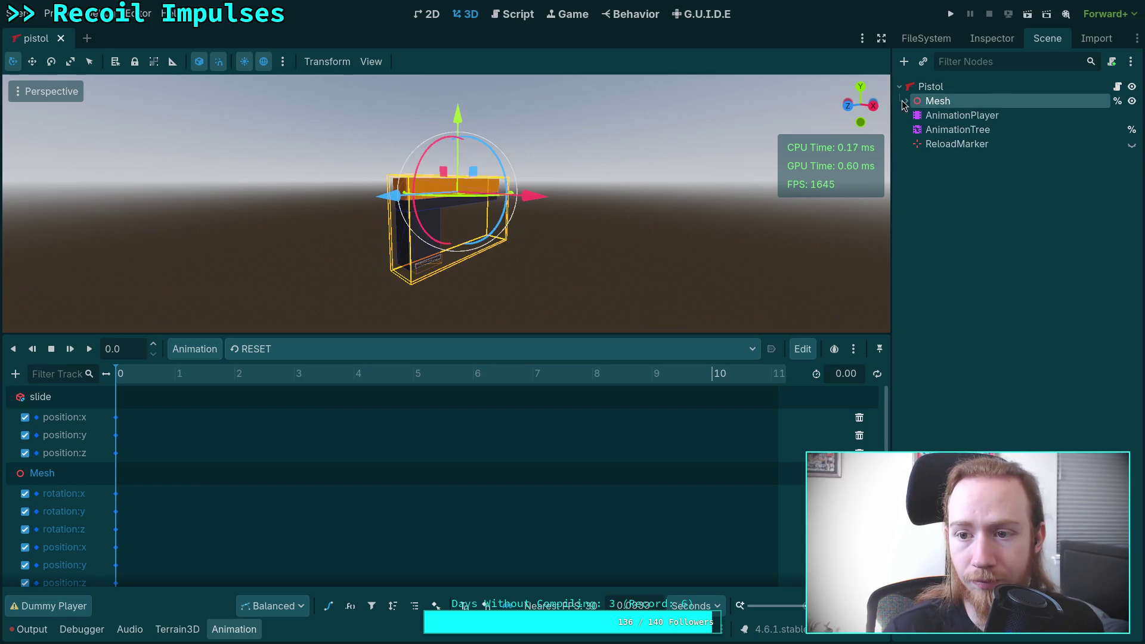
{"action": "right_click", "coordinate": [949, 89]}
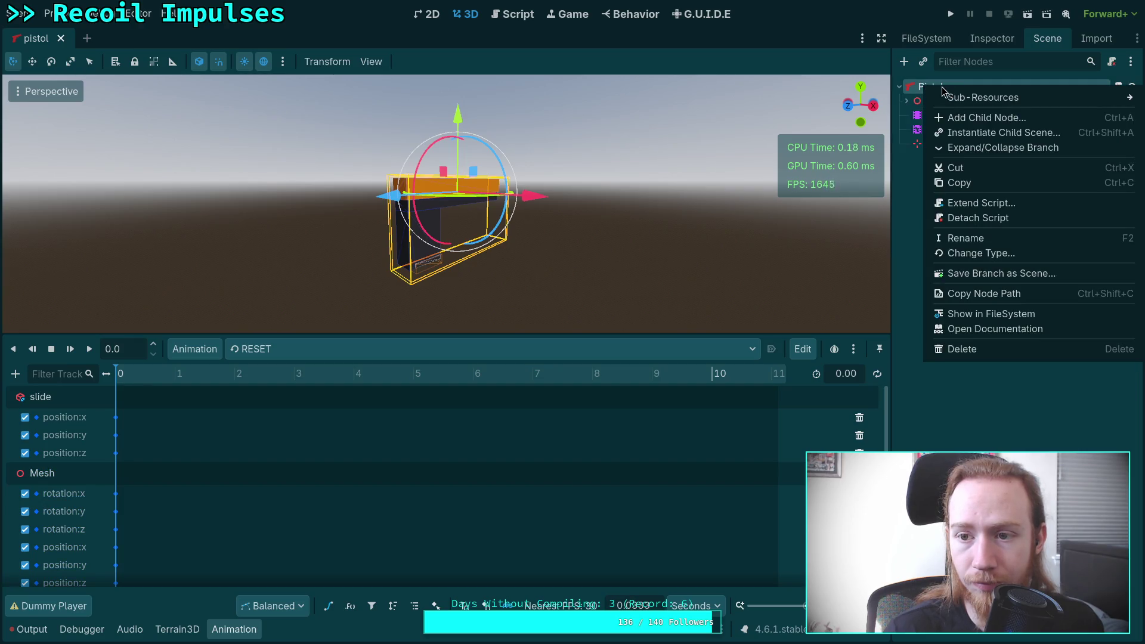
{"action": "left_click", "coordinate": [919, 91]}
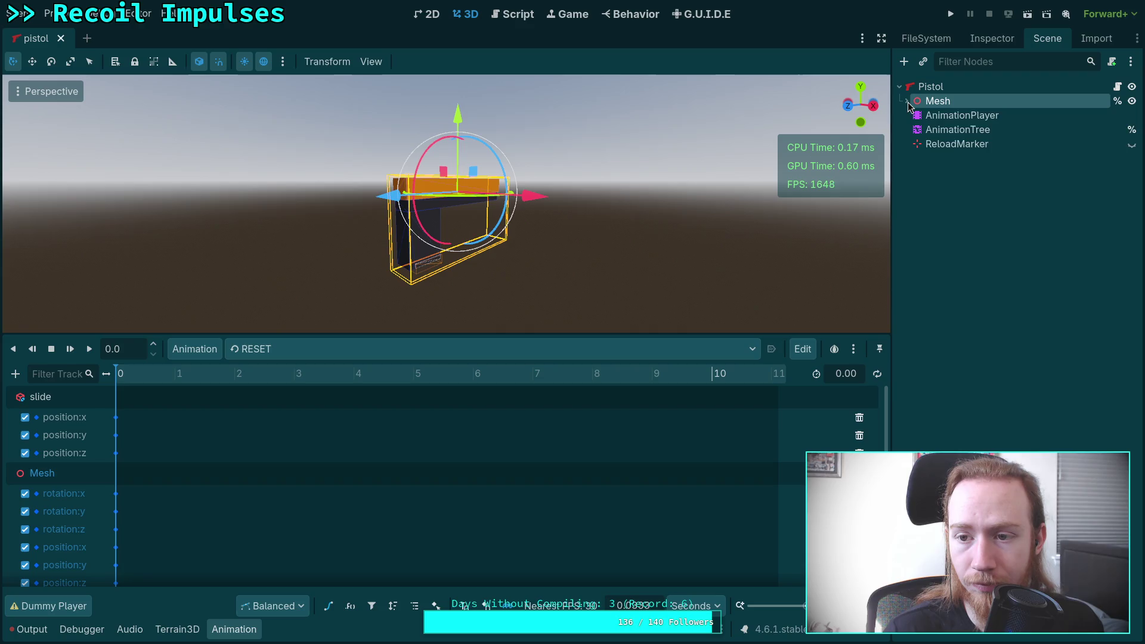
{"action": "left_click", "coordinate": [907, 102]}
{"action": "left_click", "coordinate": [908, 101]}
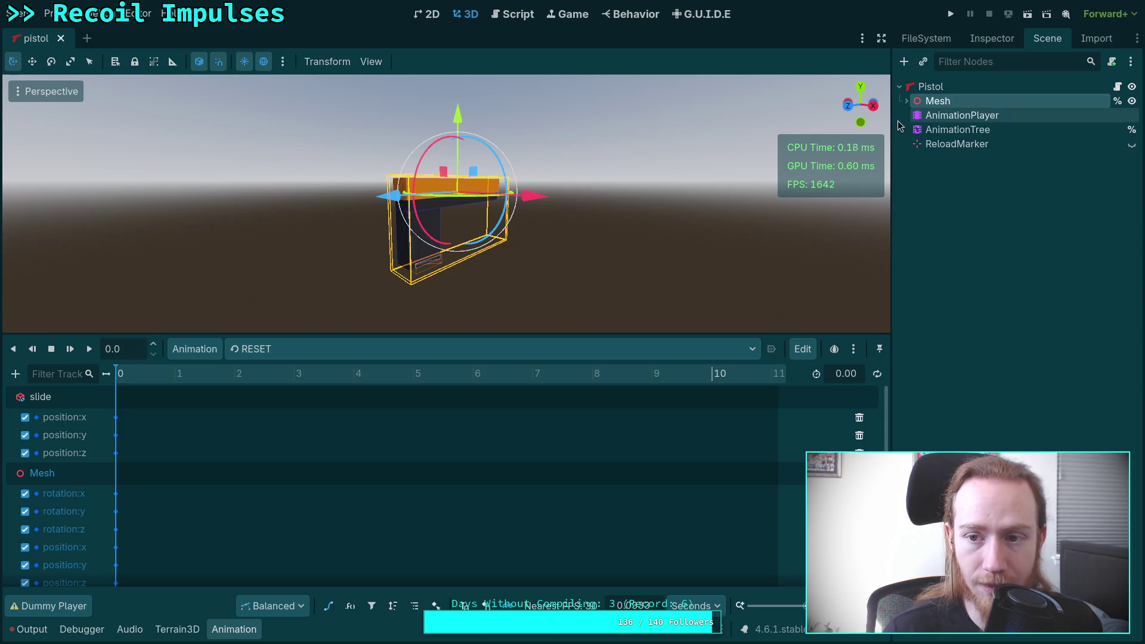
{"action": "left_click", "coordinate": [928, 89]}
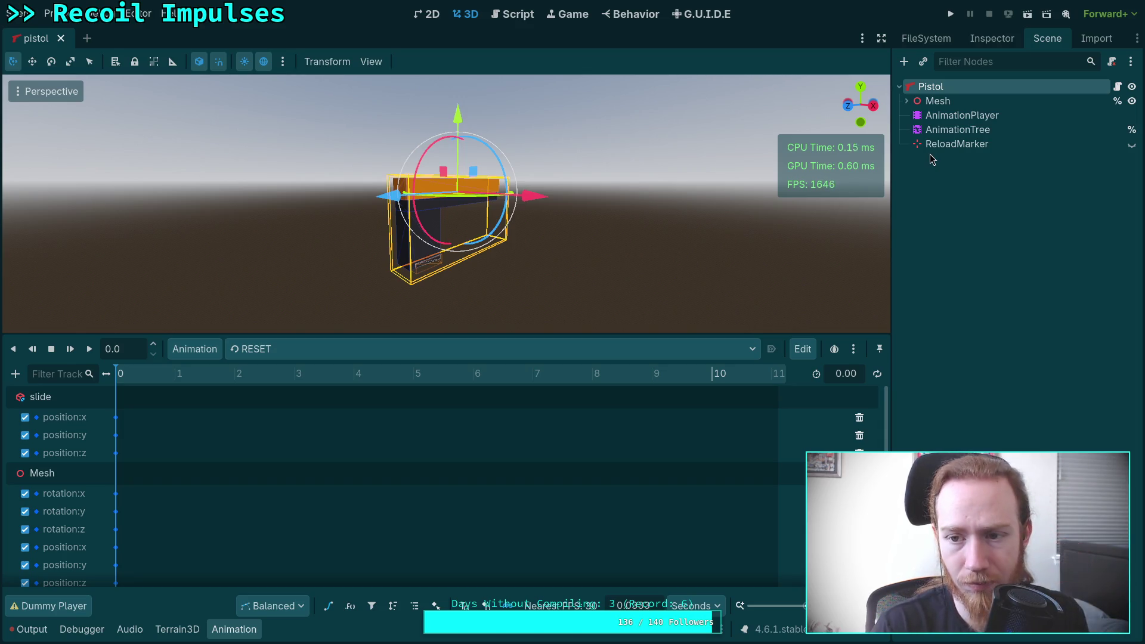
{"action": "right_click", "coordinate": [926, 87]}
Step: Add a Marker3D child under Pistol and rename it RecoilMarker
{"action": "left_click", "coordinate": [953, 118]}
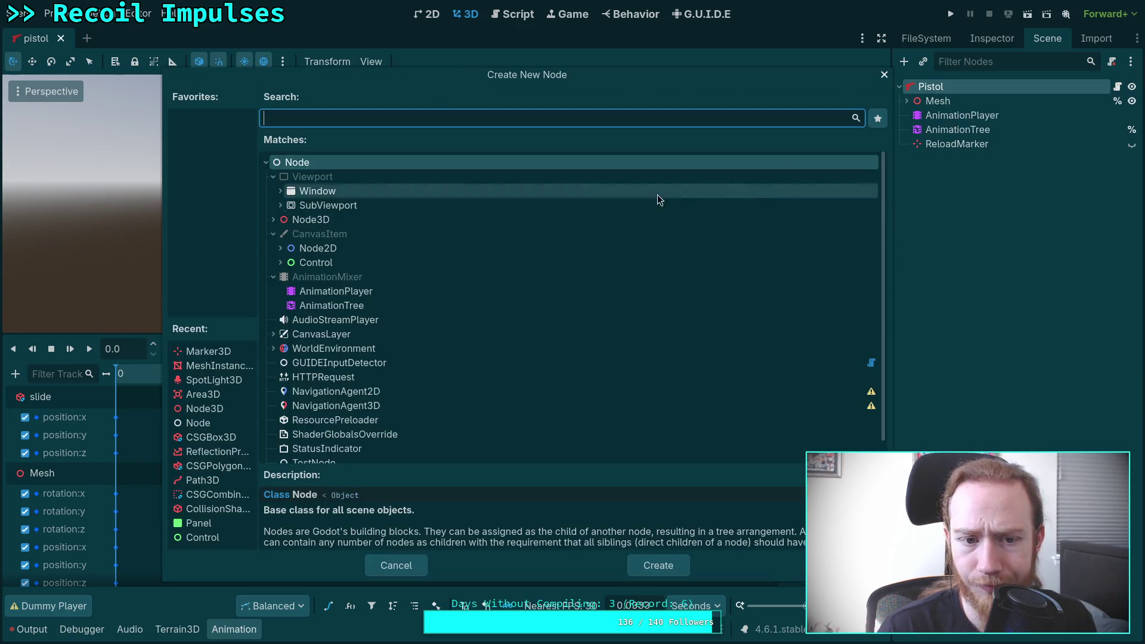
{"action": "type", "text": "marker3d"}
{"action": "key", "text": "Return"}
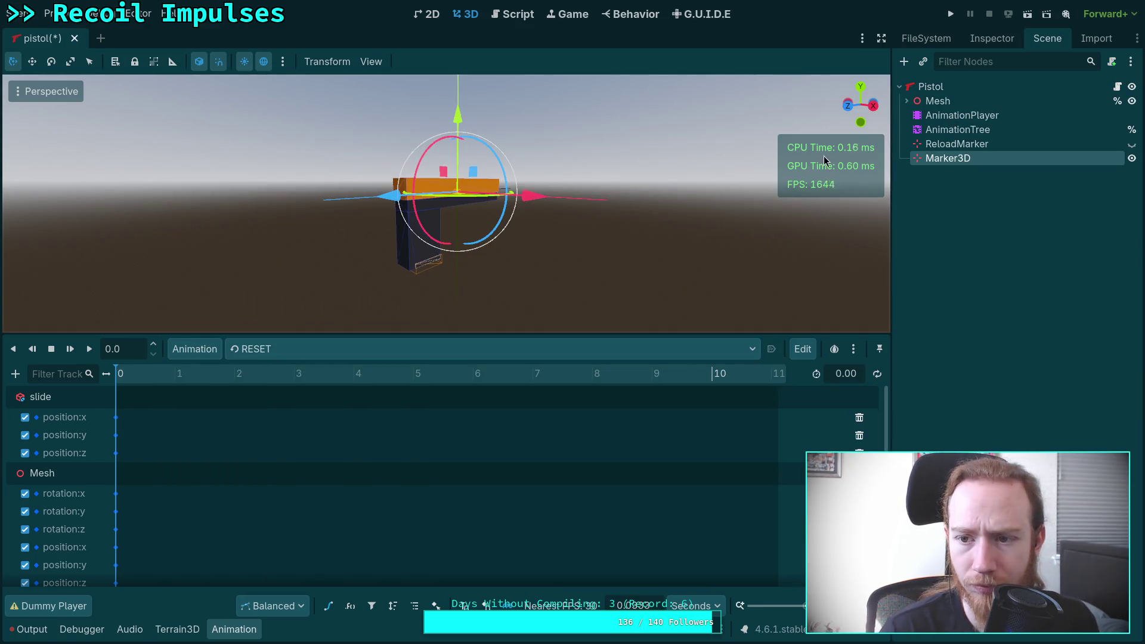
{"action": "left_click", "coordinate": [956, 160]}
{"action": "left_click", "coordinate": [974, 160]}
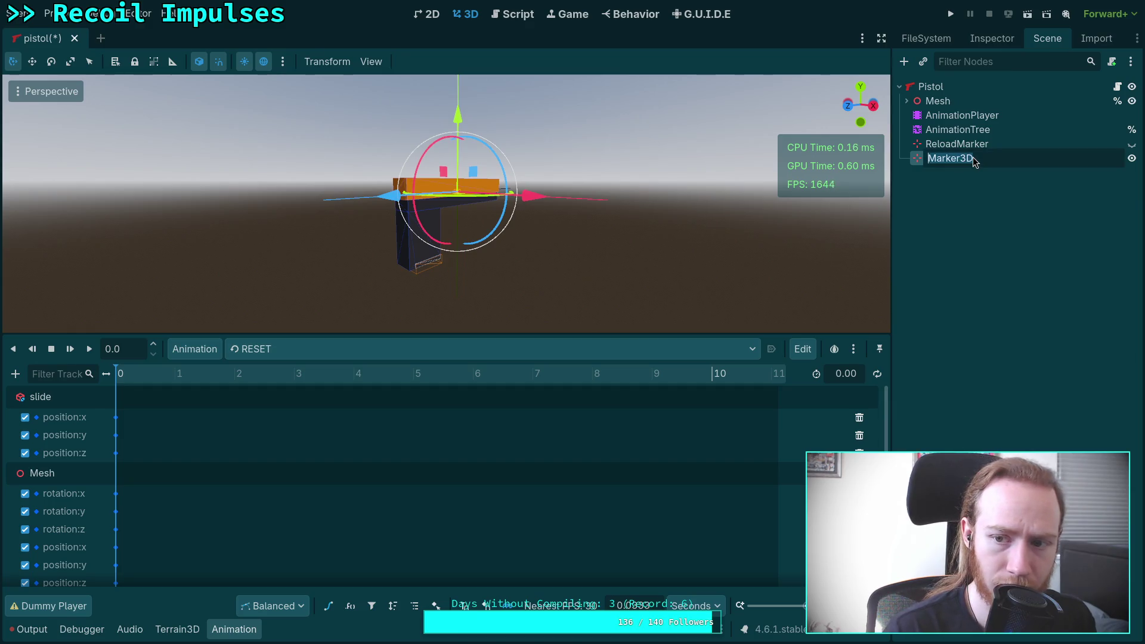
{"action": "type", "text": "Reco"}
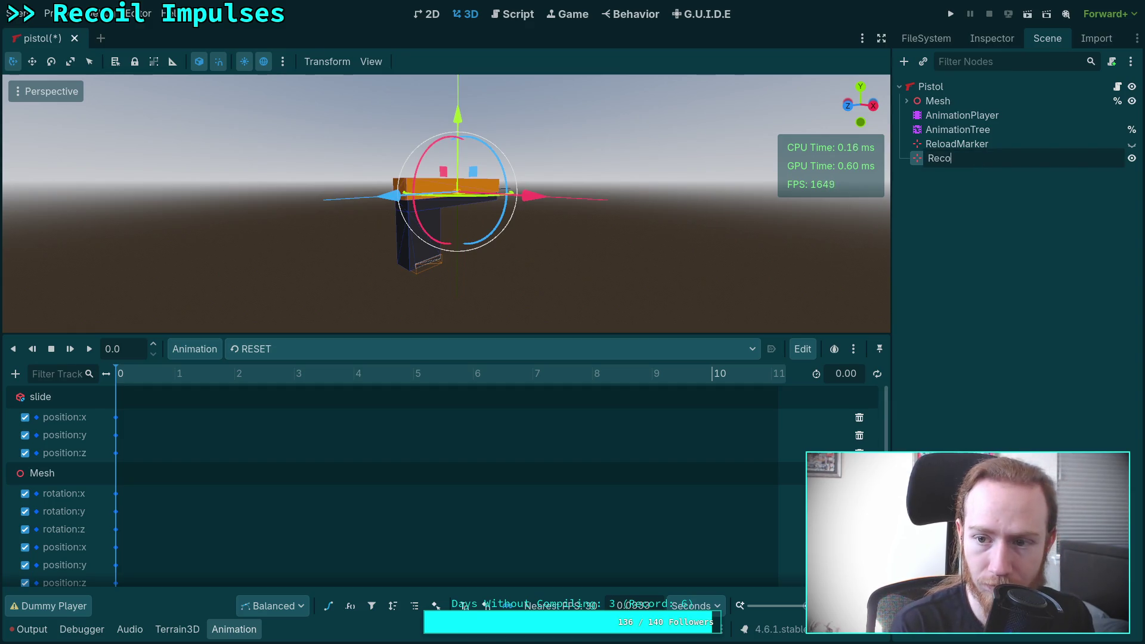
{"action": "type", "text": "ker"}
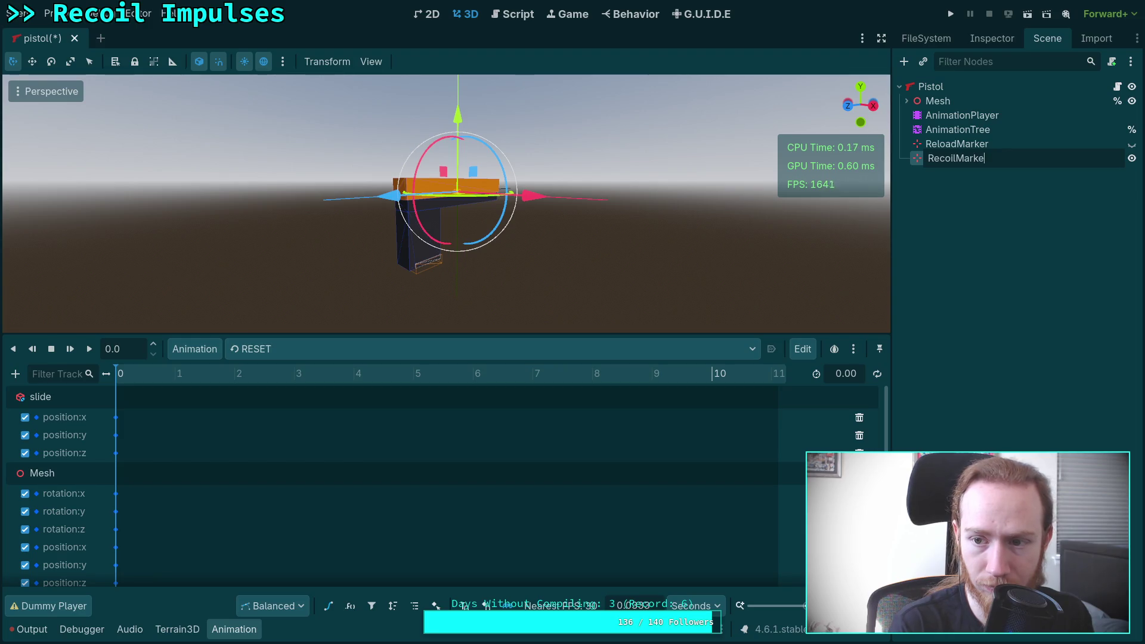
{"action": "key", "text": "Return"}
{"action": "left_click", "coordinate": [858, 105]}
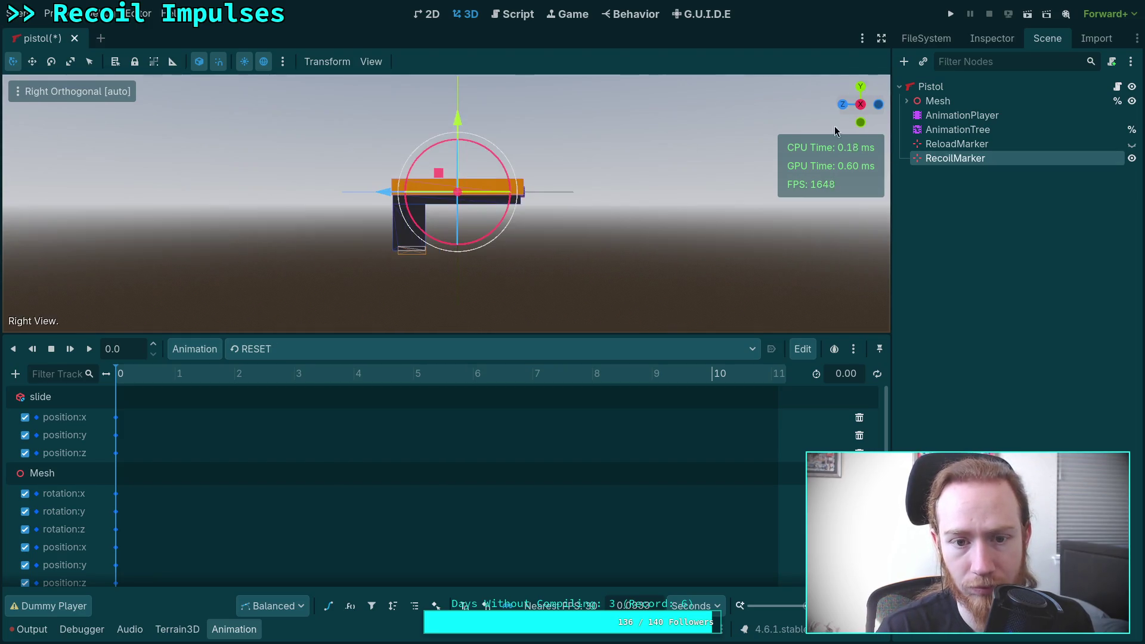
Step: Move RecoilMarker back to the pistol's rear and slightly down, below the slide
{"action": "left_click_drag", "start_coordinate": [382, 192], "coordinate": [327, 189]}
{"action": "left_click_drag", "start_coordinate": [393, 120], "coordinate": [389, 154]}
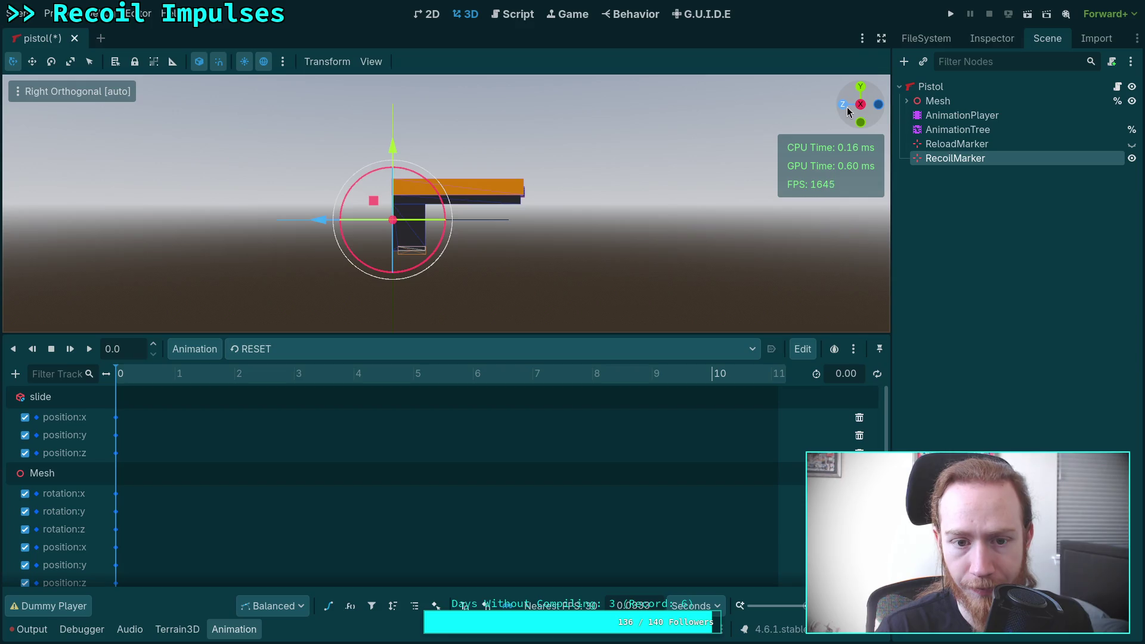
{"action": "scroll", "coordinate": [410, 224], "scroll_direction": "up", "scroll_amount": 4}
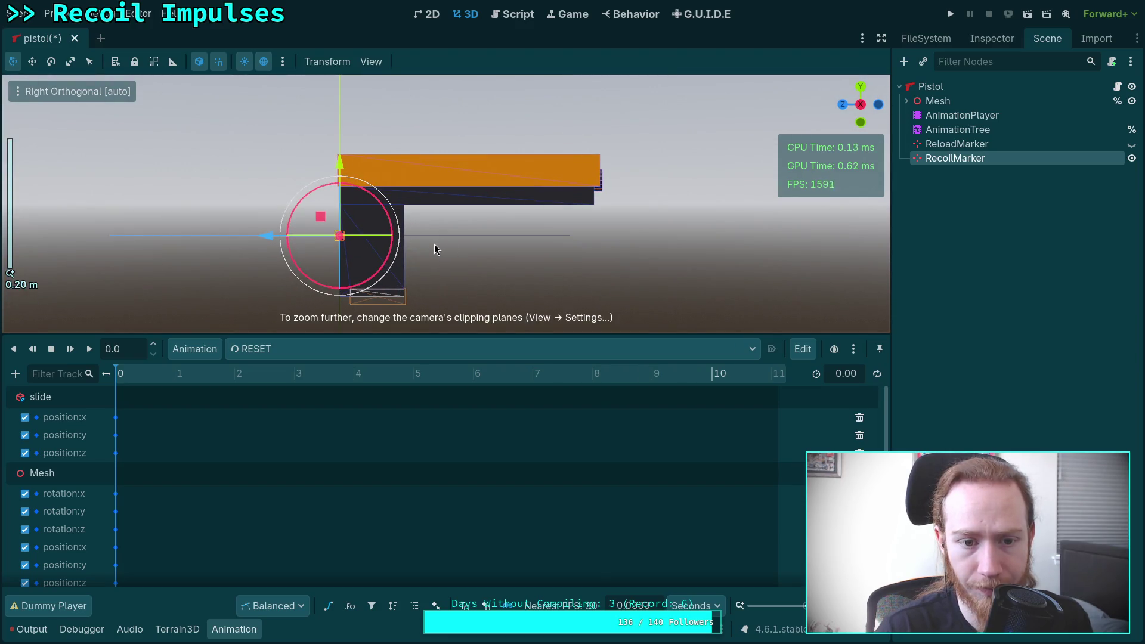
{"action": "left_click_drag", "start_coordinate": [440, 243], "coordinate": [578, 205]}
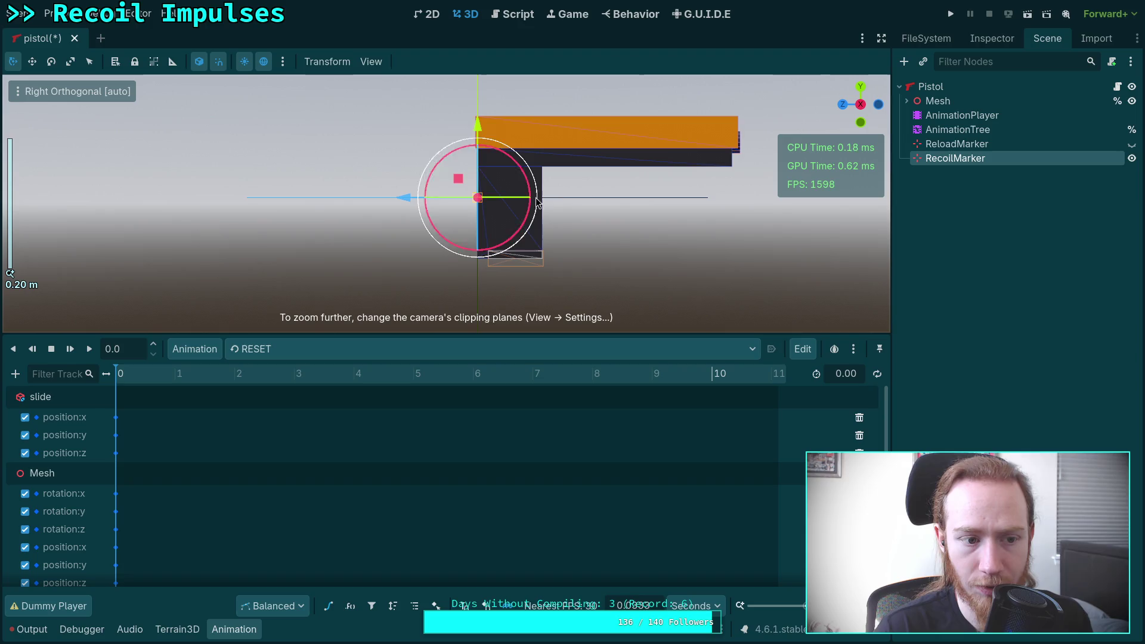
Step: Set the viewport camera's Z-Near clipping distance to 0.01
{"action": "left_click", "coordinate": [371, 61]}
{"action": "left_click", "coordinate": [434, 259]}
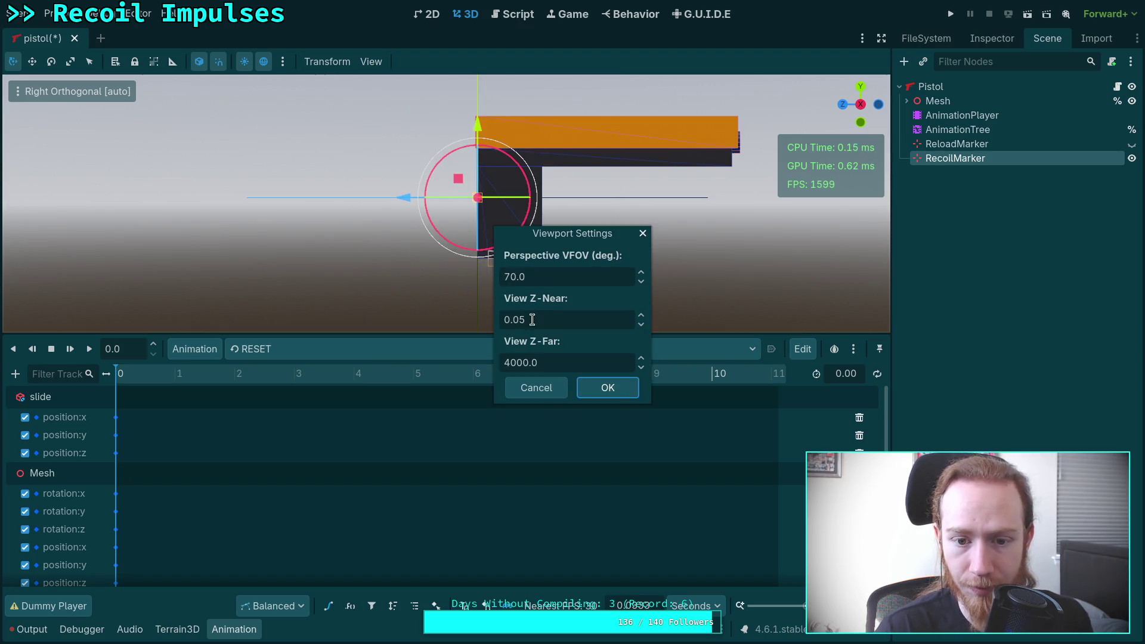
{"action": "left_click", "coordinate": [553, 324]}
{"action": "left_click", "coordinate": [517, 362]}
{"action": "left_click", "coordinate": [555, 313]}
{"action": "left_click", "coordinate": [520, 320]}
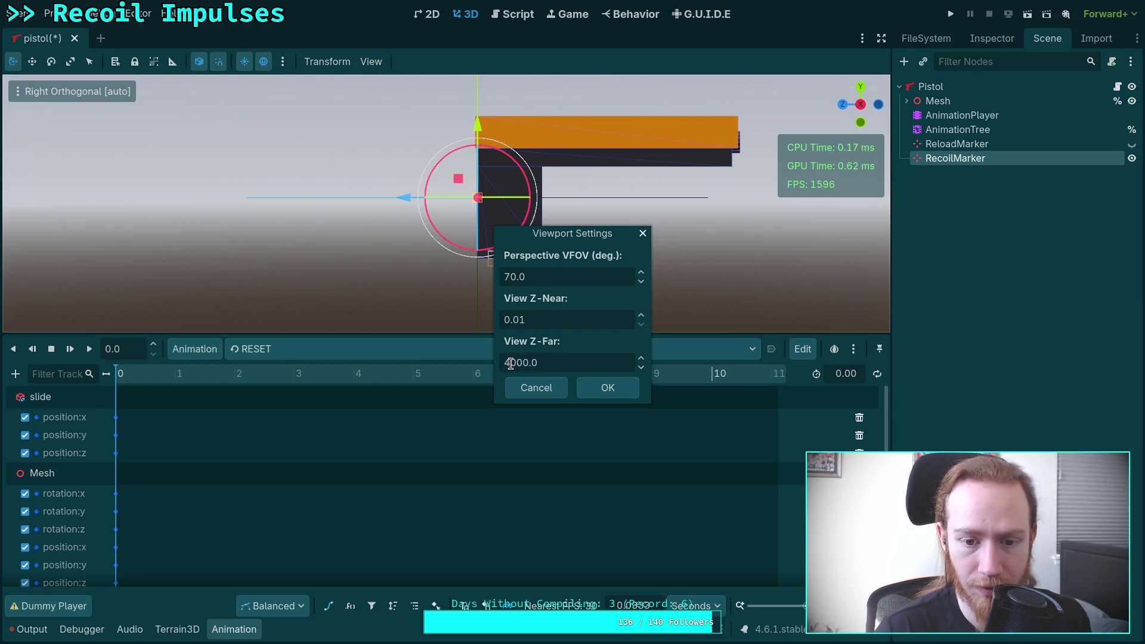
{"action": "left_click", "coordinate": [608, 388]}
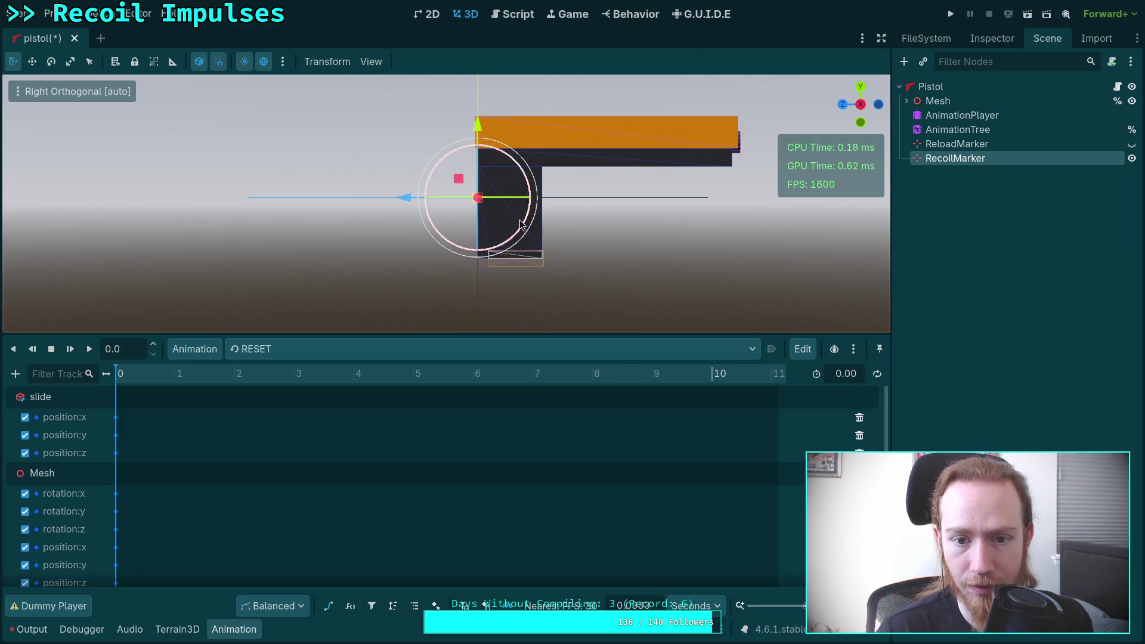
Step: Orbit between rear and side views to check the marker's placement, then view its properties
{"action": "scroll", "coordinate": [521, 228], "scroll_direction": "up", "scroll_amount": 10}
{"action": "left_click_drag", "start_coordinate": [661, 213], "coordinate": [536, 227]}
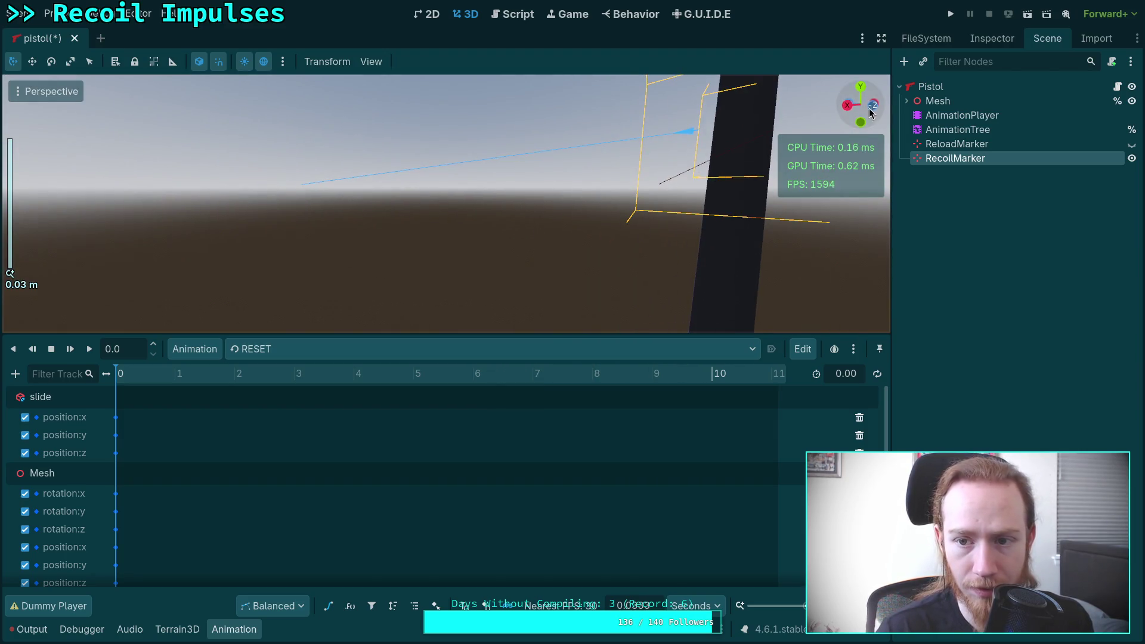
{"action": "left_click", "coordinate": [872, 110]}
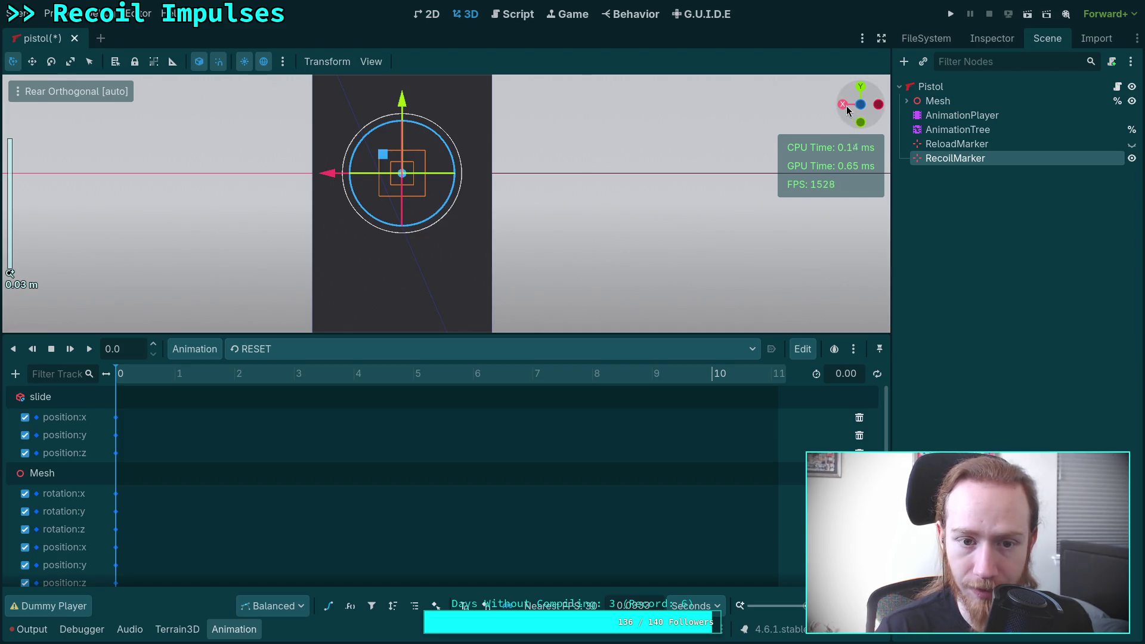
{"action": "left_click", "coordinate": [847, 109]}
{"action": "scroll", "coordinate": [600, 174], "scroll_direction": "up", "scroll_amount": 2}
{"action": "scroll", "coordinate": [507, 188], "scroll_direction": "down", "scroll_amount": 8}
{"action": "mouse_move", "coordinate": [506, 193]}
{"action": "left_mouse_down"}
{"action": "mouse_move", "coordinate": [609, 235]}
{"action": "mouse_move", "coordinate": [550, 227]}
{"action": "mouse_move", "coordinate": [593, 212]}
{"action": "mouse_move", "coordinate": [753, 217]}
{"action": "mouse_move", "coordinate": [642, 178]}
{"action": "mouse_move", "coordinate": [550, 184]}
{"action": "left_mouse_up"}
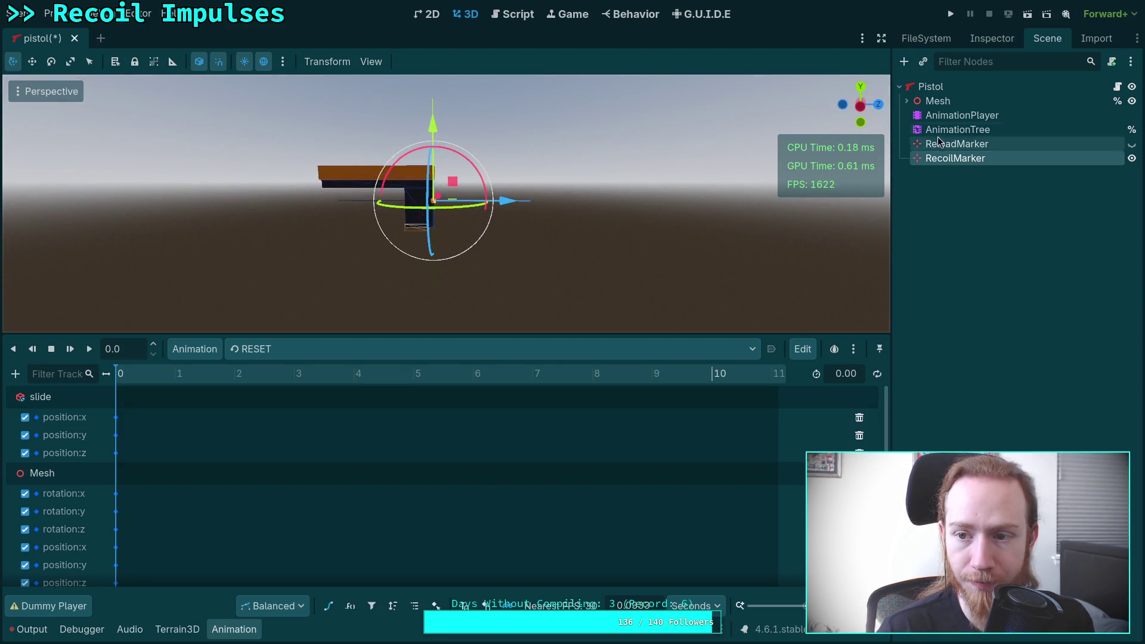
{"action": "left_click", "coordinate": [988, 39]}
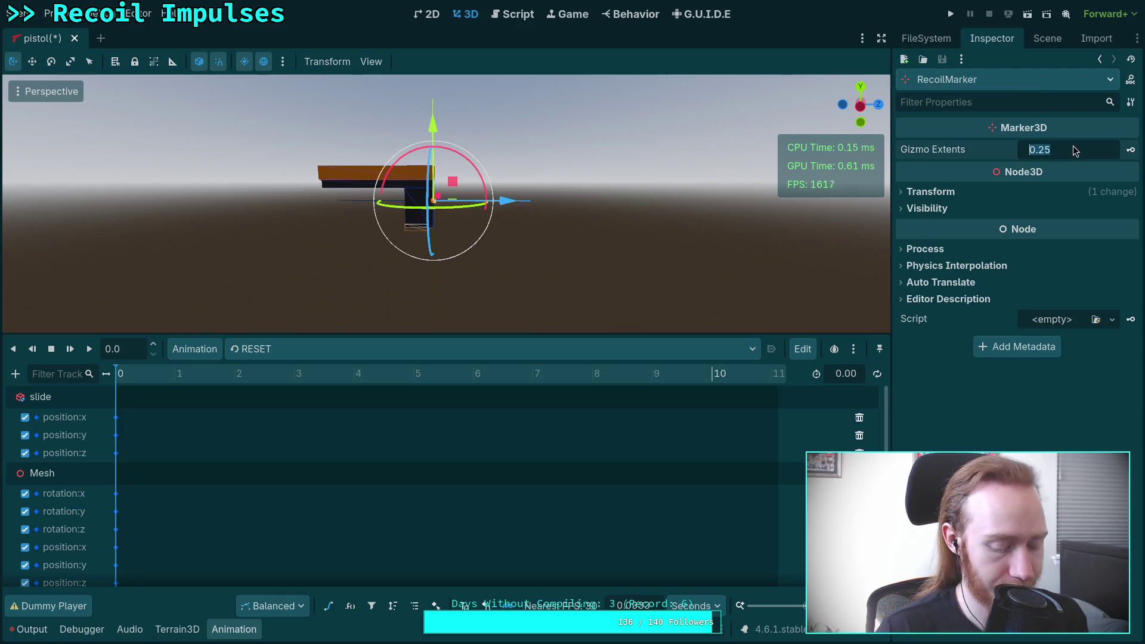
Step: Shrink RecoilMarker's Gizmo Extents to 0.05
{"action": "type", "text": ",2"}
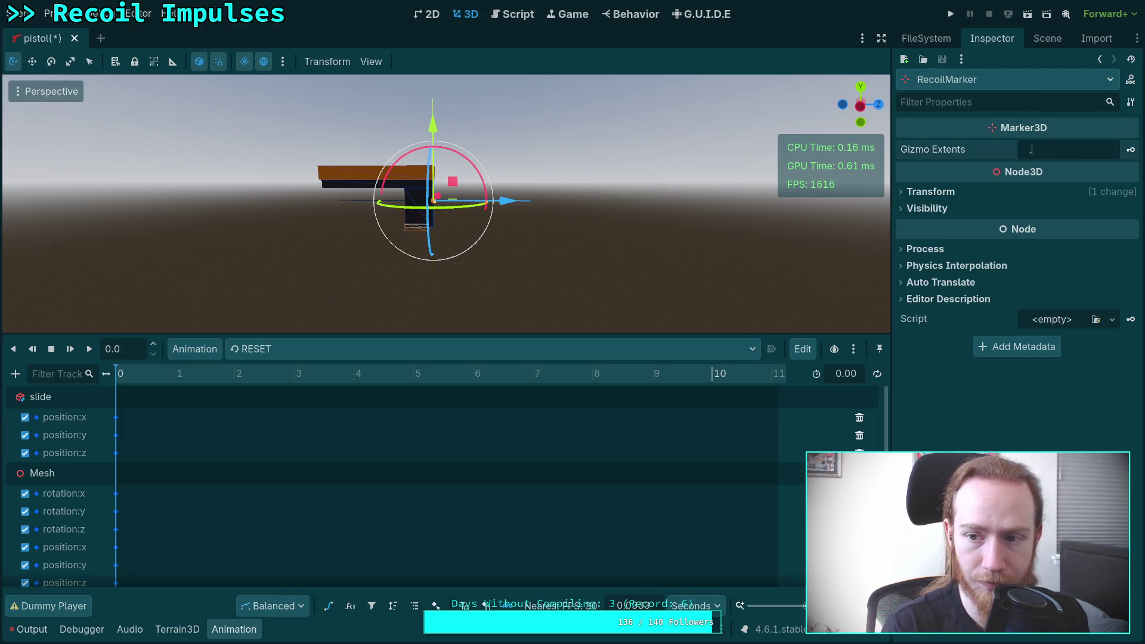
{"action": "key", "text": "Return"}
{"action": "mouse_move", "coordinate": [550, 135]}
{"action": "left_mouse_down"}
{"action": "mouse_move", "coordinate": [608, 174]}
{"action": "mouse_move", "coordinate": [437, 193]}
{"action": "mouse_move", "coordinate": [577, 174]}
{"action": "left_mouse_up"}
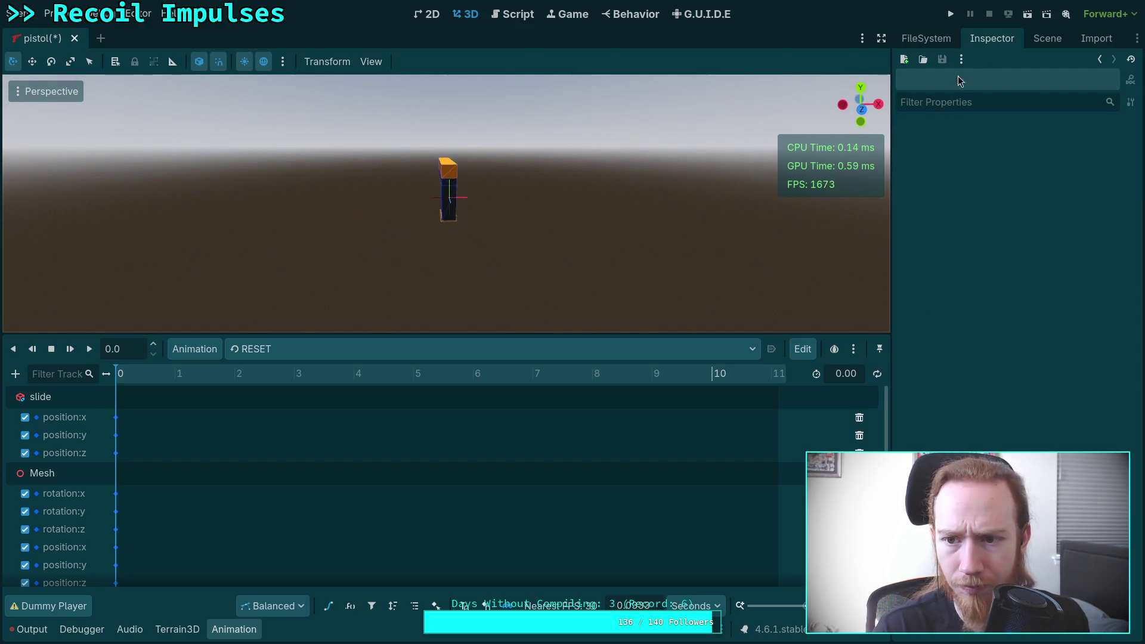
Step: Assign RecoilMarker as the Pistol's Recoil Marker and save the scene with Ctrl+S
{"action": "left_click", "coordinate": [1048, 38]}
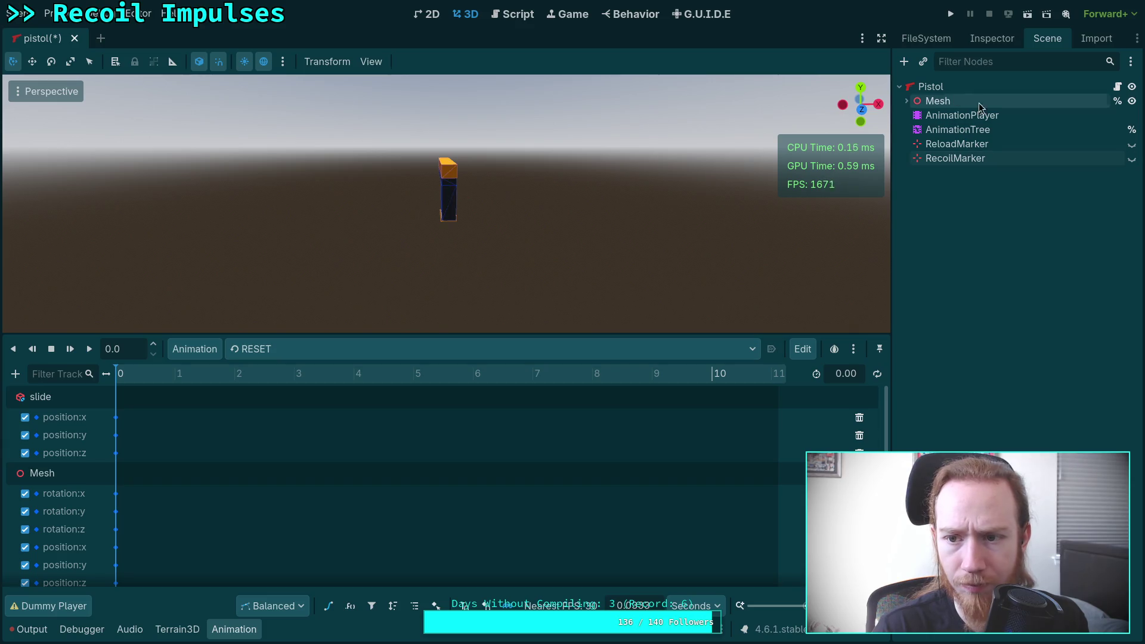
{"action": "left_click", "coordinate": [931, 87]}
{"action": "left_click", "coordinate": [992, 38]}
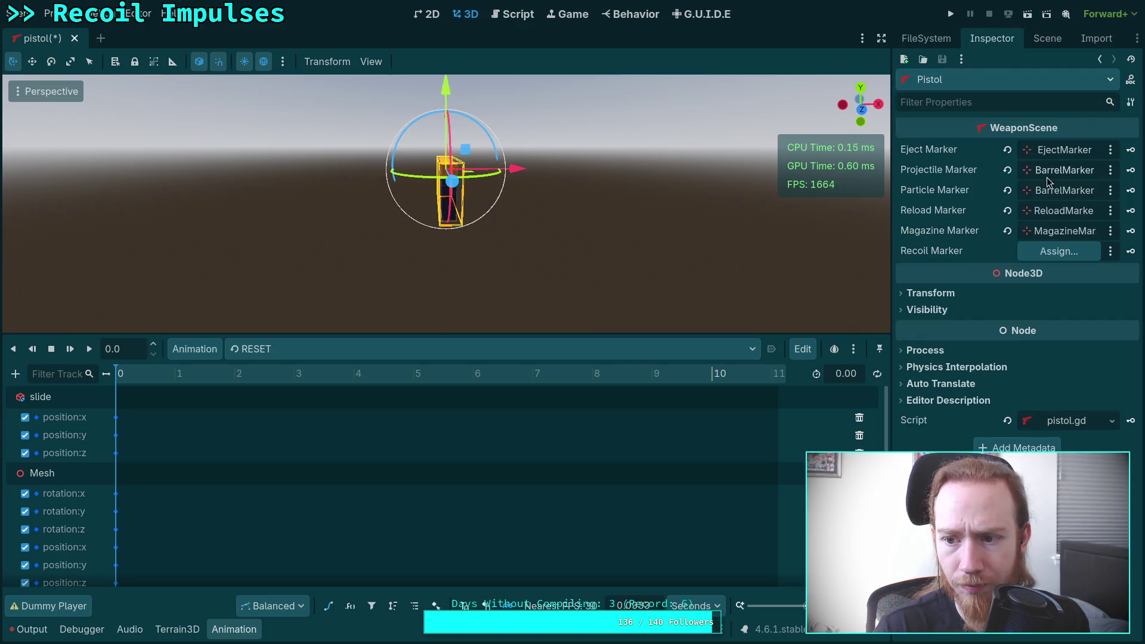
{"action": "left_click", "coordinate": [1064, 254]}
{"action": "left_click", "coordinate": [525, 278]}
{"action": "left_click", "coordinate": [618, 513]}
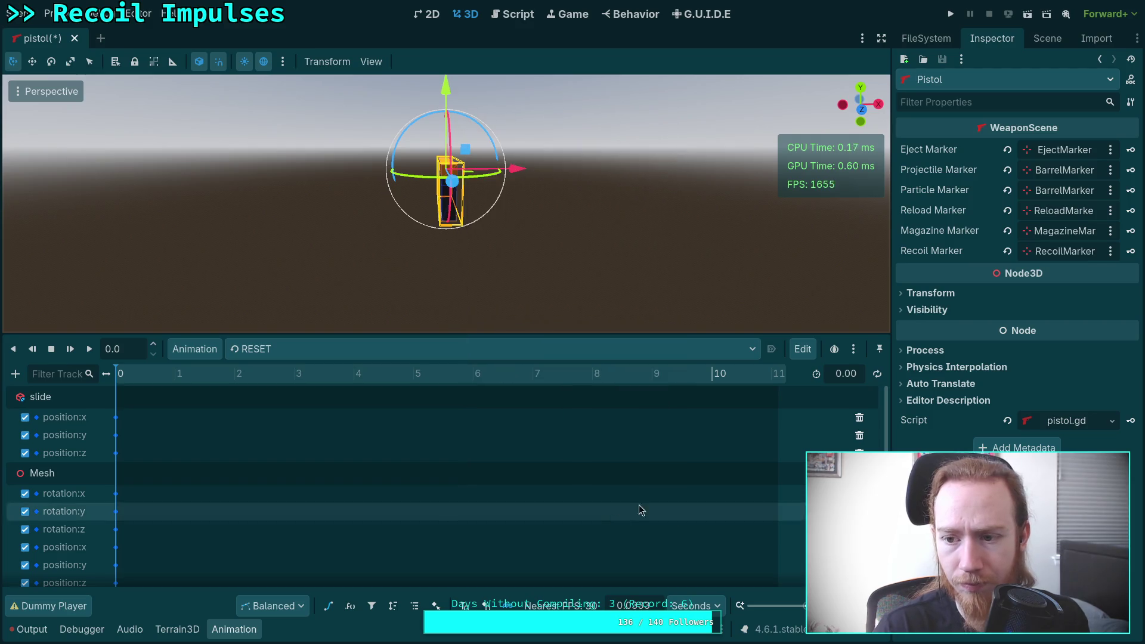
{"action": "key", "text": "ctrl+s"}
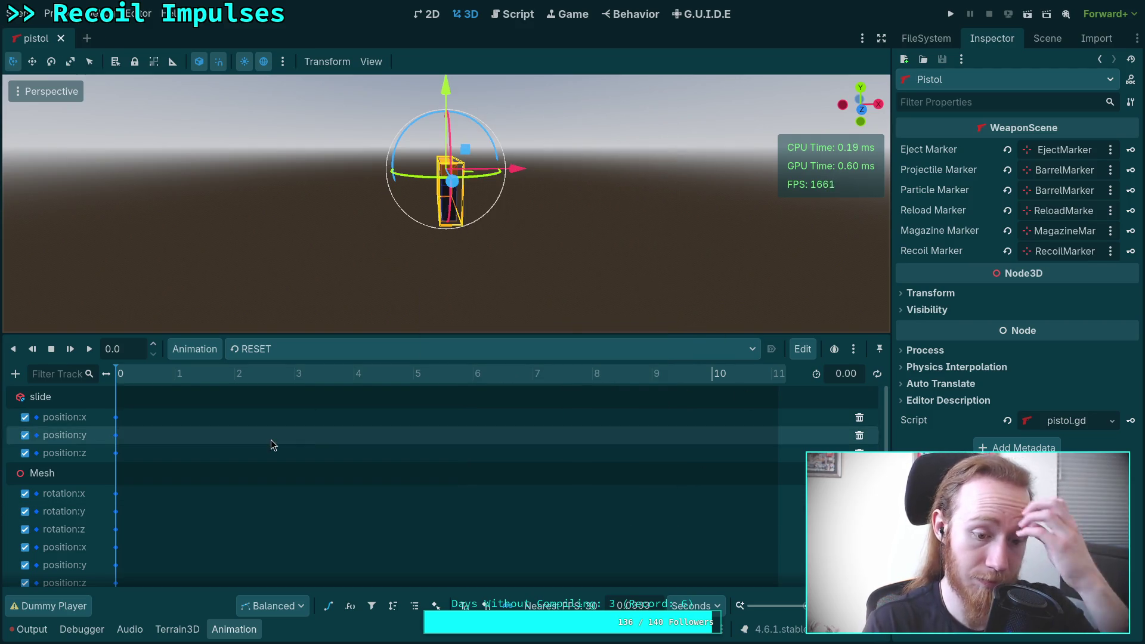
Step: Close the Animation panel and the pistol scene, returning to the Script workspace
{"action": "left_click", "coordinate": [1039, 42]}
{"action": "left_click", "coordinate": [952, 269]}
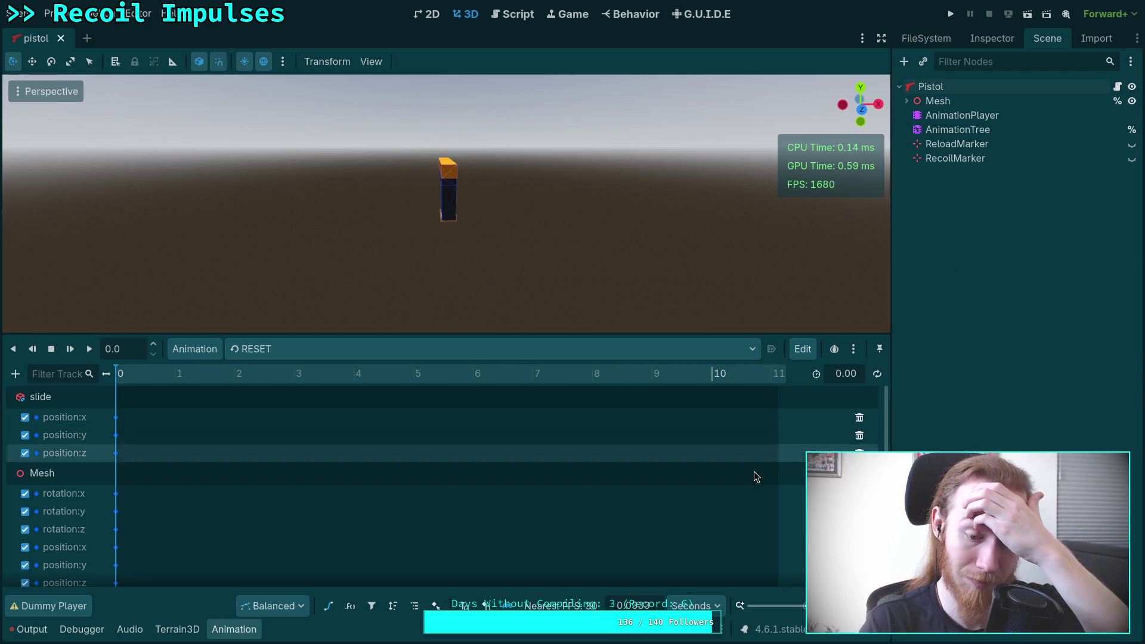
{"action": "right_click", "coordinate": [240, 634]}
{"action": "left_click", "coordinate": [242, 631]}
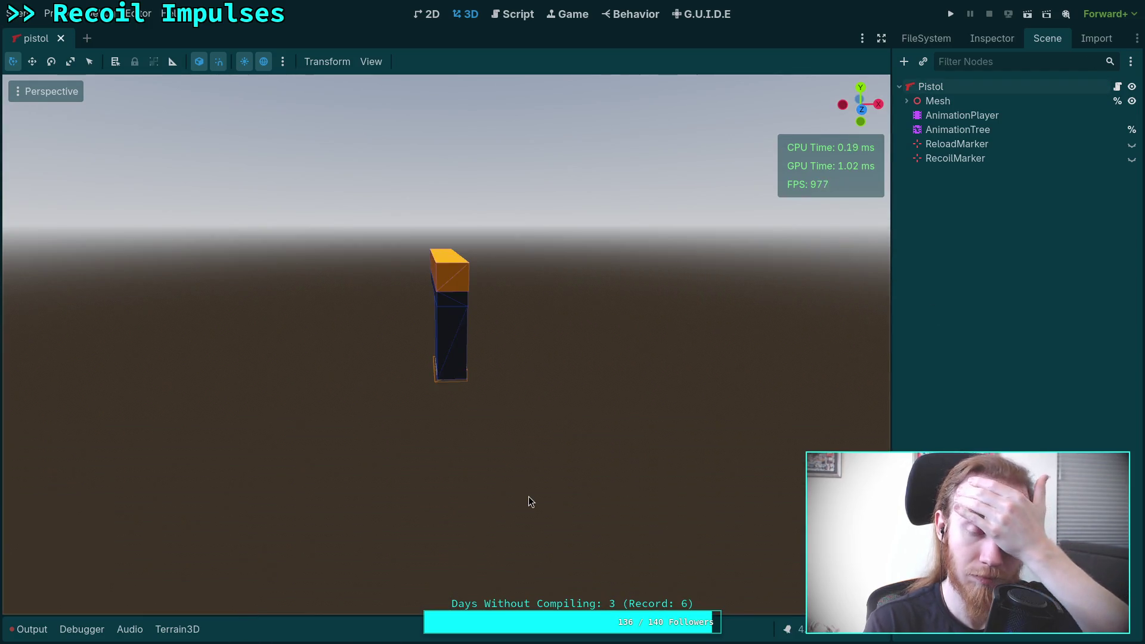
{"action": "left_click", "coordinate": [934, 159]}
{"action": "left_click", "coordinate": [963, 253]}
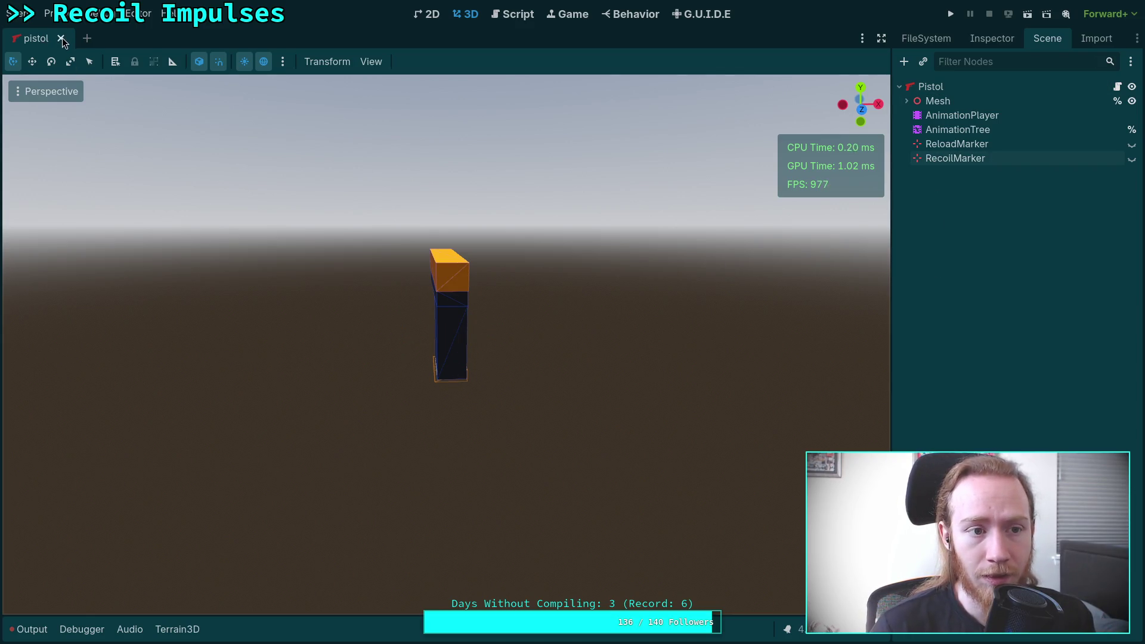
{"action": "left_click", "coordinate": [61, 38]}
{"action": "left_click", "coordinate": [508, 13]}
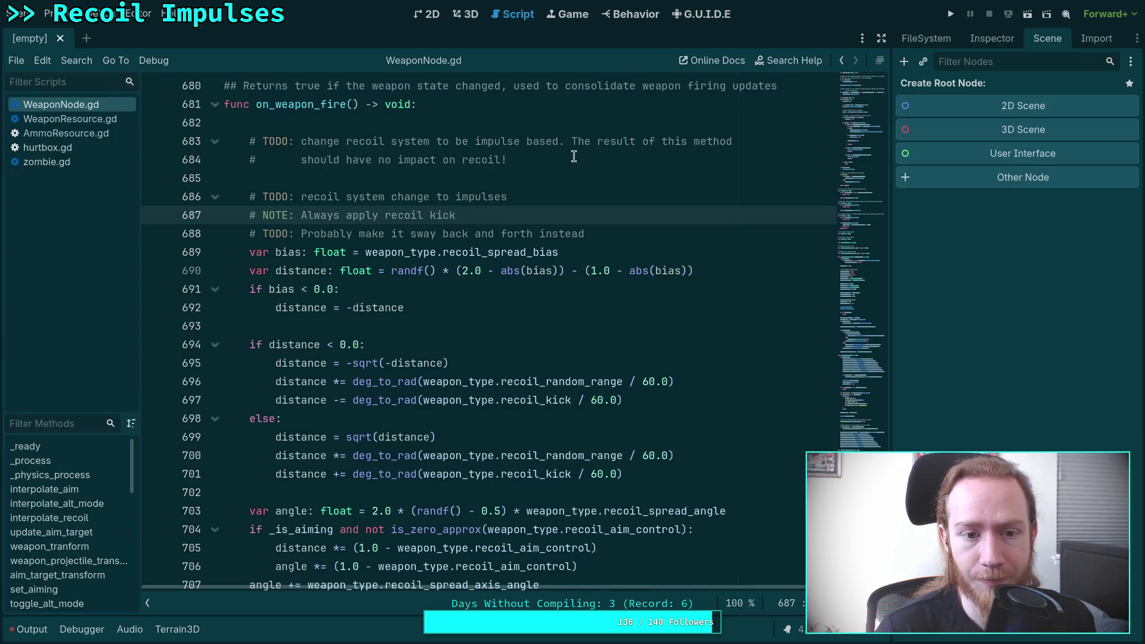
{"action": "scroll", "coordinate": [572, 154], "scroll_direction": "up", "scroll_amount": 3}
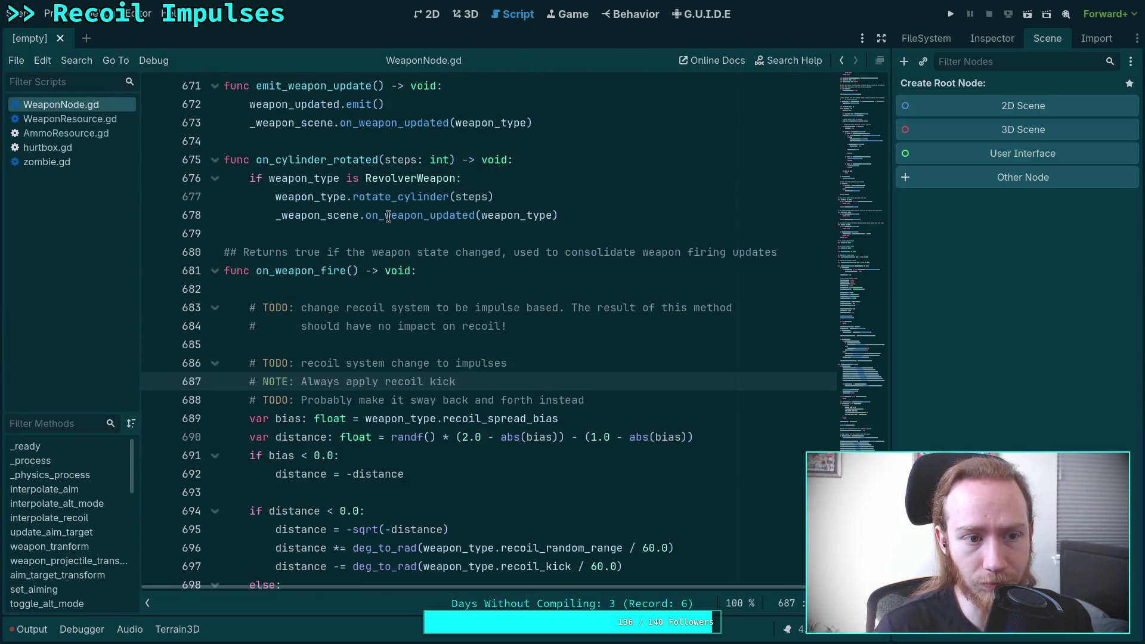
{"action": "left_click", "coordinate": [927, 38]}
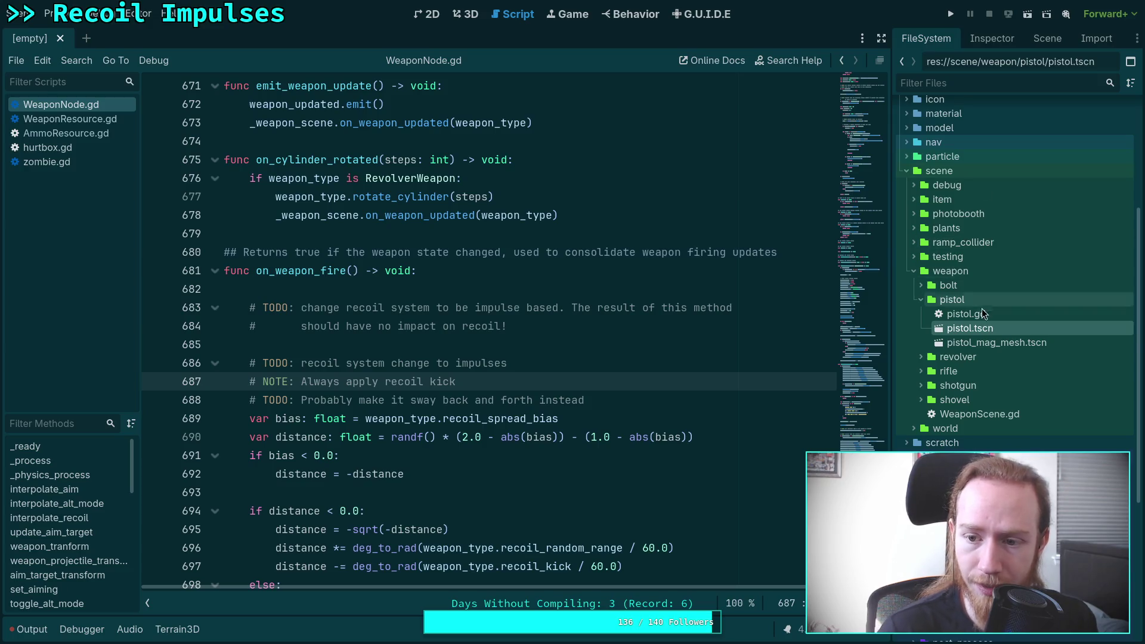
{"action": "scroll", "coordinate": [978, 310], "scroll_direction": "down", "scroll_amount": 5}
{"action": "scroll", "coordinate": [932, 395], "scroll_direction": "up", "scroll_amount": 3}
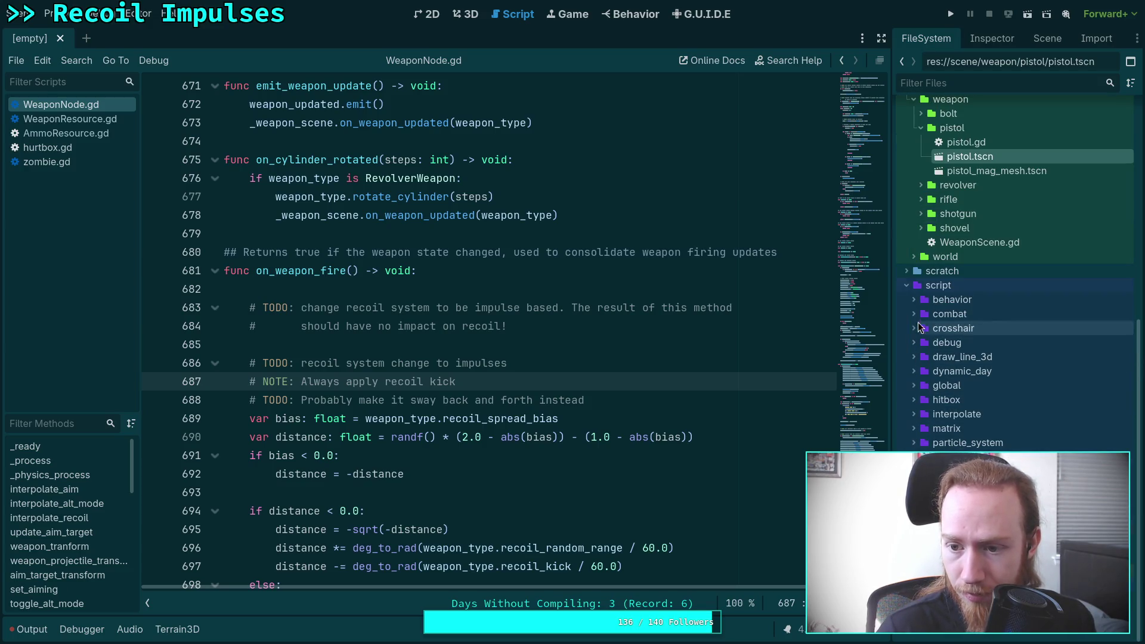
{"action": "scroll", "coordinate": [964, 317], "scroll_direction": "up", "scroll_amount": 10}
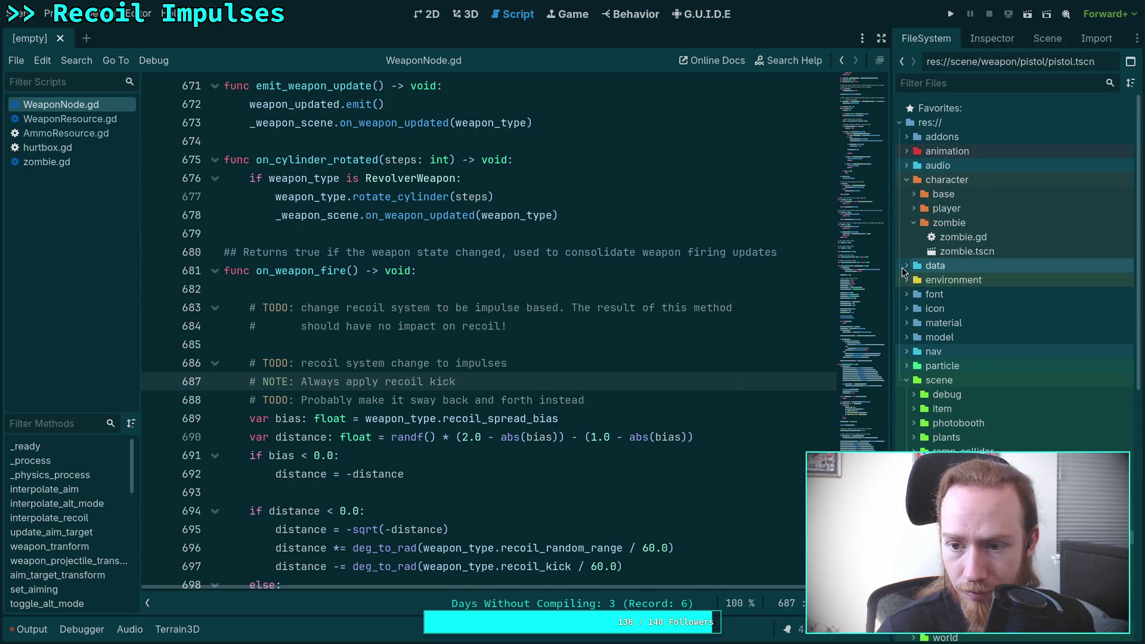
{"action": "left_click", "coordinate": [905, 267]}
{"action": "left_click", "coordinate": [914, 323]}
{"action": "left_click", "coordinate": [922, 337]}
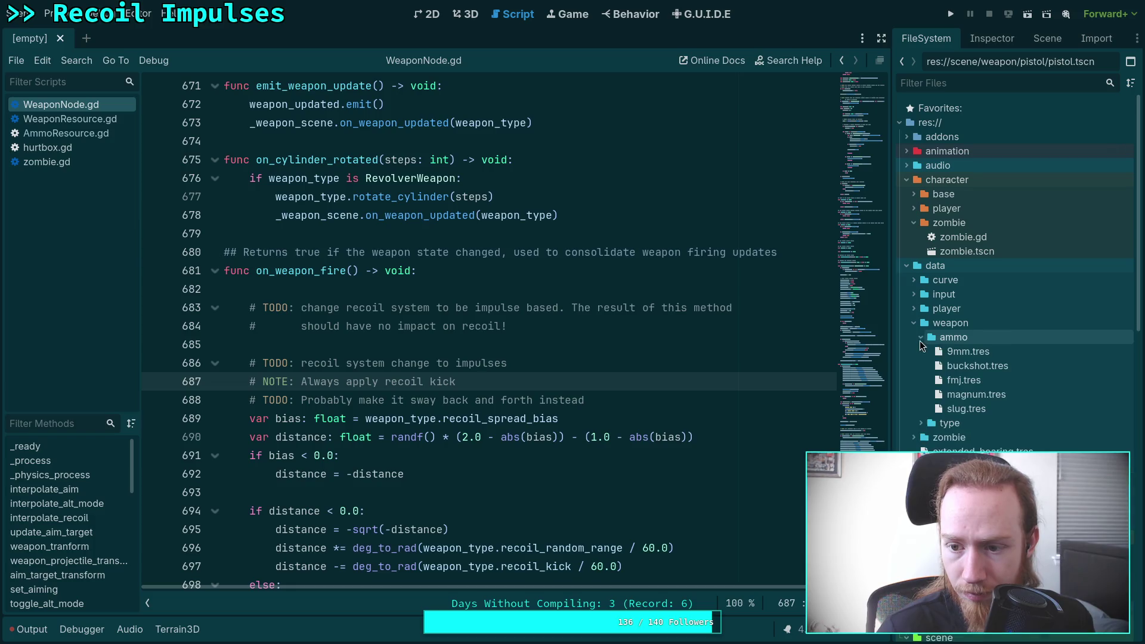
{"action": "left_click", "coordinate": [962, 353]}
{"action": "left_click", "coordinate": [991, 38]}
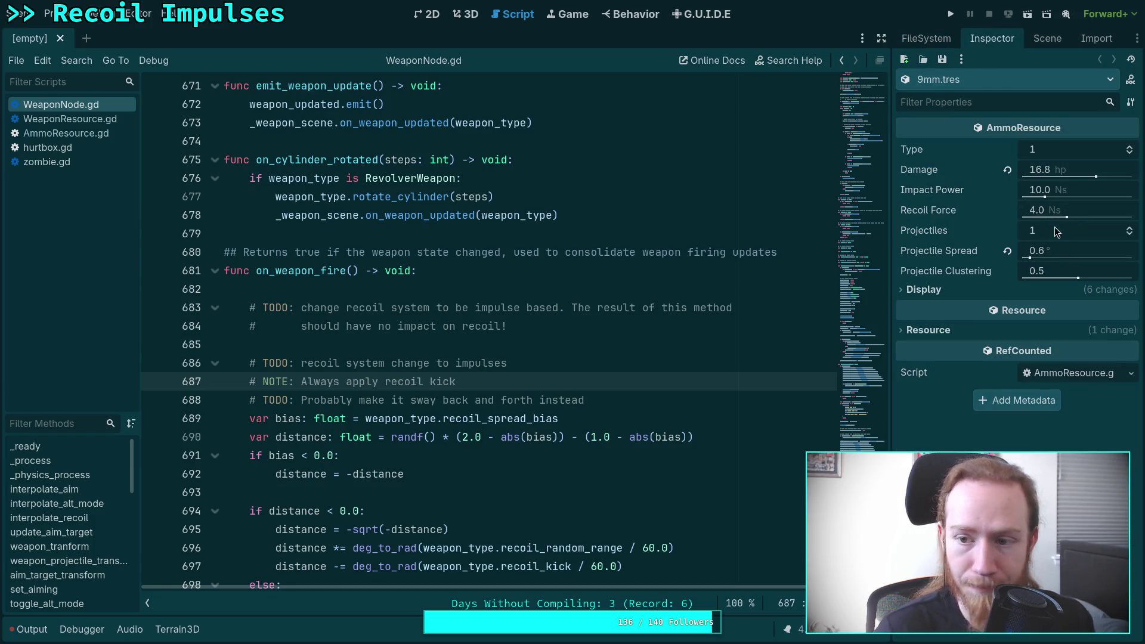
{"action": "left_click", "coordinate": [924, 289]}
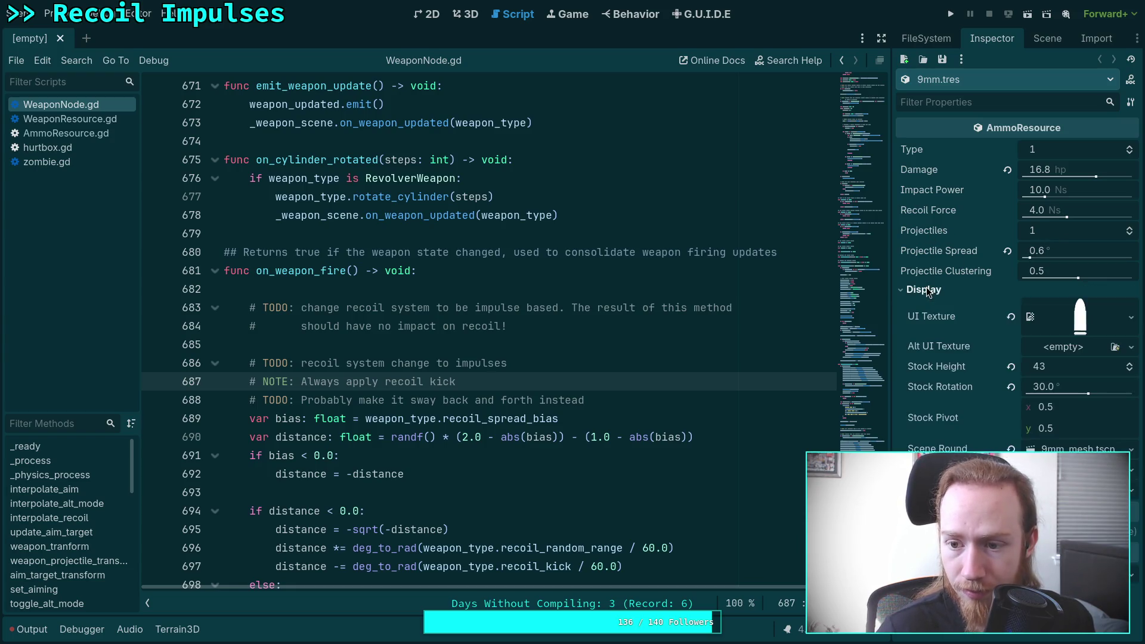
{"action": "left_click", "coordinate": [924, 290]}
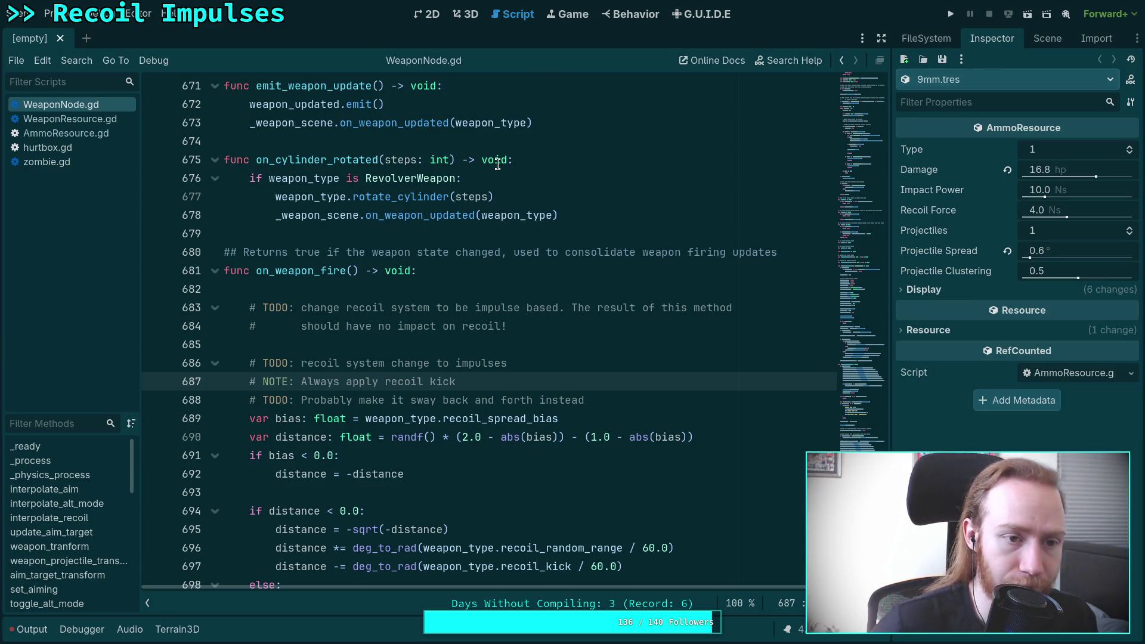
{"action": "left_click", "coordinate": [1046, 40]}
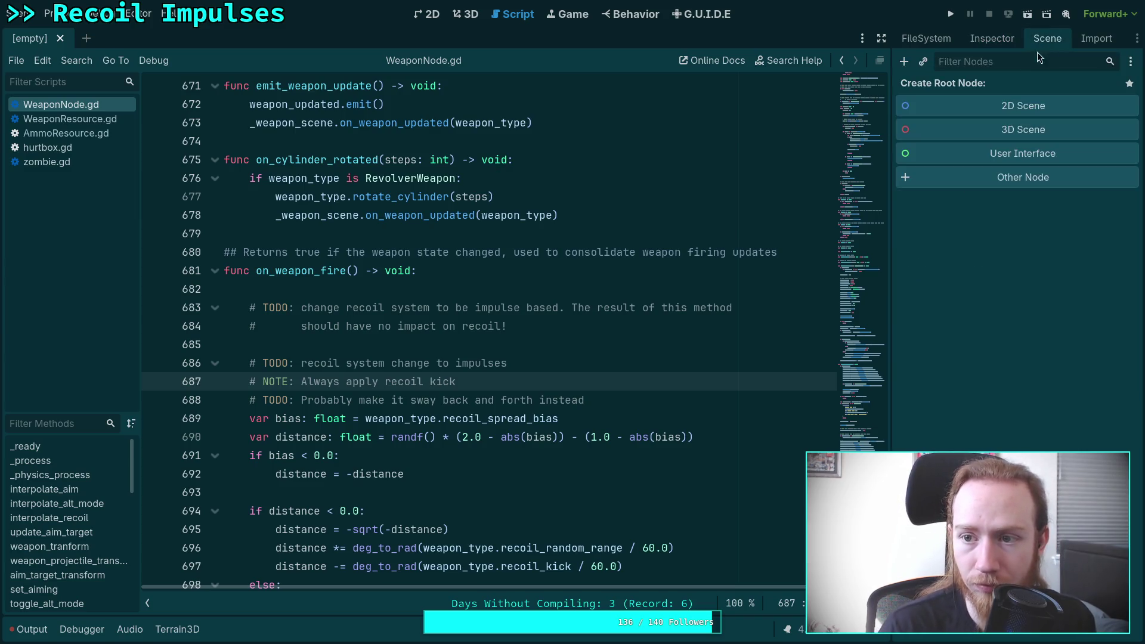
Step: Read through on_weapon_fire in WeaponNode.gd, then open WeaponResource.gd at its Recoil export group
{"action": "left_click", "coordinate": [714, 327]}
{"action": "scroll", "coordinate": [697, 350], "scroll_direction": "down", "scroll_amount": 2}
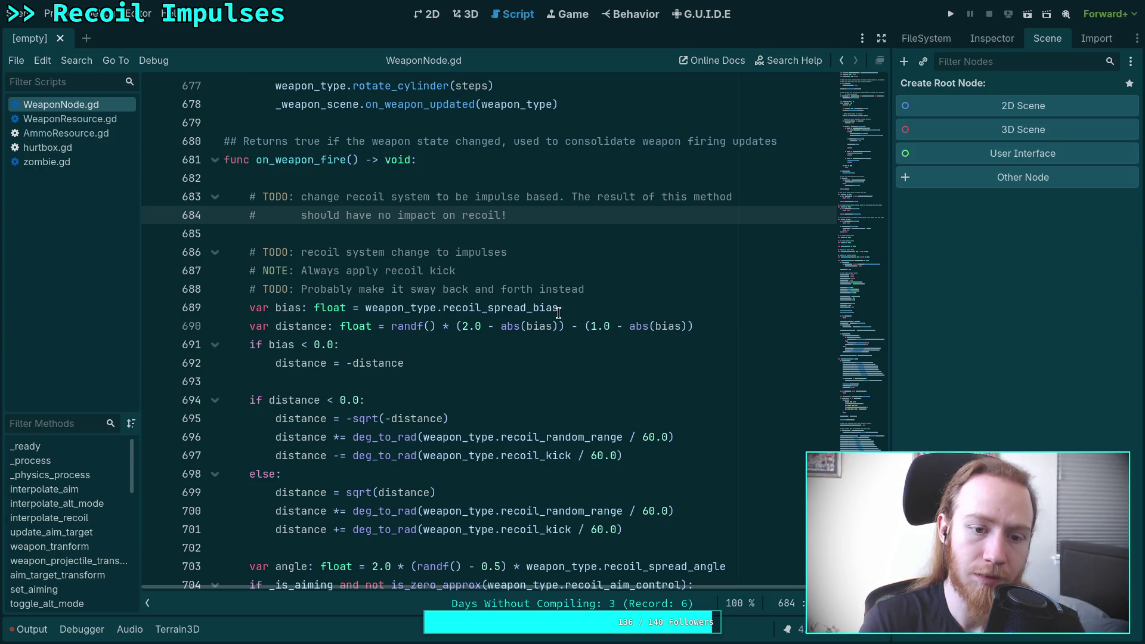
{"action": "scroll", "coordinate": [557, 316], "scroll_direction": "down", "scroll_amount": 1}
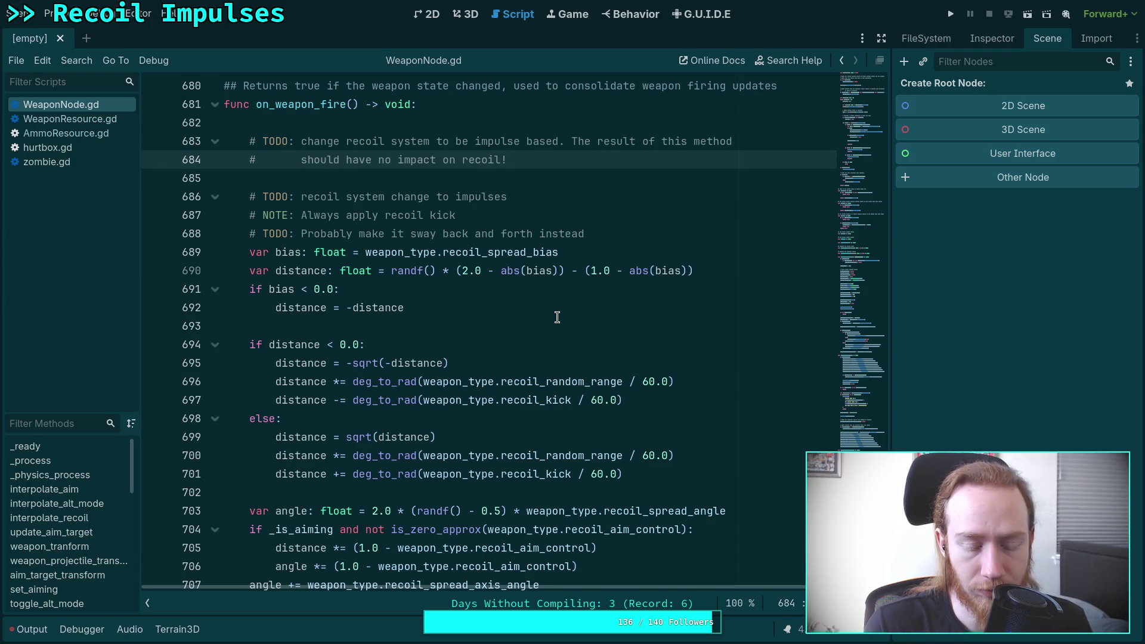
{"action": "scroll", "coordinate": [558, 317], "scroll_direction": "down", "scroll_amount": 1}
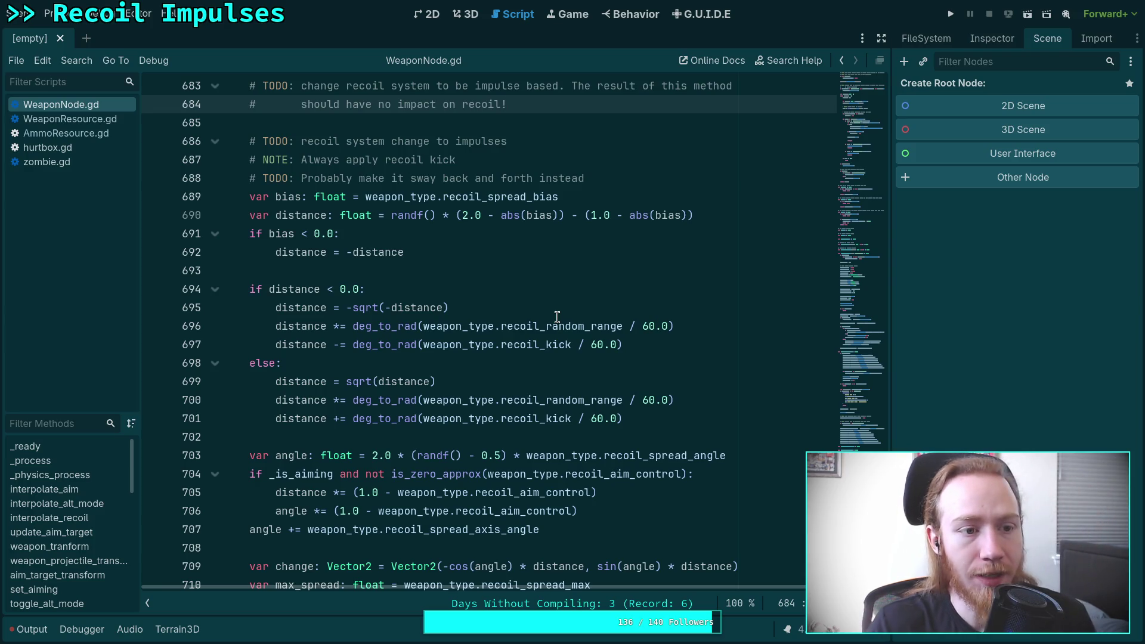
{"action": "left_click", "coordinate": [107, 119]}
{"action": "left_click_drag", "start_coordinate": [875, 233], "coordinate": [870, 248]}
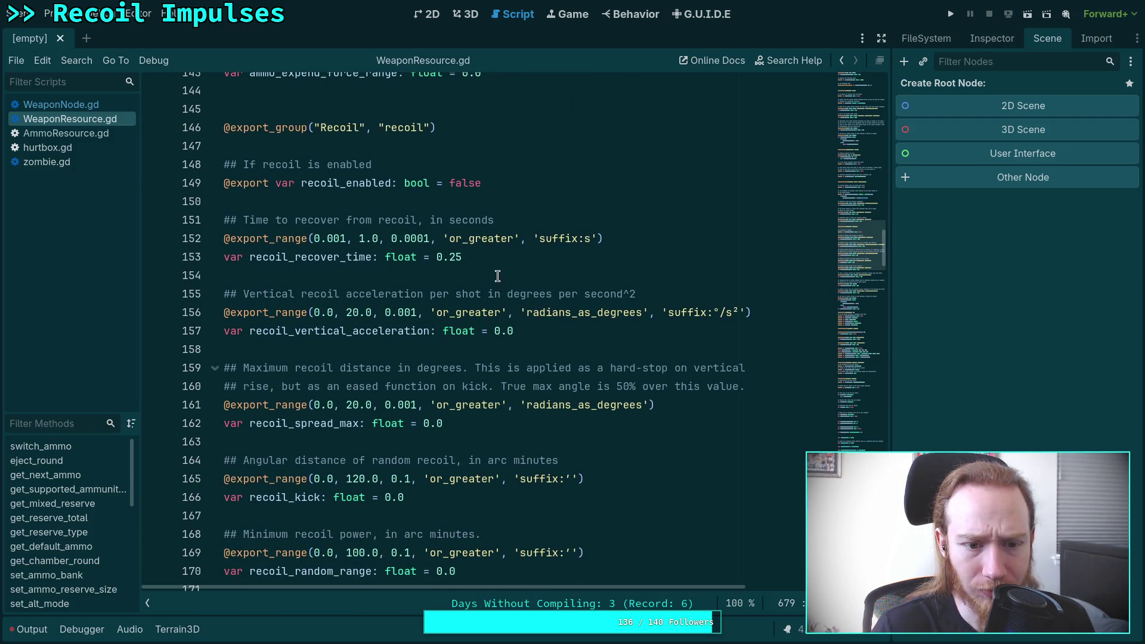
Step: Review the recoil spread and aim-control exports without editing, then switch to the browser
{"action": "scroll", "coordinate": [498, 275], "scroll_direction": "down", "scroll_amount": 4}
{"action": "scroll", "coordinate": [524, 399], "scroll_direction": "down", "scroll_amount": 6}
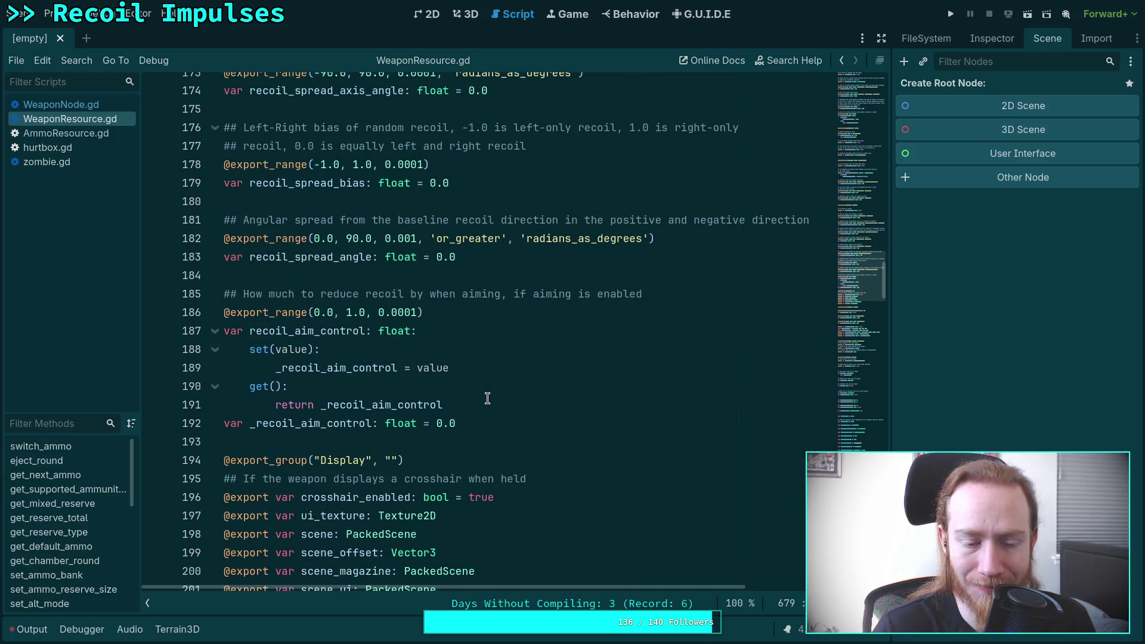
{"action": "scroll", "coordinate": [487, 398], "scroll_direction": "up", "scroll_amount": 2}
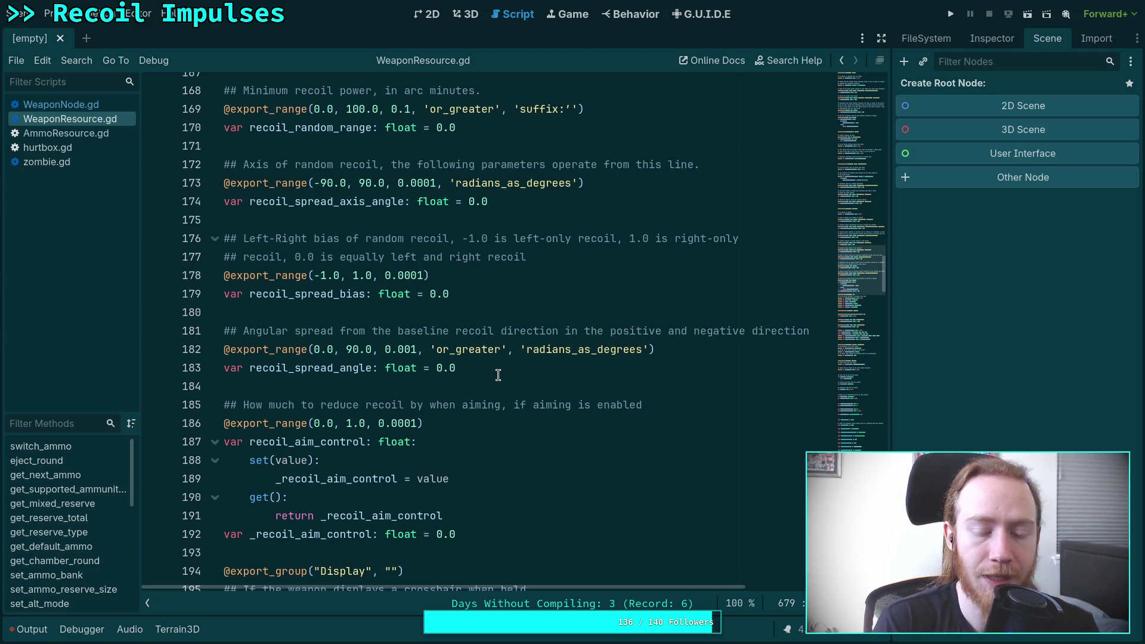
{"action": "mouse_move", "coordinate": [455, 367]}
{"action": "left_mouse_down"}
{"action": "mouse_move", "coordinate": [418, 352]}
{"action": "mouse_move", "coordinate": [453, 331]}
{"action": "mouse_move", "coordinate": [226, 368]}
{"action": "mouse_move", "coordinate": [318, 352]}
{"action": "left_mouse_up"}
{"action": "scroll", "coordinate": [453, 331], "scroll_direction": "up", "scroll_amount": 1}
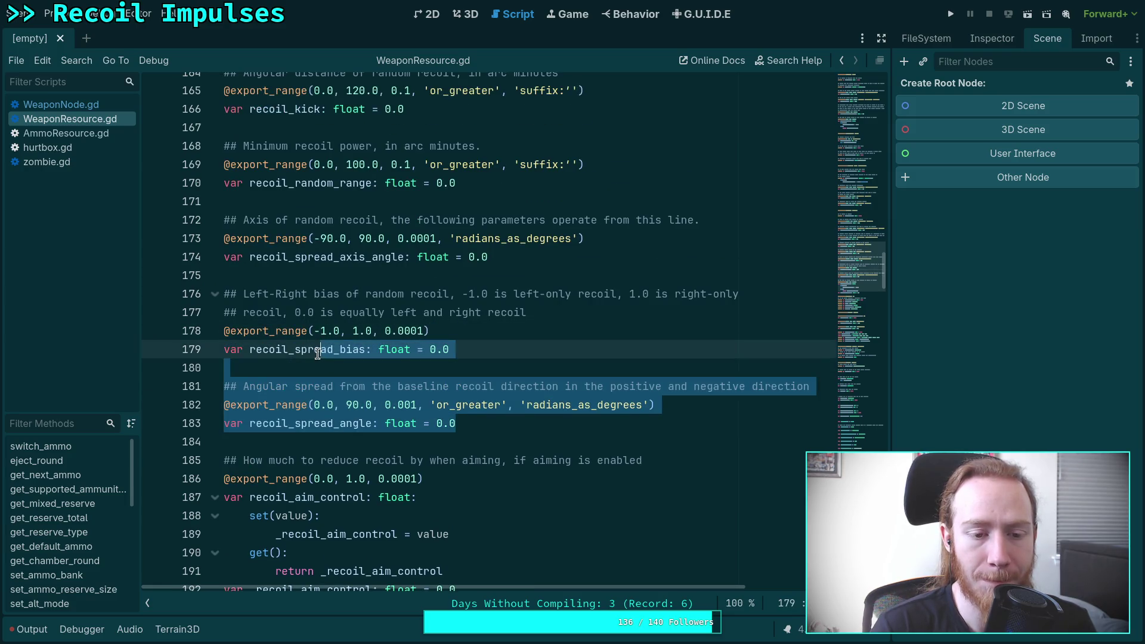
{"action": "scroll", "coordinate": [318, 354], "scroll_direction": "up", "scroll_amount": 1}
{"action": "left_click", "coordinate": [471, 413]}
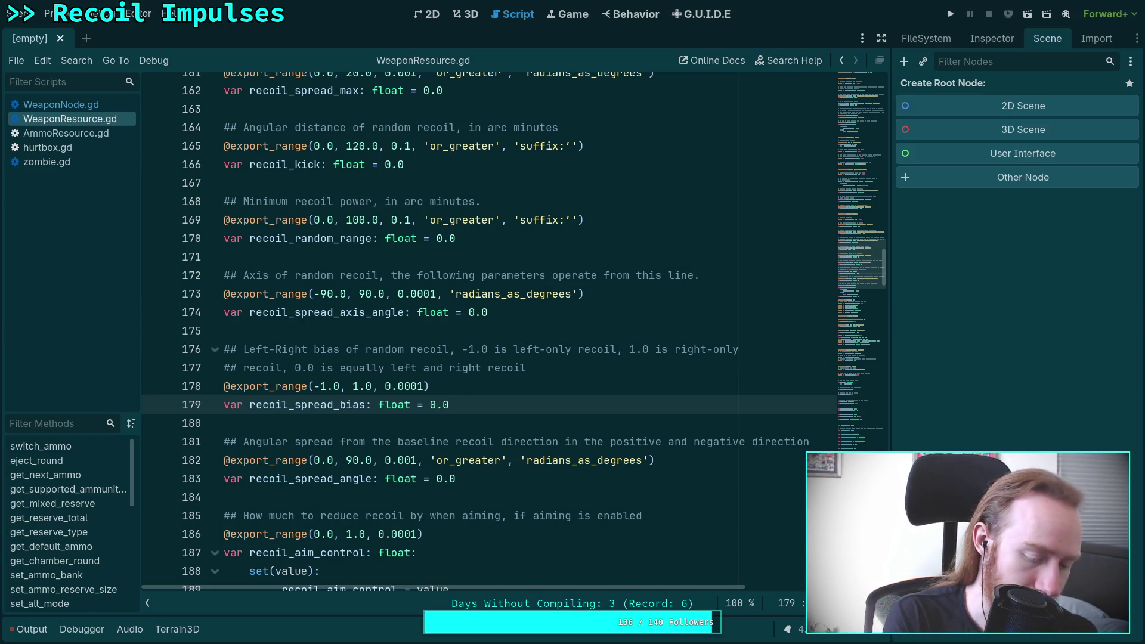
{"action": "key", "text": "super+3"}
{"action": "key", "text": "ctrl+t"}
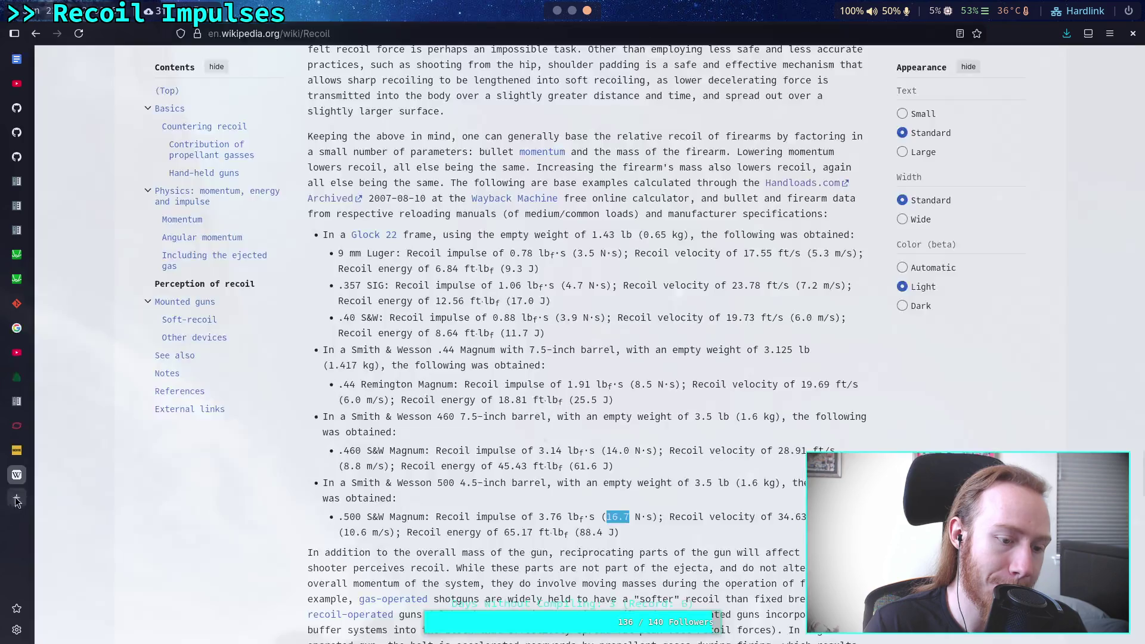
Step: Open the archived Handloads.com link from Wikipedia's Recoil article and launch its Firearm Recoil Calculator
{"action": "middle_click", "coordinate": [9, 514]}
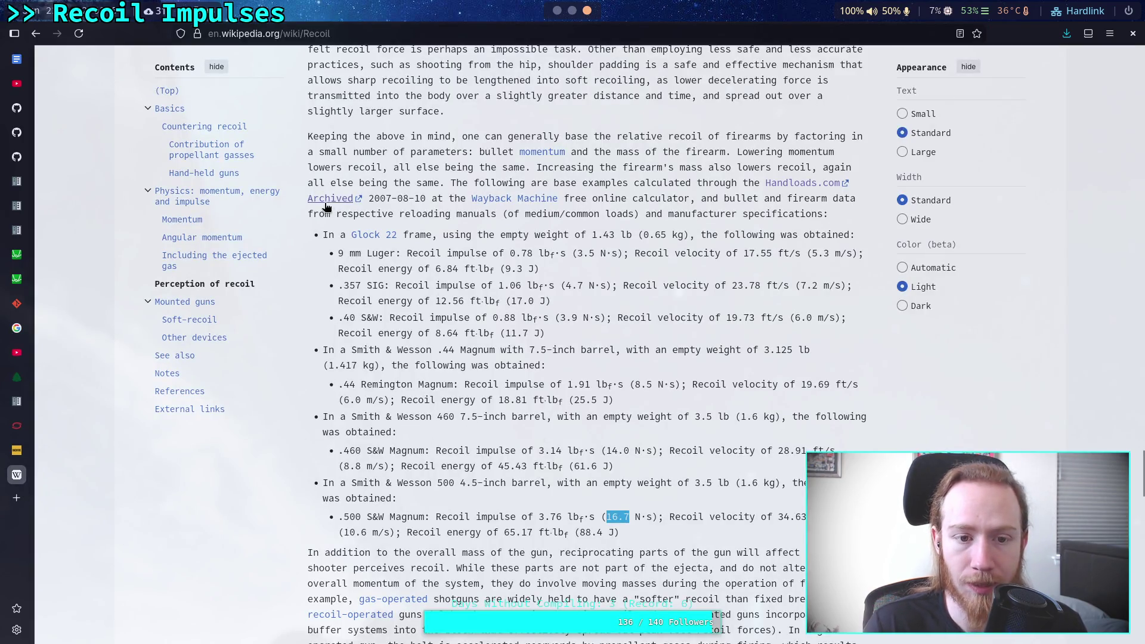
{"action": "right_click", "coordinate": [344, 200]}
{"action": "left_click", "coordinate": [362, 213]}
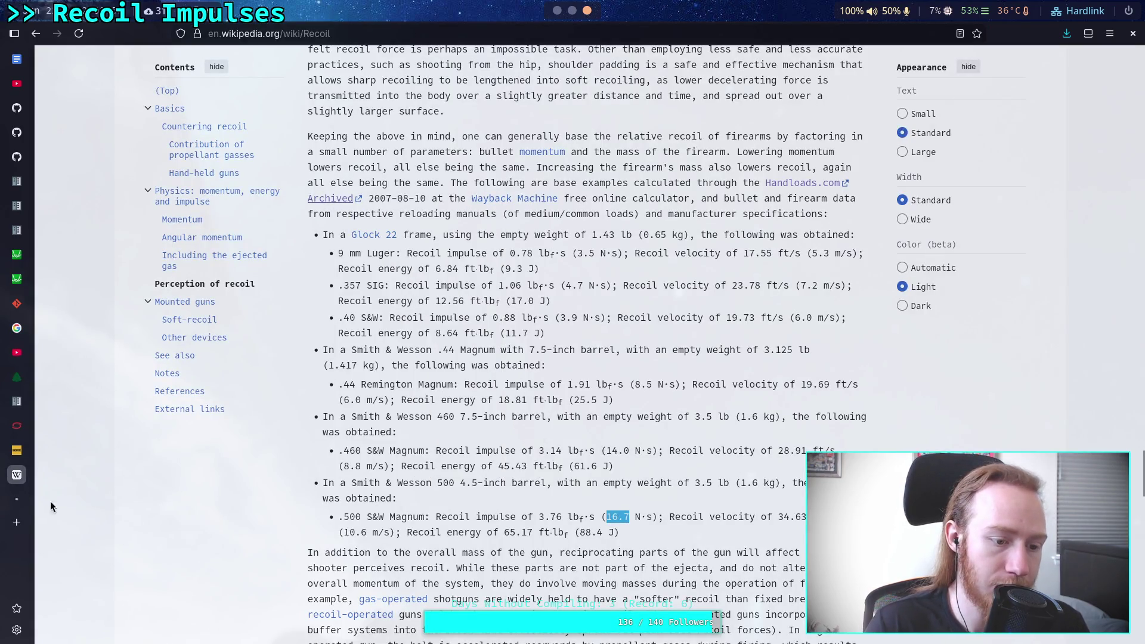
{"action": "left_click", "coordinate": [17, 500]}
{"action": "scroll", "coordinate": [776, 437], "scroll_direction": "down", "scroll_amount": 3}
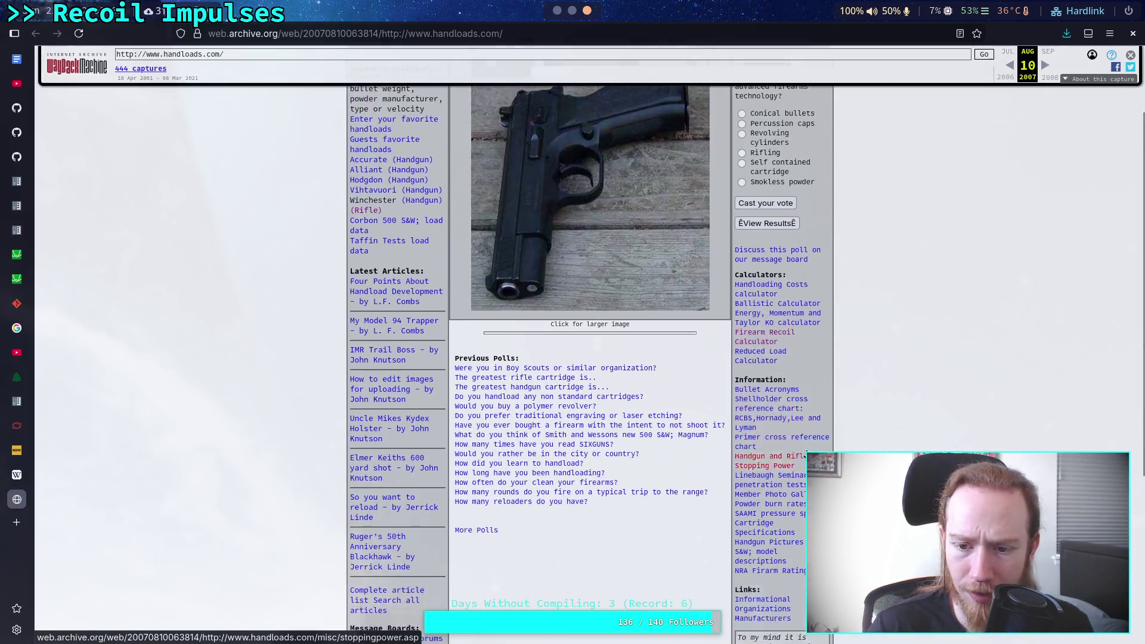
{"action": "left_click", "coordinate": [776, 289]}
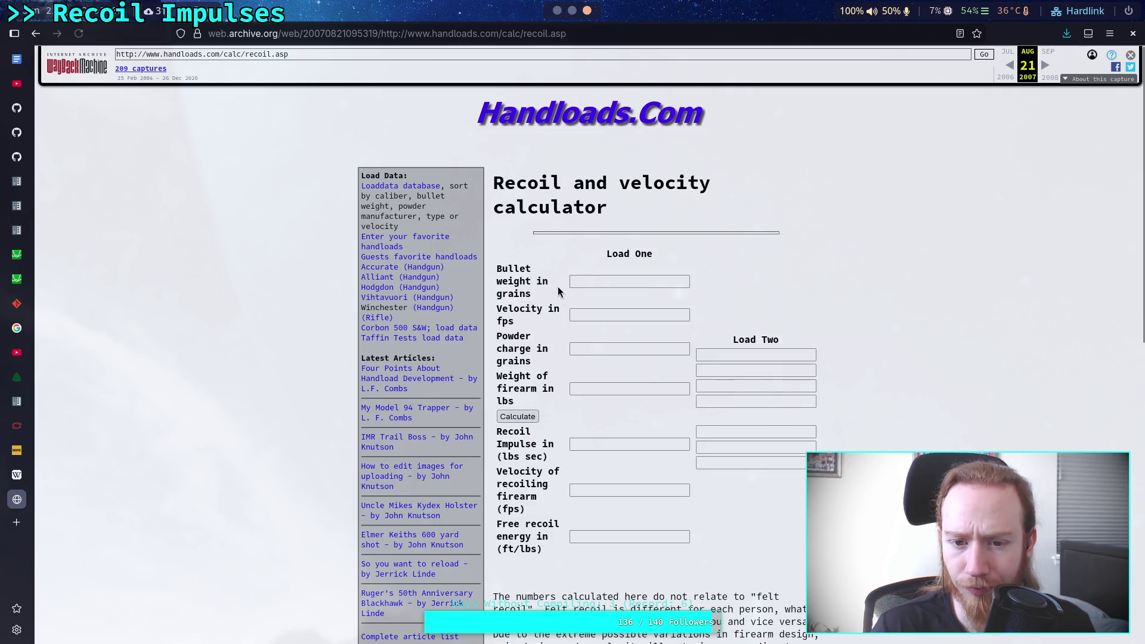
{"action": "scroll", "coordinate": [558, 287], "scroll_direction": "down", "scroll_amount": 3}
{"action": "scroll", "coordinate": [588, 272], "scroll_direction": "up", "scroll_amount": 2}
Step: Calculate recoil for a 1000 fps velocity, 50-grain powder charge and 50-grain bullet
{"action": "left_click", "coordinate": [603, 235]}
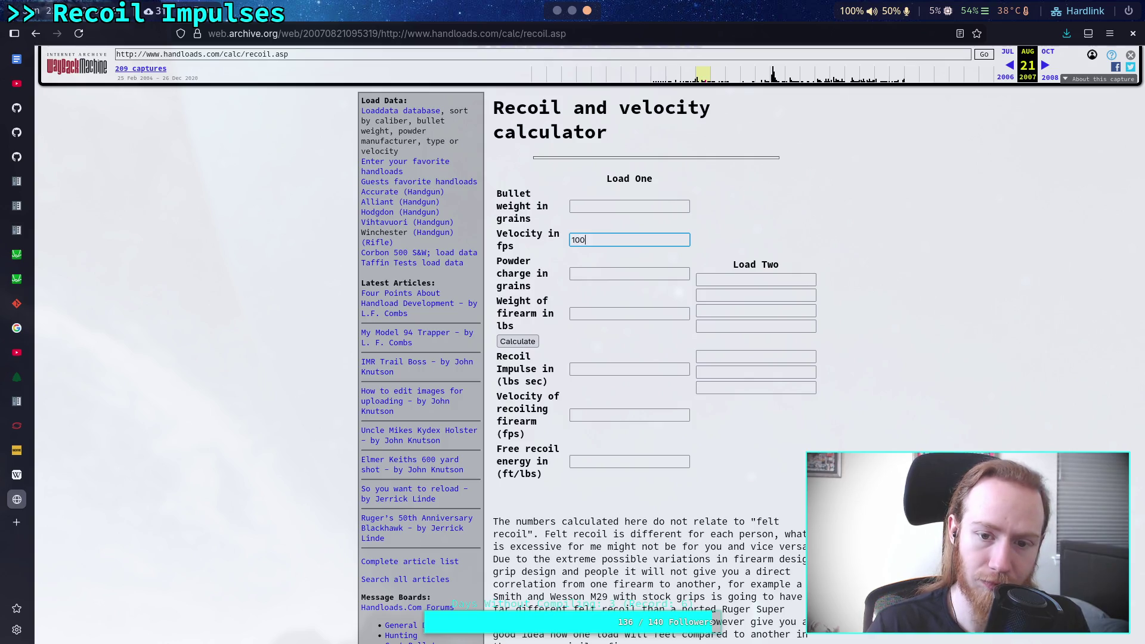
{"action": "type", "text": "0"}
{"action": "left_click", "coordinate": [612, 272]}
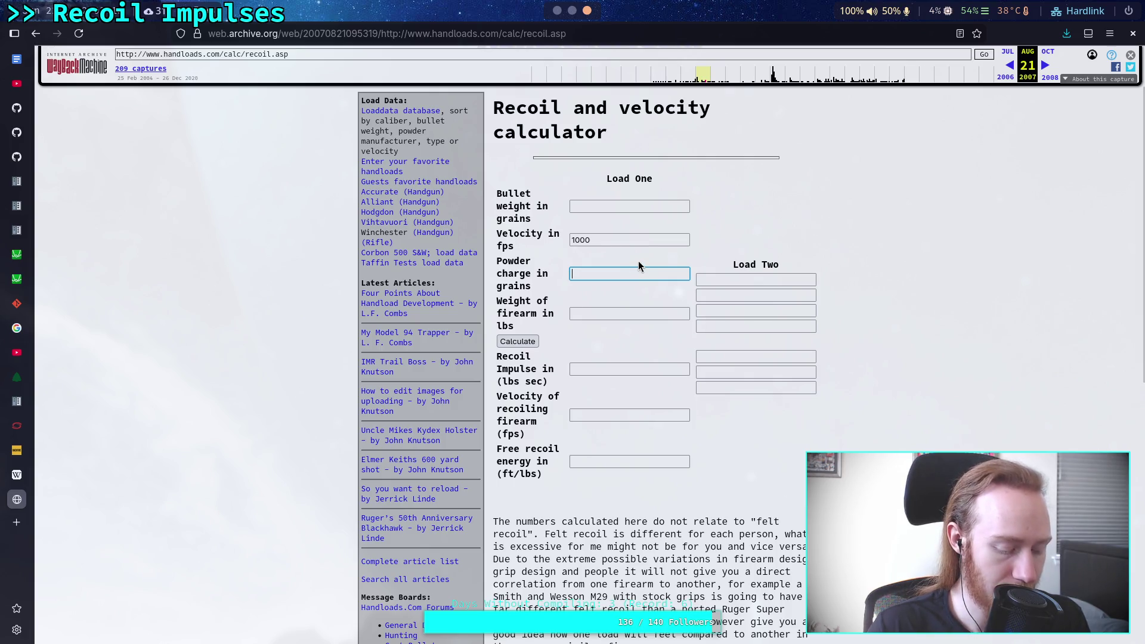
{"action": "type", "text": "50"}
{"action": "left_click", "coordinate": [614, 204]}
{"action": "type", "text": "50"}
{"action": "left_click", "coordinate": [528, 343]}
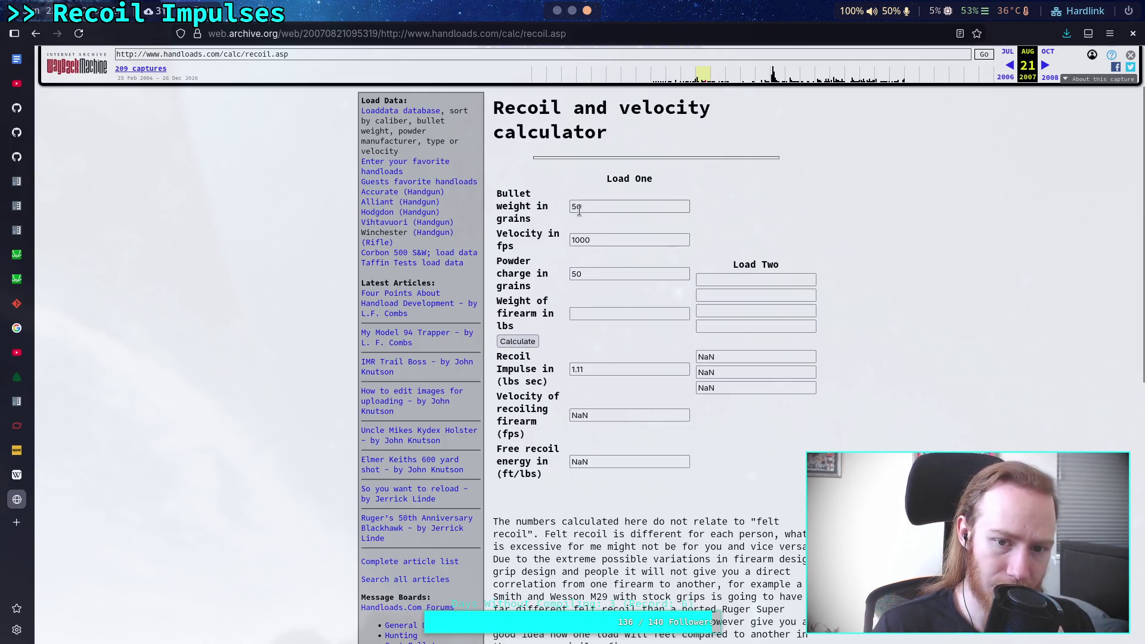
Step: Raise the powder charge to 60 grains and recalculate the recoil
{"action": "double_click", "coordinate": [575, 273]}
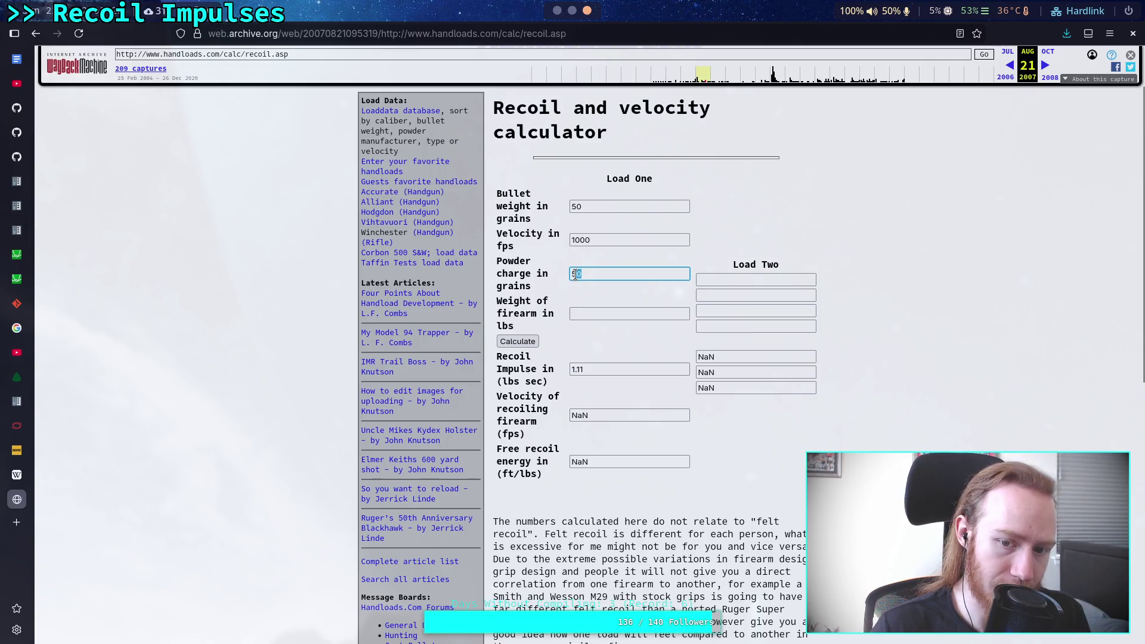
{"action": "type", "text": "6"}
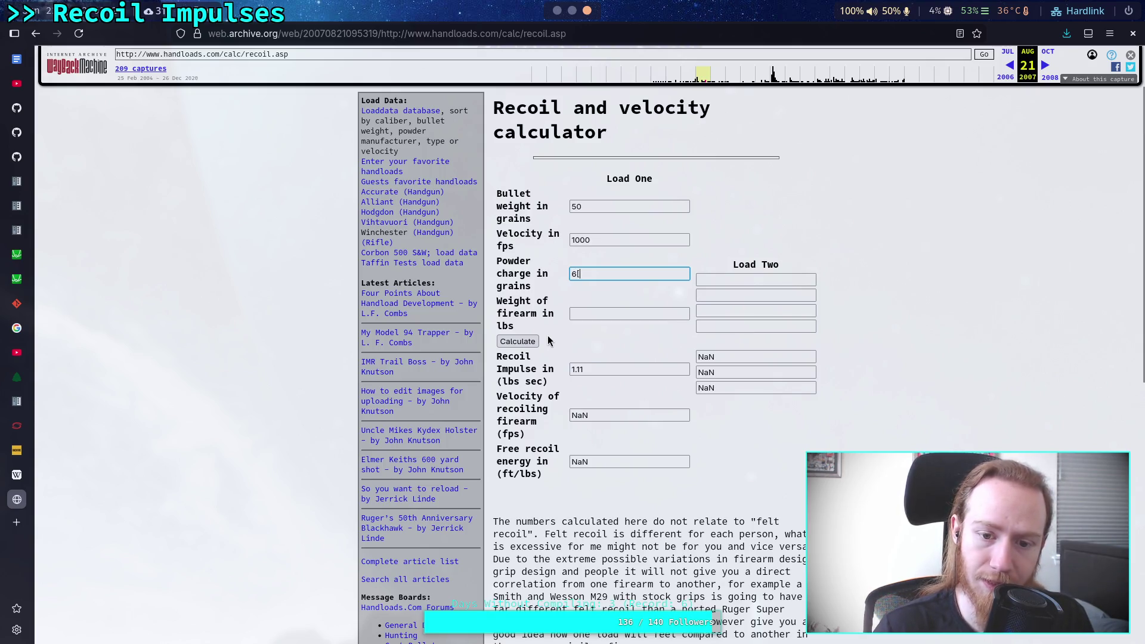
{"action": "type", "text": "0"}
{"action": "left_click", "coordinate": [522, 343]}
{"action": "left_click", "coordinate": [577, 272]}
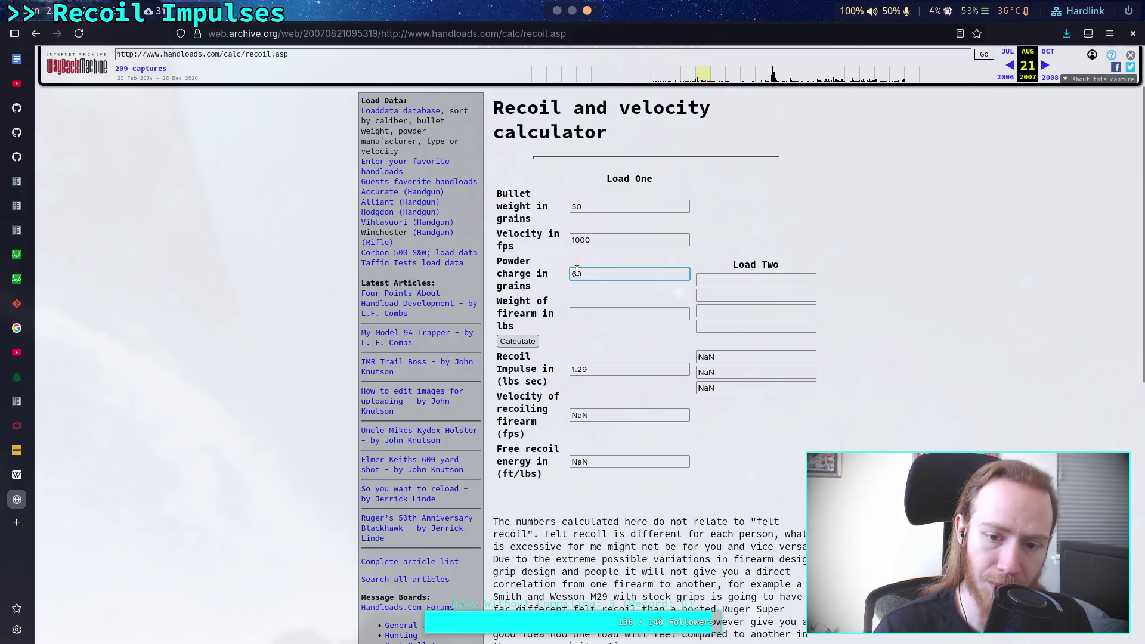
{"action": "left_click", "coordinate": [577, 206]}
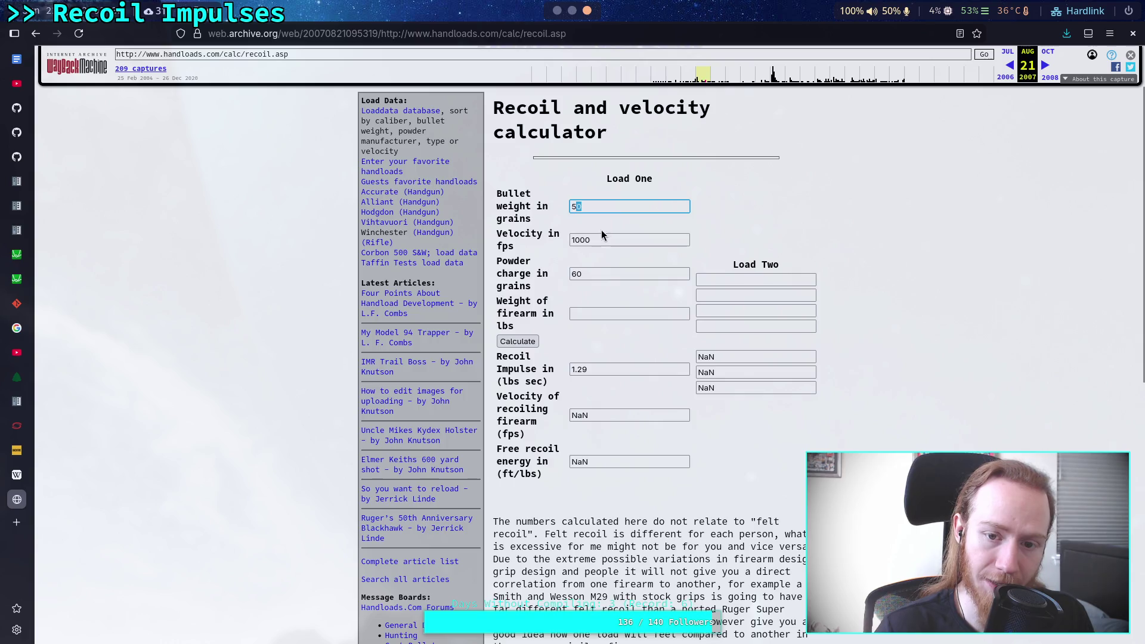
{"action": "left_click", "coordinate": [518, 341]}
Step: Change the bullet weight to 60 grains and recalculate
{"action": "left_click", "coordinate": [577, 206]}
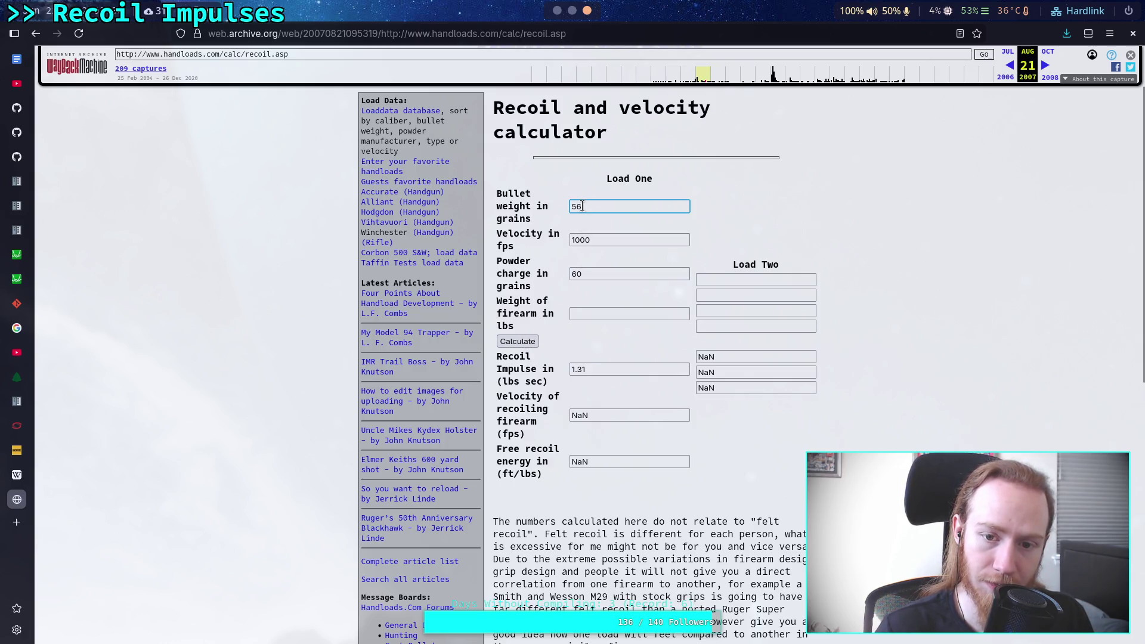
{"action": "left_click_drag", "start_coordinate": [596, 206], "coordinate": [543, 211]}
{"action": "type", "text": "70"}
{"action": "key", "text": "BackSpace"}
{"action": "key", "text": "BackSpace"}
{"action": "type", "text": "60"}
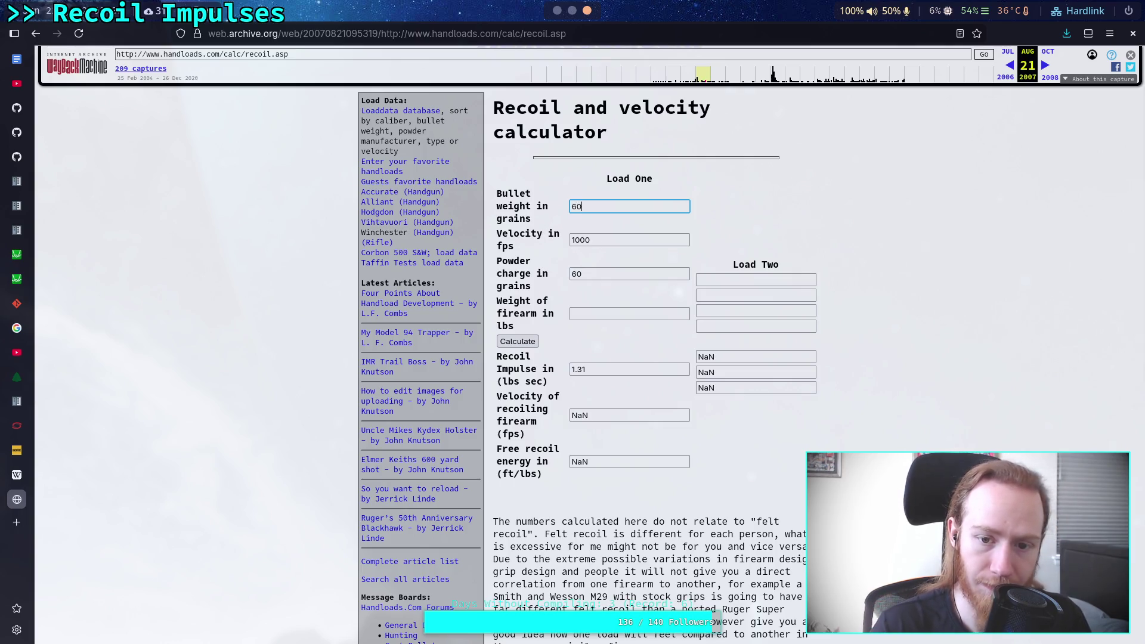
{"action": "left_click", "coordinate": [520, 342]}
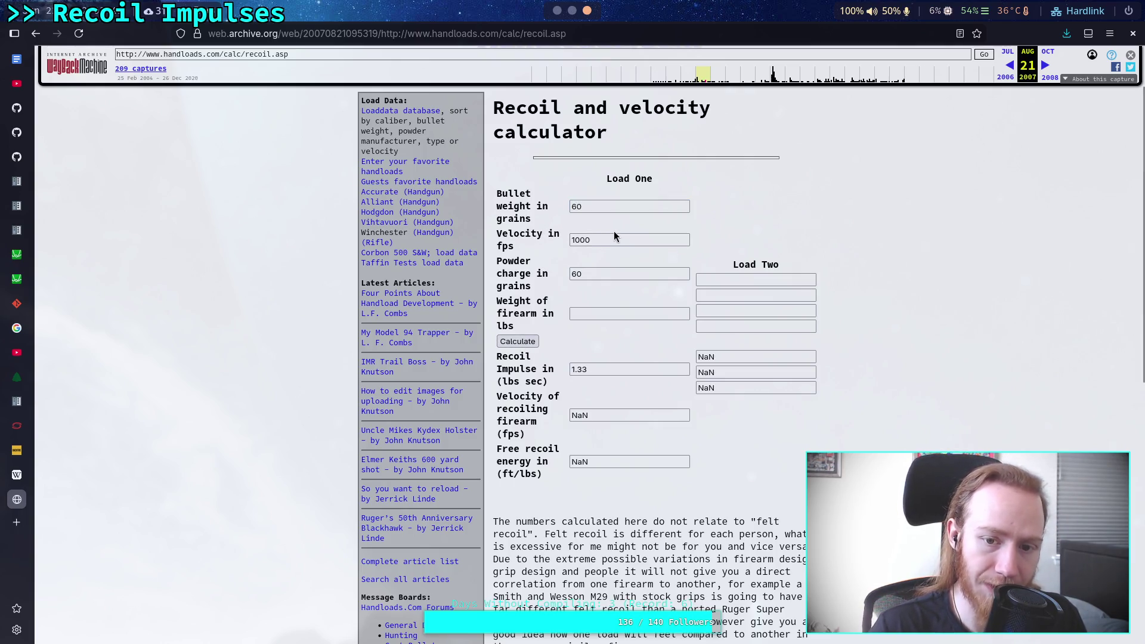
Step: Set the velocity to 0 and recalculate the recoil
{"action": "mouse_move", "coordinate": [615, 236]}
{"action": "left_mouse_down"}
{"action": "mouse_move", "coordinate": [505, 246]}
{"action": "mouse_move", "coordinate": [540, 247]}
{"action": "left_mouse_up"}
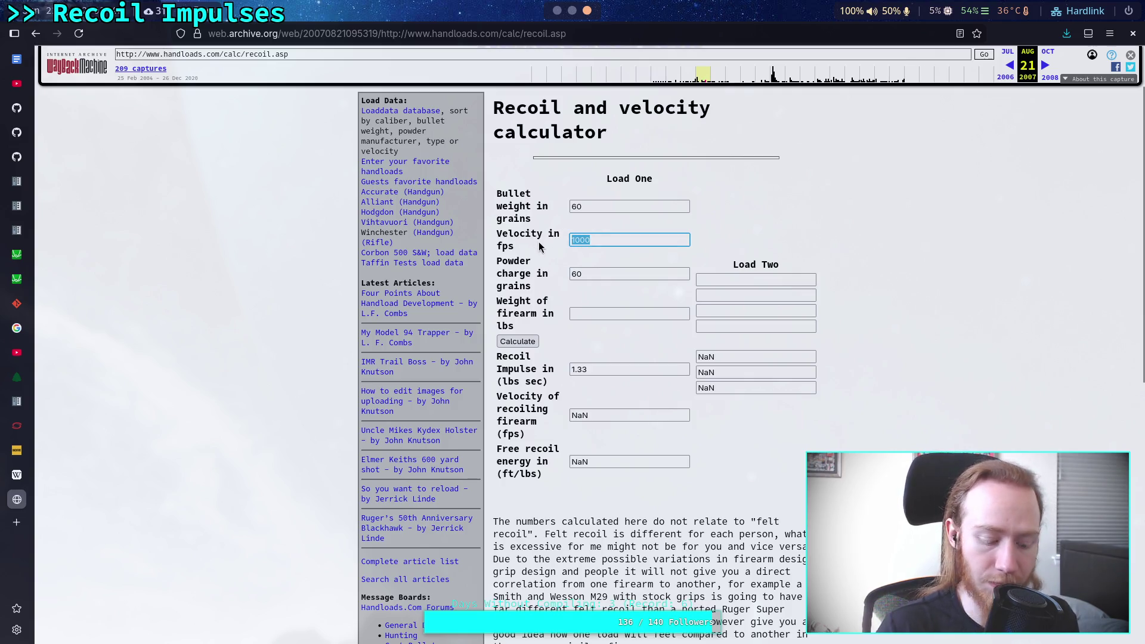
{"action": "key", "text": "BackSpace"}
{"action": "type", "text": "0"}
{"action": "left_click", "coordinate": [532, 345]}
Step: Recalculate recoil with bullet weights of 67 and then 70 grains
{"action": "double_click", "coordinate": [571, 209]}
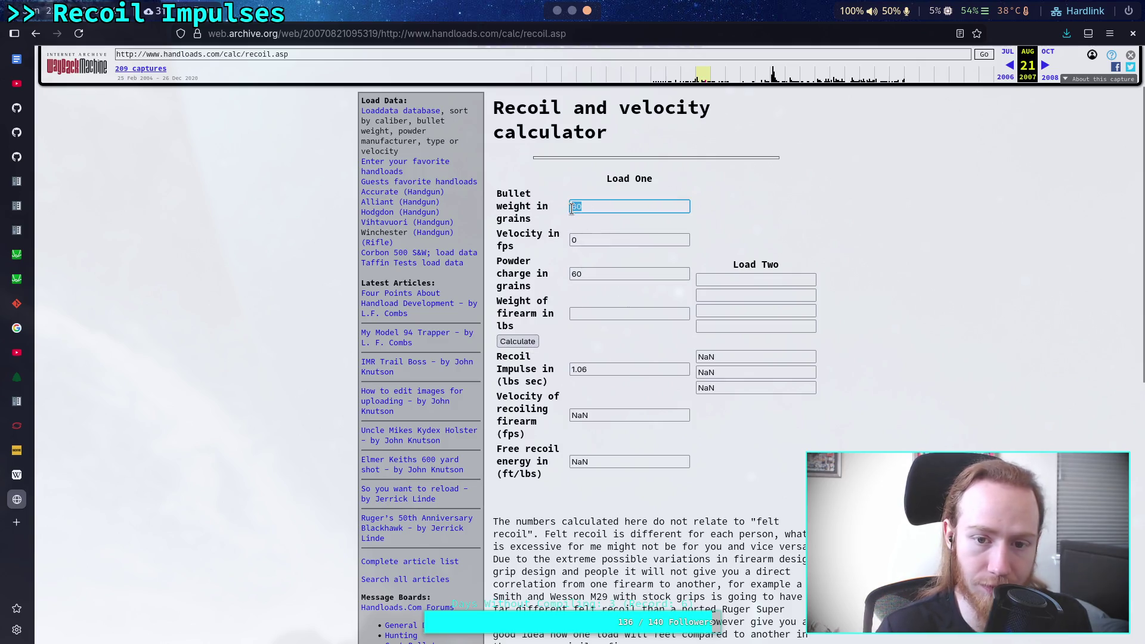
{"action": "type", "text": "67"}
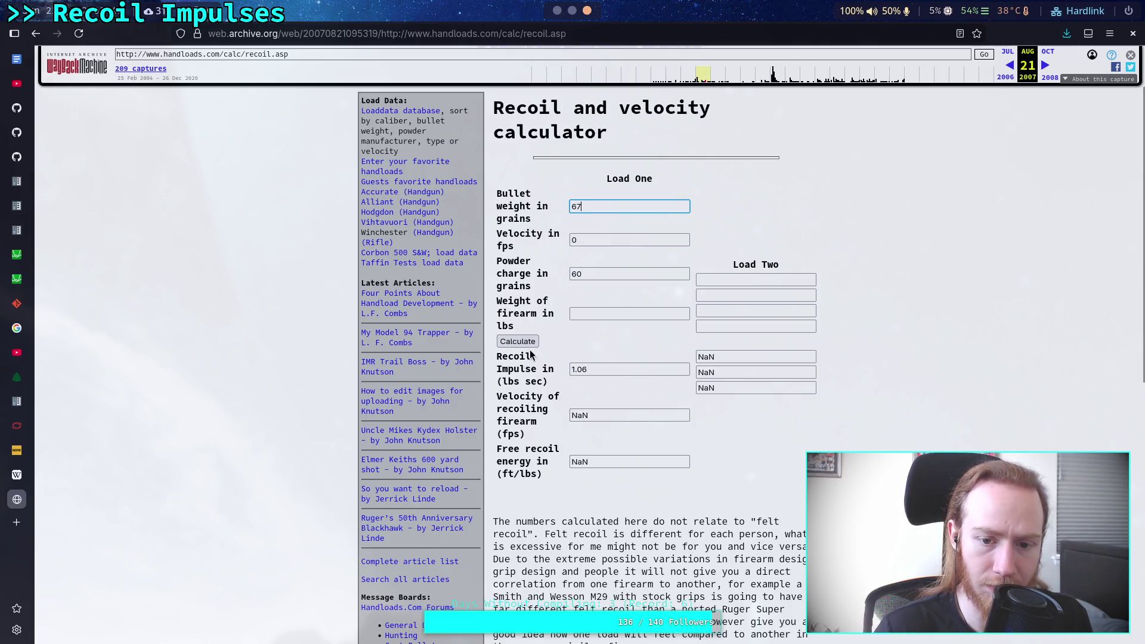
{"action": "left_click", "coordinate": [531, 343]}
{"action": "left_click", "coordinate": [573, 209]}
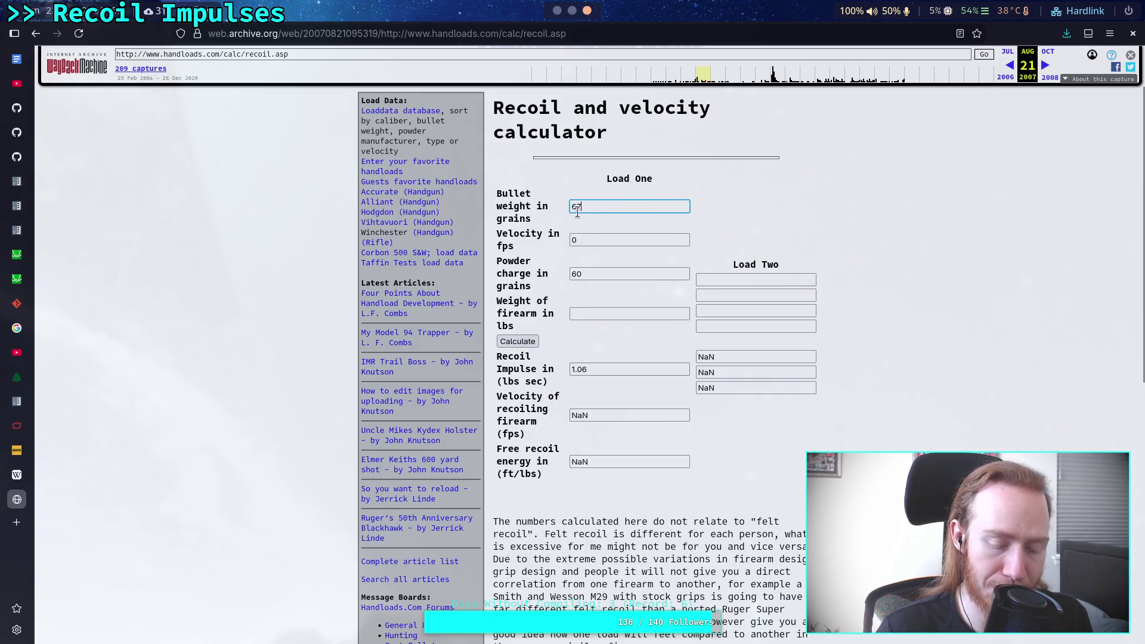
{"action": "key", "text": "BackSpace"}
{"action": "key", "text": "BackSpace"}
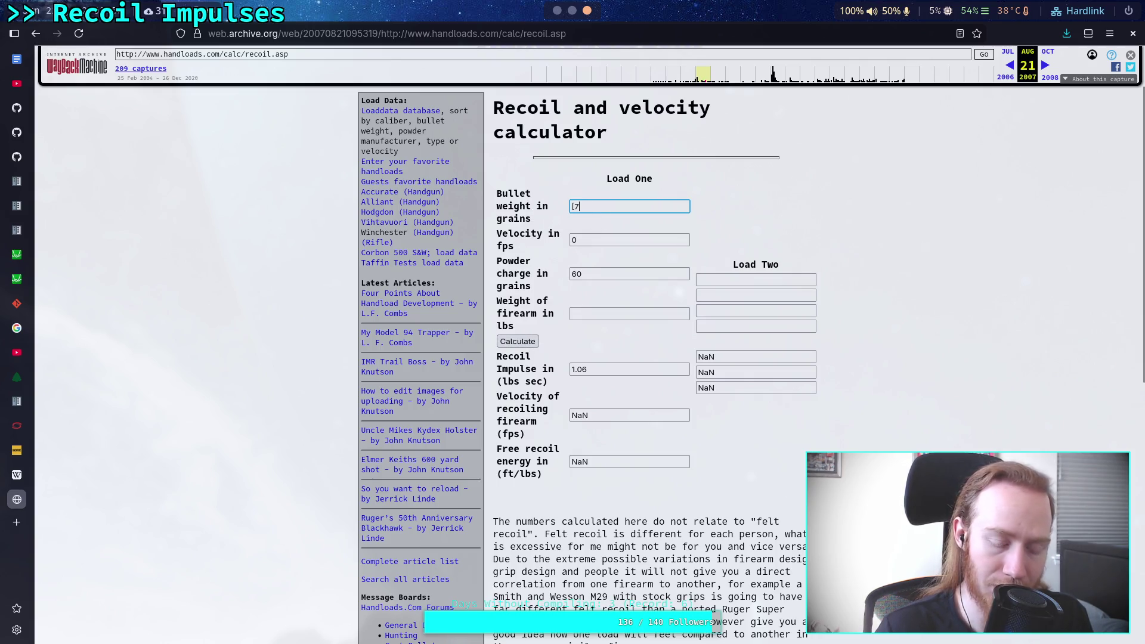
{"action": "key", "text": "BackSpace"}
{"action": "left_click", "coordinate": [518, 341]}
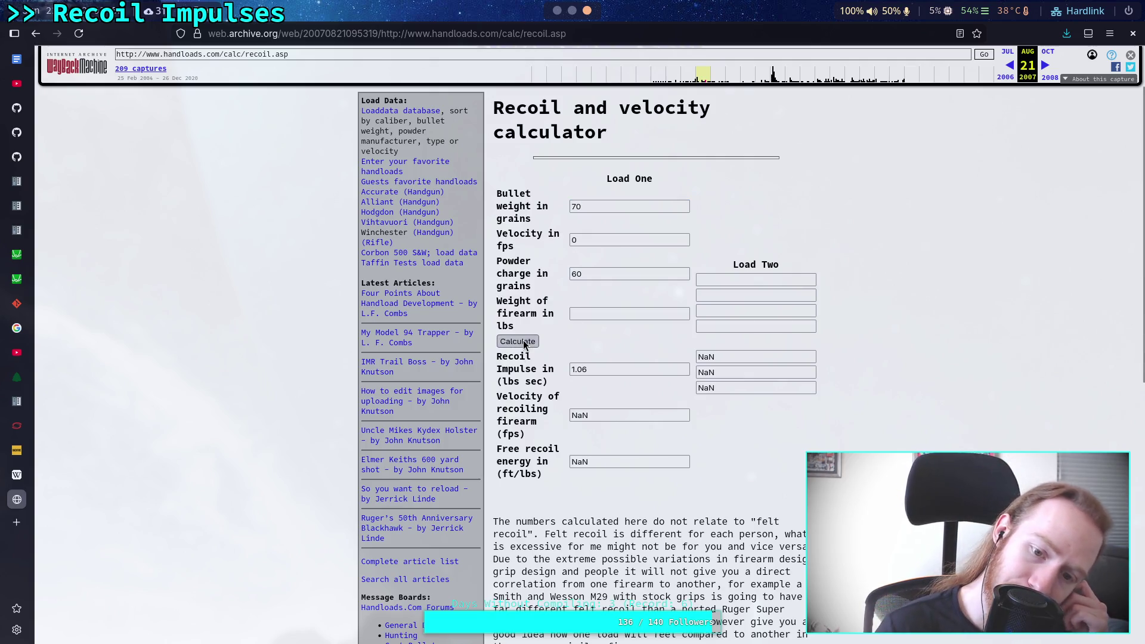
Step: Set the bullet weight to 0, reselect the 60-grain powder charge, and open a new tab
{"action": "left_click_drag", "start_coordinate": [594, 274], "coordinate": [553, 274]}
{"action": "double_click", "coordinate": [587, 206]}
{"action": "type", "text": "0"}
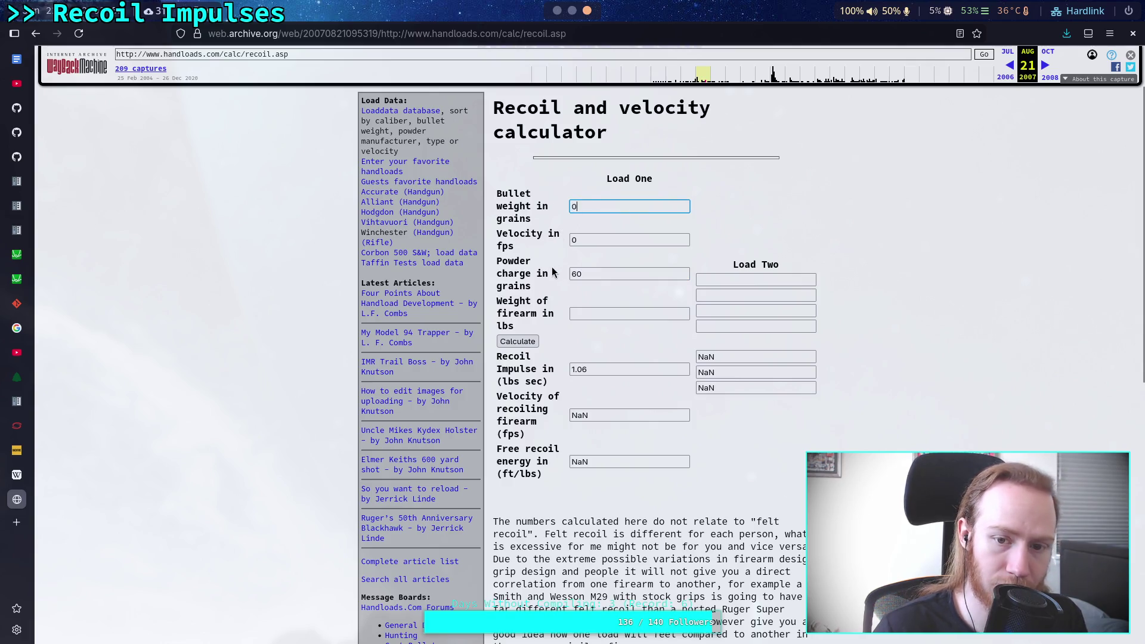
{"action": "left_click", "coordinate": [576, 274]}
{"action": "left_click_drag", "start_coordinate": [624, 274], "coordinate": [550, 275]}
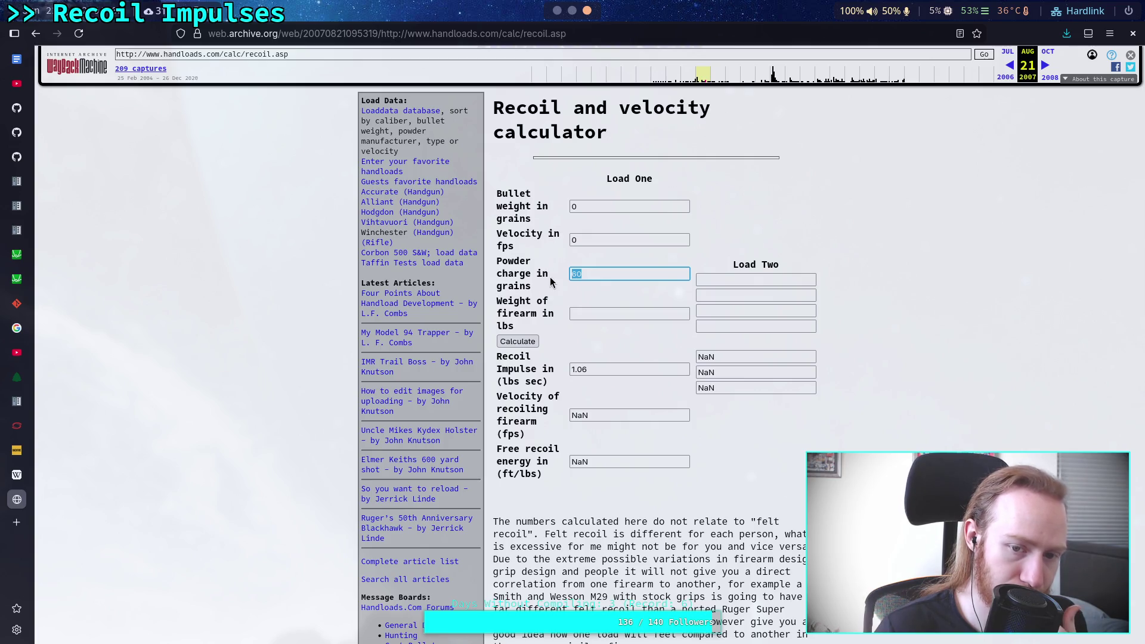
{"action": "left_click", "coordinate": [17, 523]}
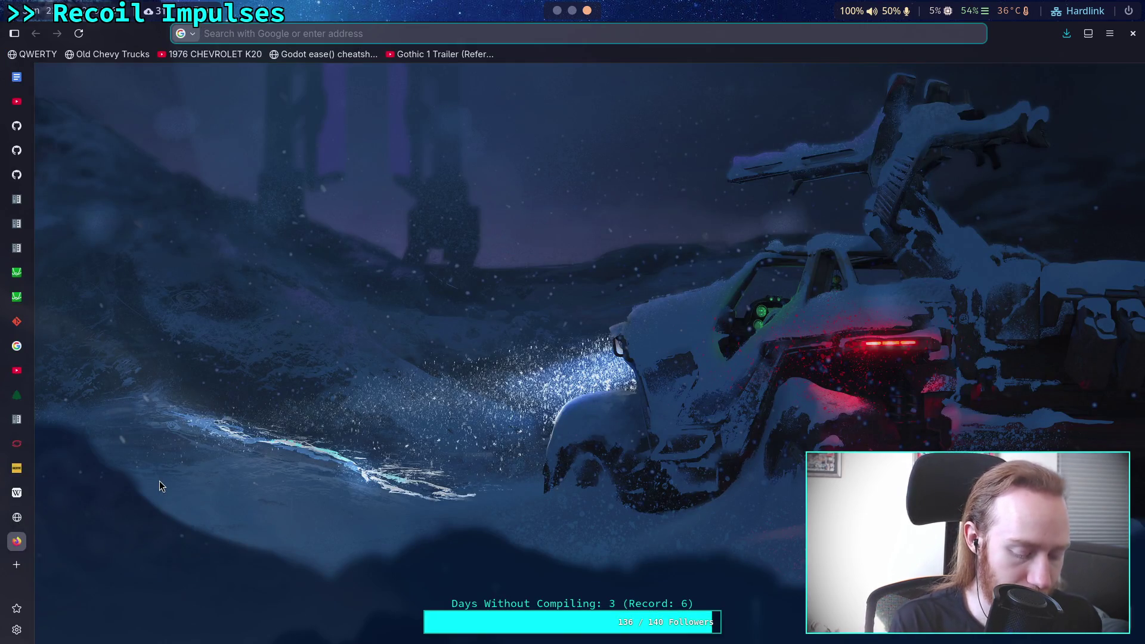
Step: Search Google for 'powder charge grains of common rounds' and check the backfire.tv recoil table
{"action": "type", "text": "powder charge "}
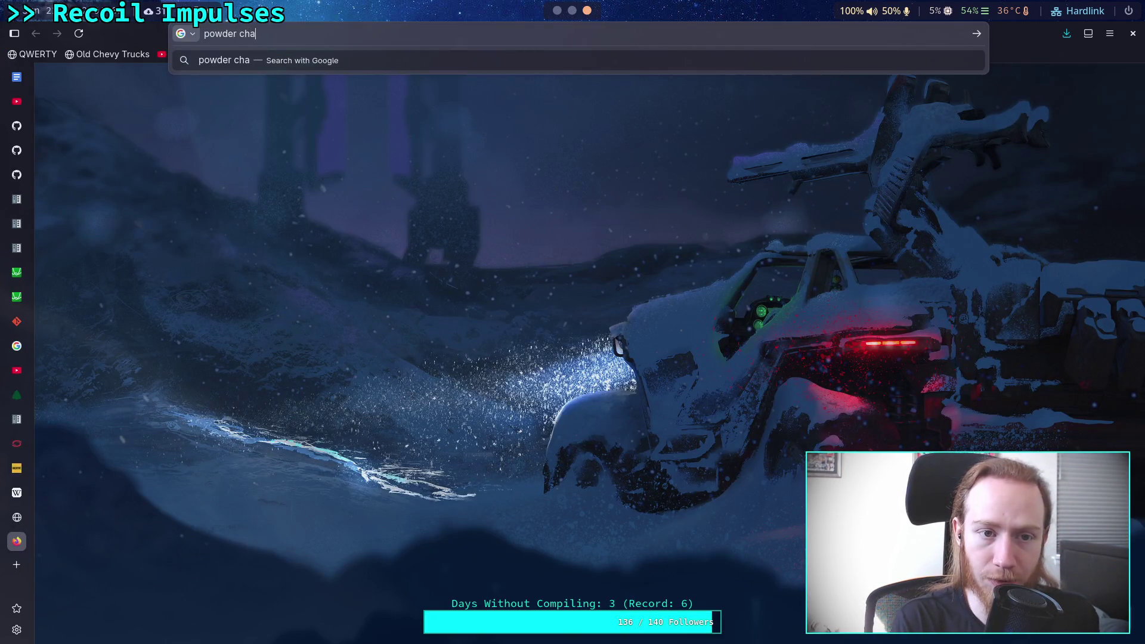
{"action": "type", "text": "grains of "}
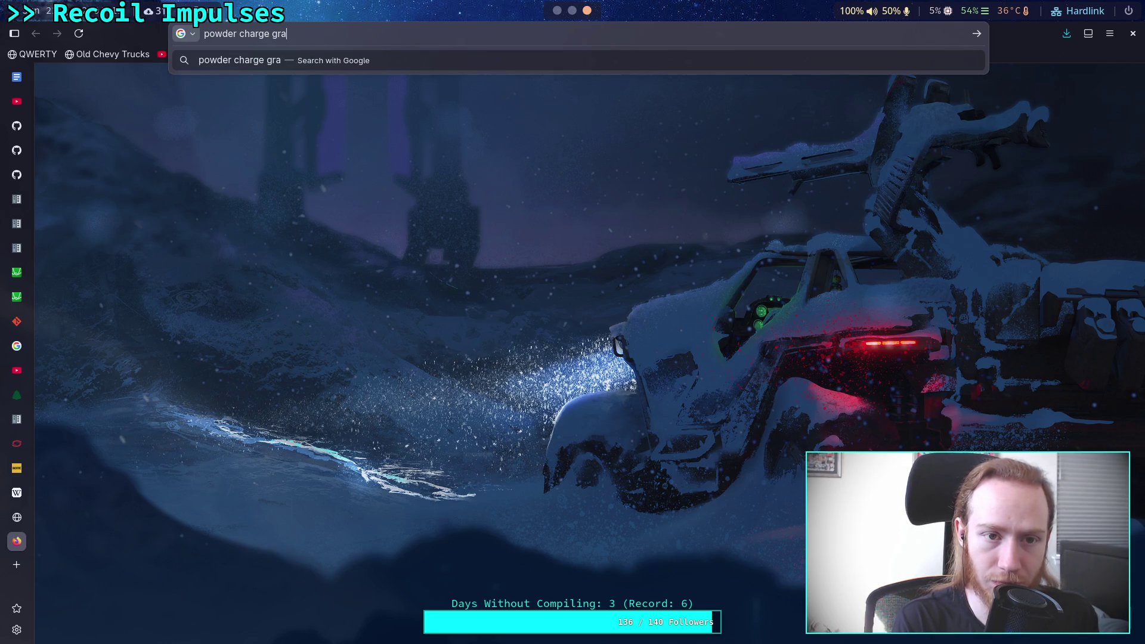
{"action": "type", "text": "common rounds"}
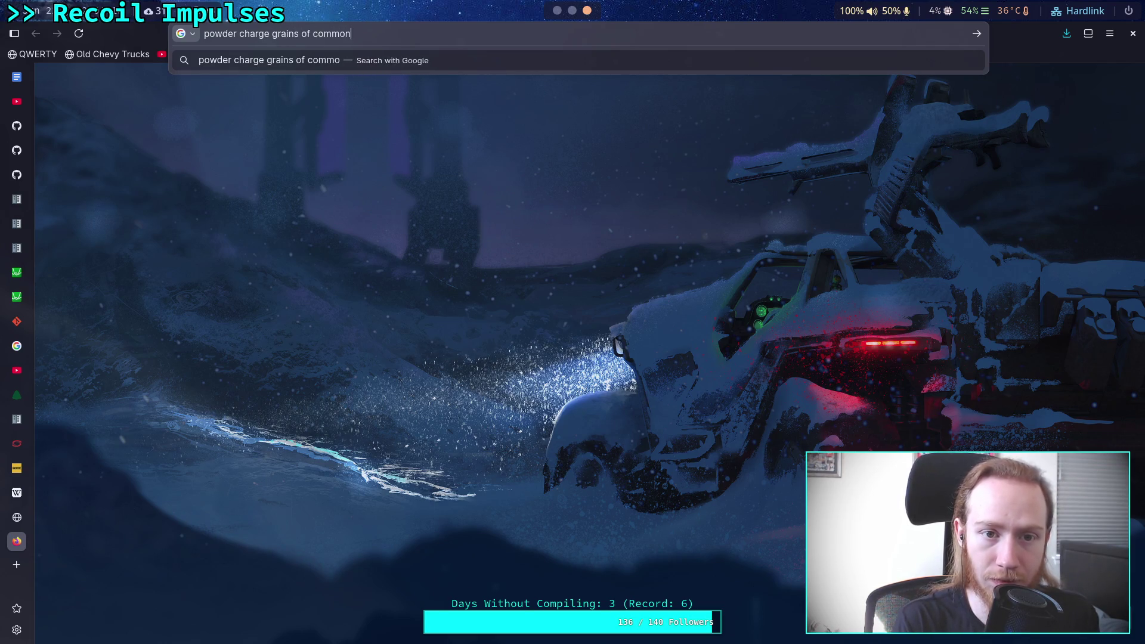
{"action": "key", "text": "Return"}
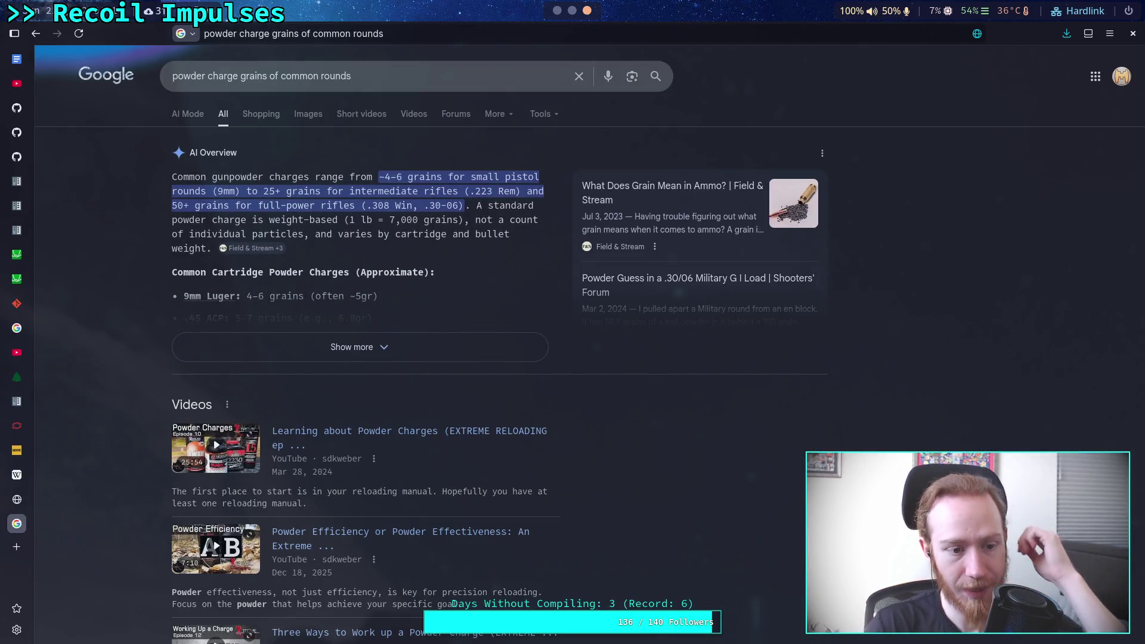
{"action": "left_click", "coordinate": [16, 451]}
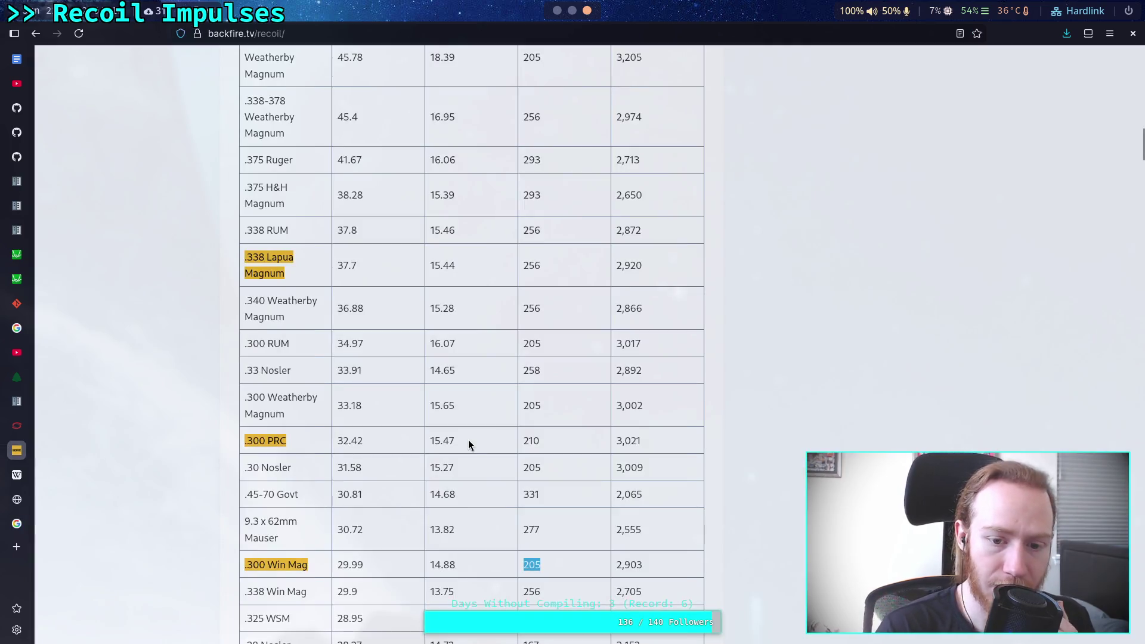
{"action": "scroll", "coordinate": [467, 417], "scroll_direction": "up", "scroll_amount": 10}
{"action": "scroll", "coordinate": [500, 421], "scroll_direction": "down", "scroll_amount": 5}
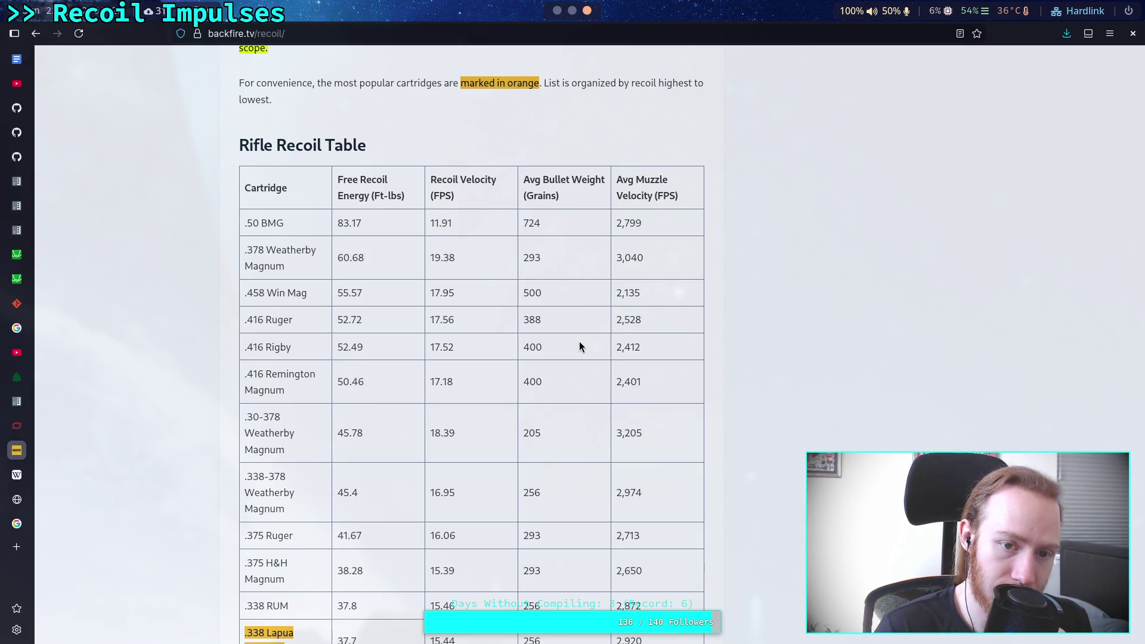
{"action": "scroll", "coordinate": [579, 346], "scroll_direction": "down", "scroll_amount": 15}
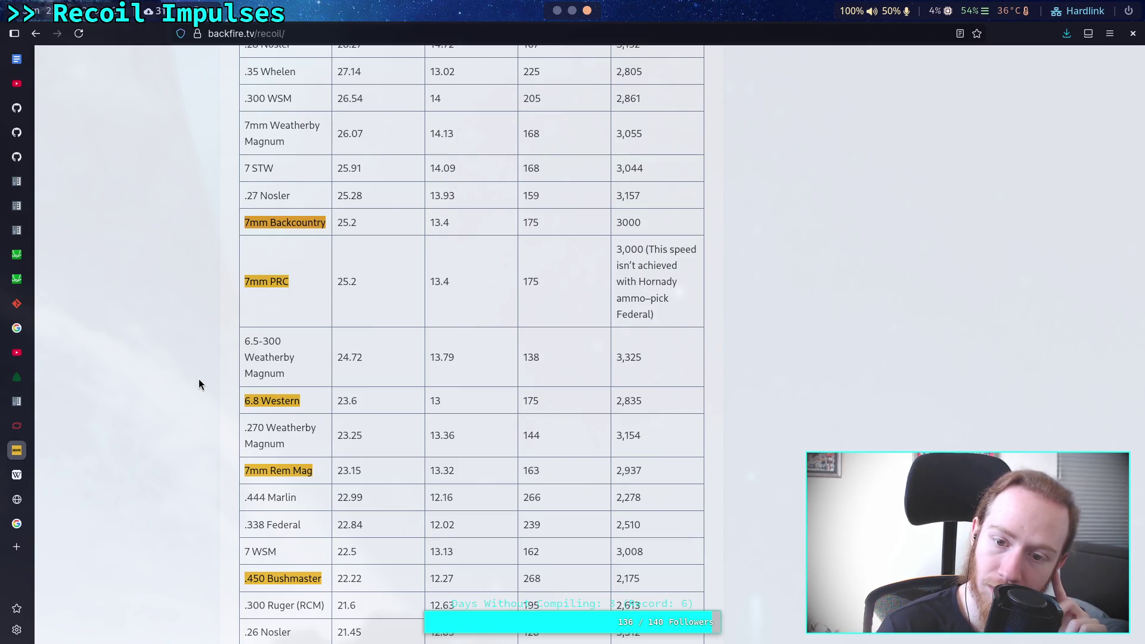
Step: Return to the powder charge search results and scroll through them
{"action": "mouse_move", "coordinate": [12, 525]}
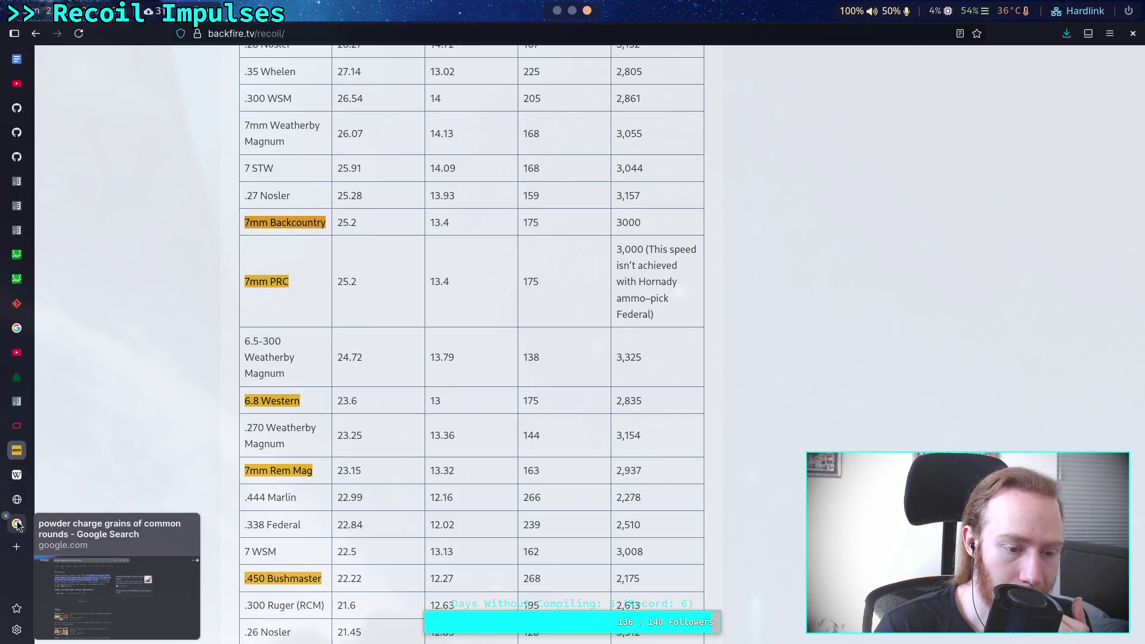
{"action": "left_click", "coordinate": [17, 525]}
{"action": "scroll", "coordinate": [141, 392], "scroll_direction": "down", "scroll_amount": 10}
{"action": "scroll", "coordinate": [140, 392], "scroll_direction": "down", "scroll_amount": 5}
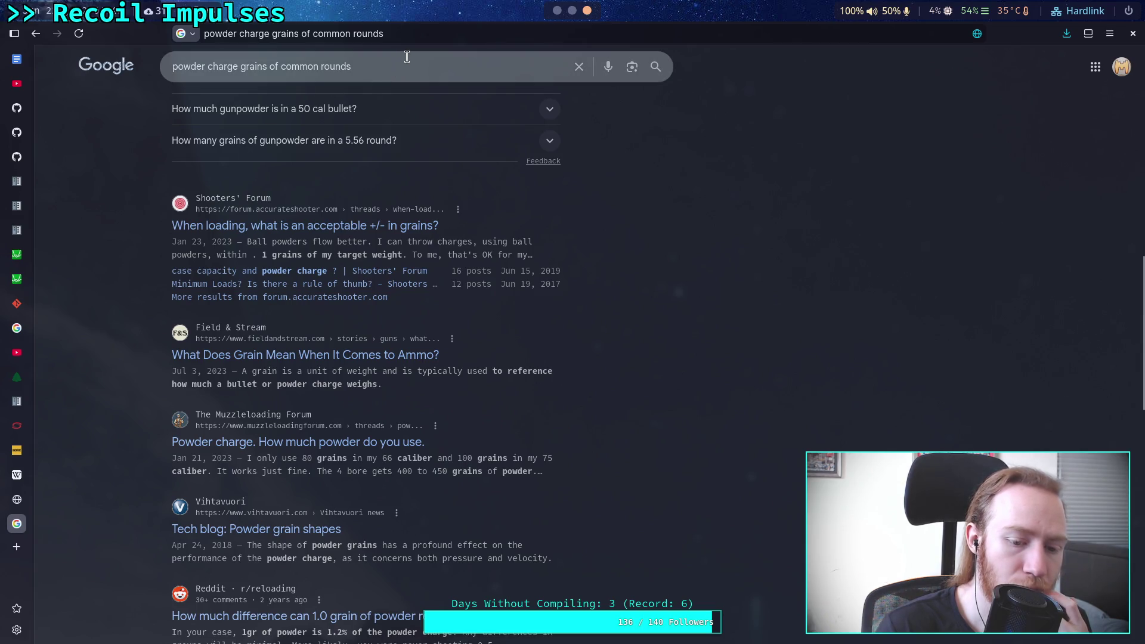
Step: Replace the Google query with 'buckshot grain load' and scroll through the results
{"action": "left_click", "coordinate": [434, 66]}
{"action": "triple_click", "coordinate": [434, 66]}
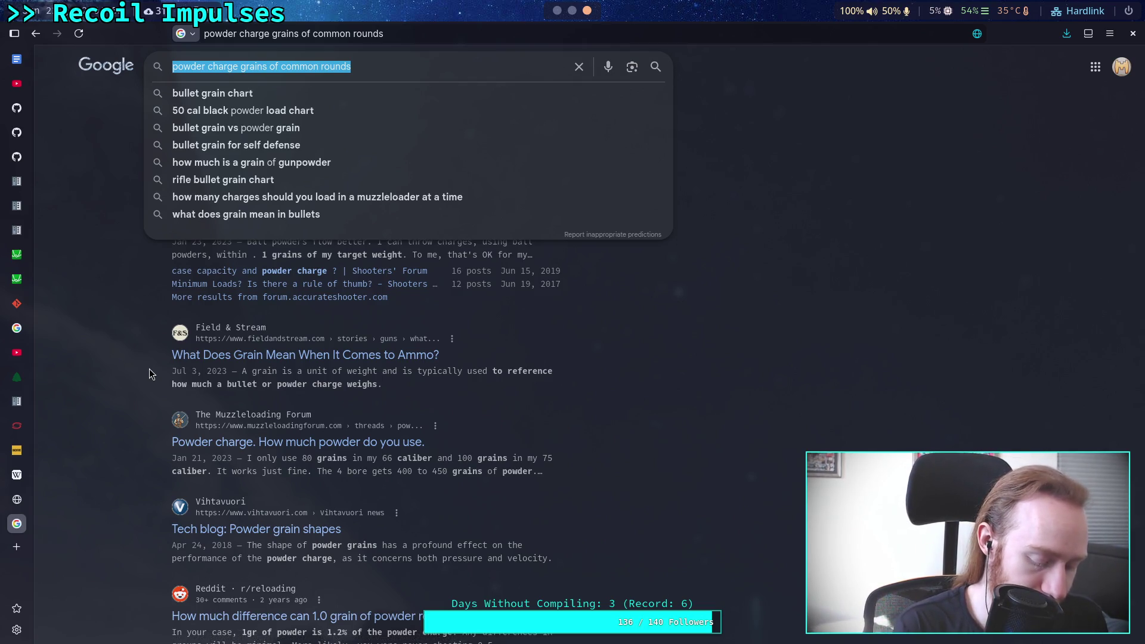
{"action": "type", "text": "beck"}
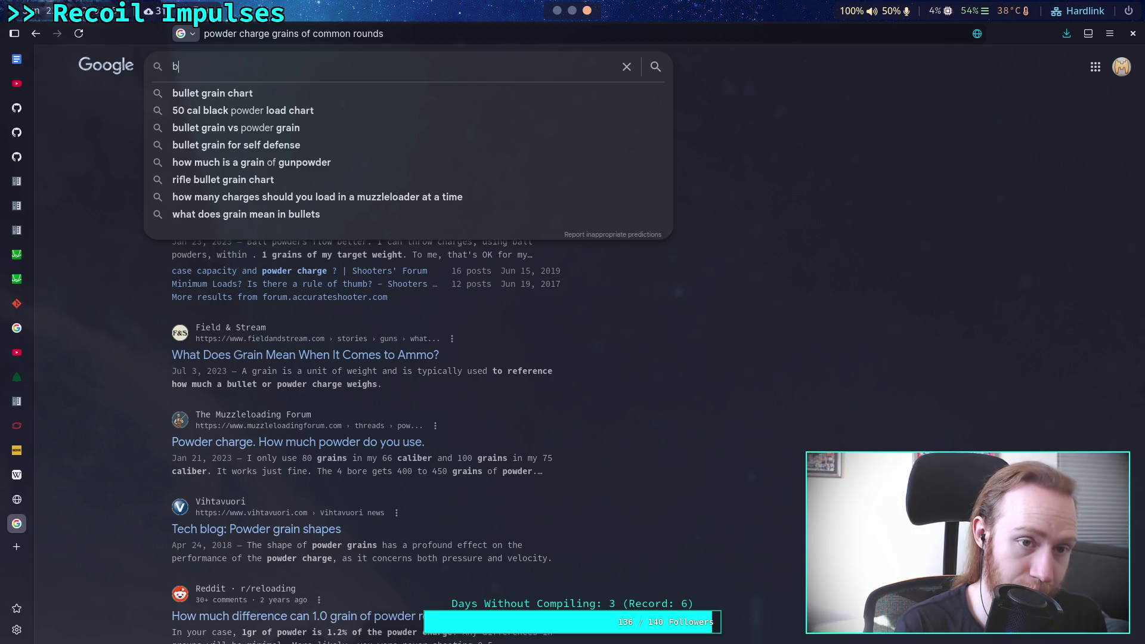
{"action": "key", "text": "BackSpace"}
{"action": "key", "text": "BackSpace"}
{"action": "key", "text": "BackSpace"}
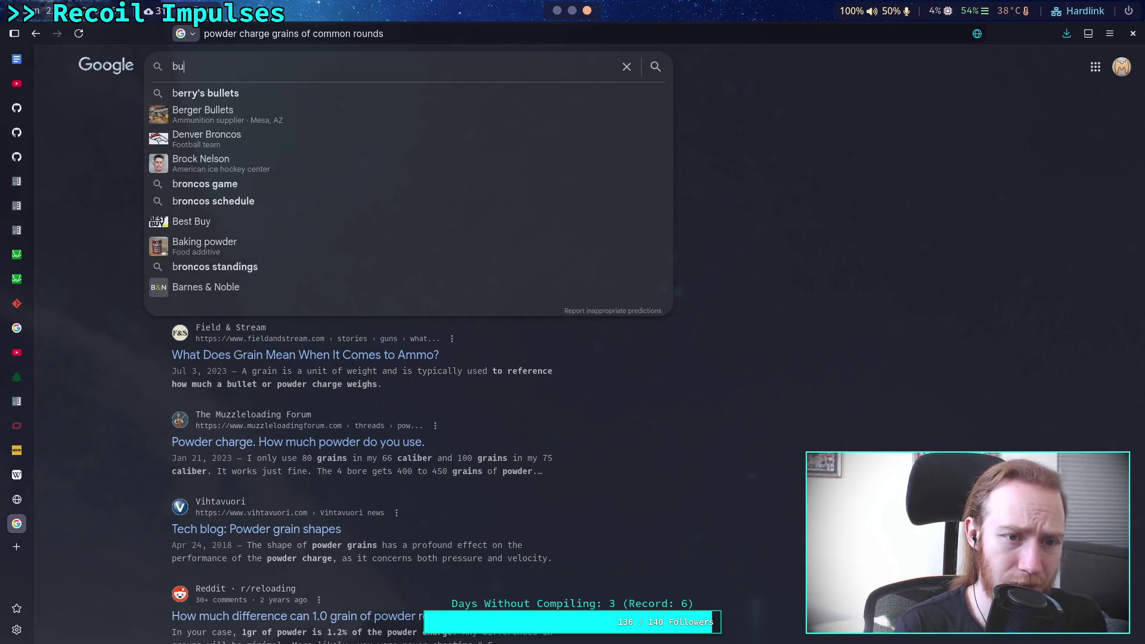
{"action": "type", "text": "uckshot grain loa"}
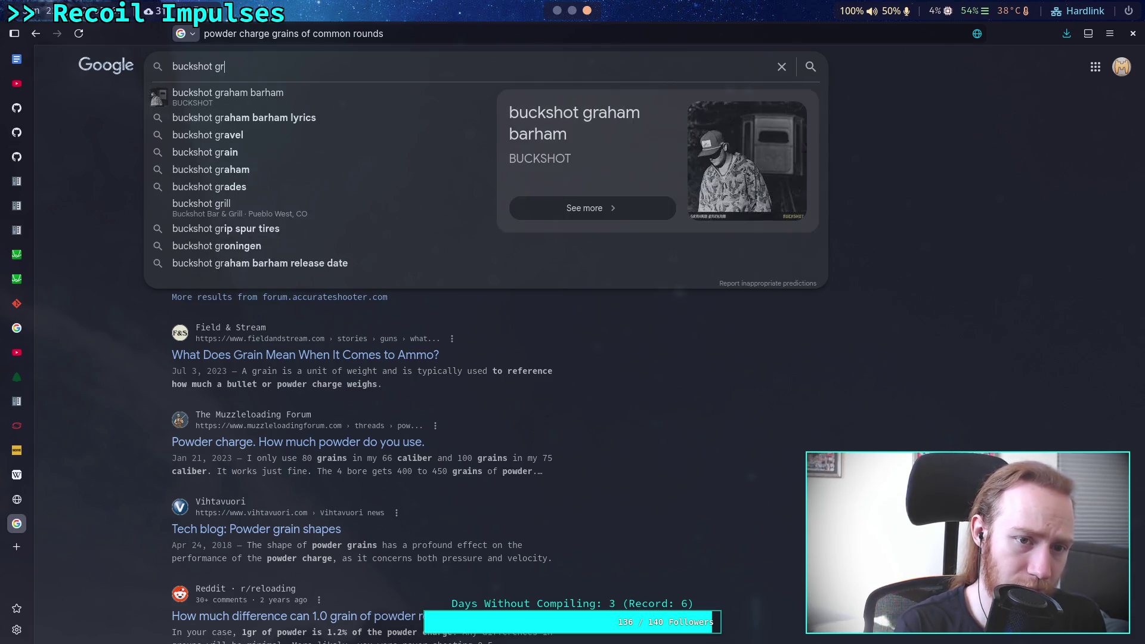
{"action": "type", "text": "d"}
{"action": "key", "text": "Return"}
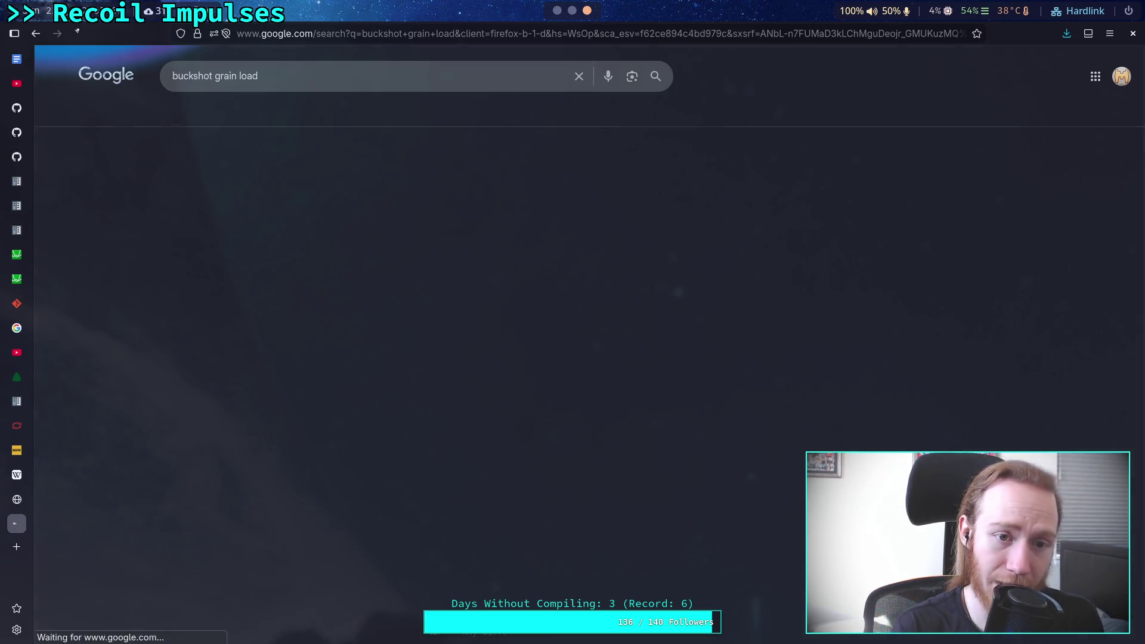
{"action": "scroll", "coordinate": [85, 389], "scroll_direction": "down", "scroll_amount": 8}
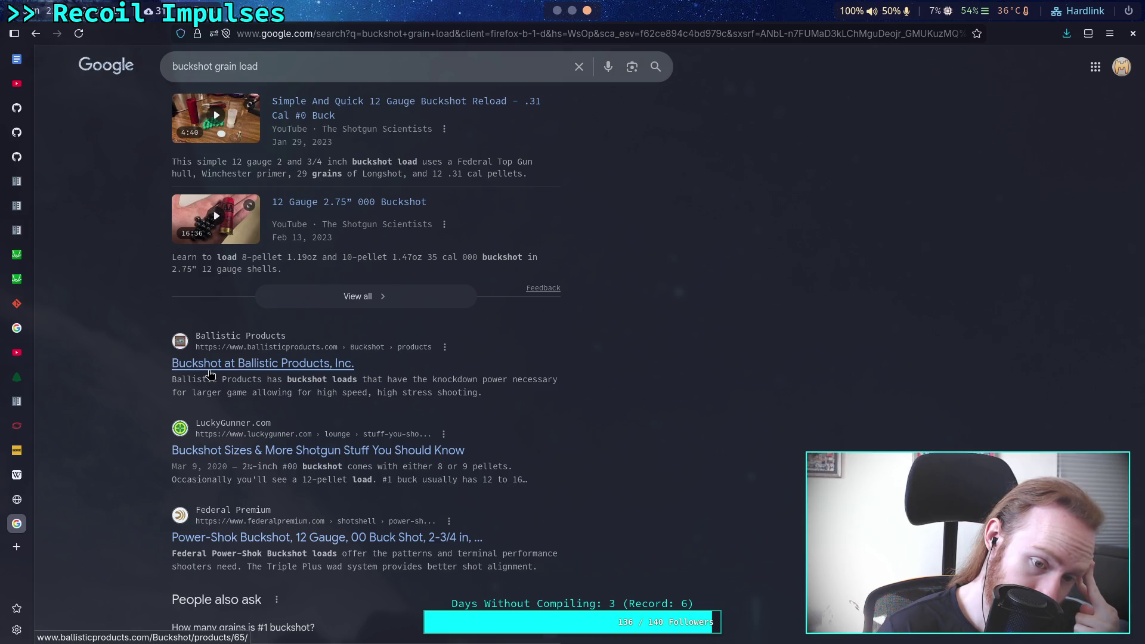
{"action": "scroll", "coordinate": [210, 374], "scroll_direction": "down", "scroll_amount": 2}
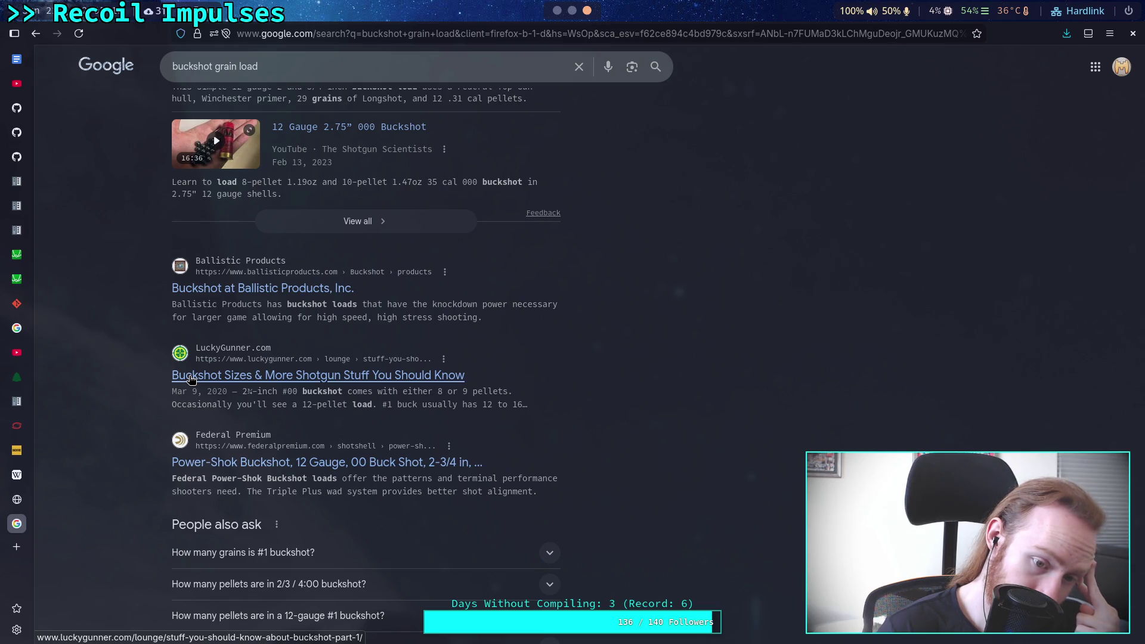
Step: Read the LuckyGunner buckshot article down to its Buckshot Velocity section
{"action": "left_click", "coordinate": [191, 380]}
{"action": "scroll", "coordinate": [191, 382], "scroll_direction": "down", "scroll_amount": 5}
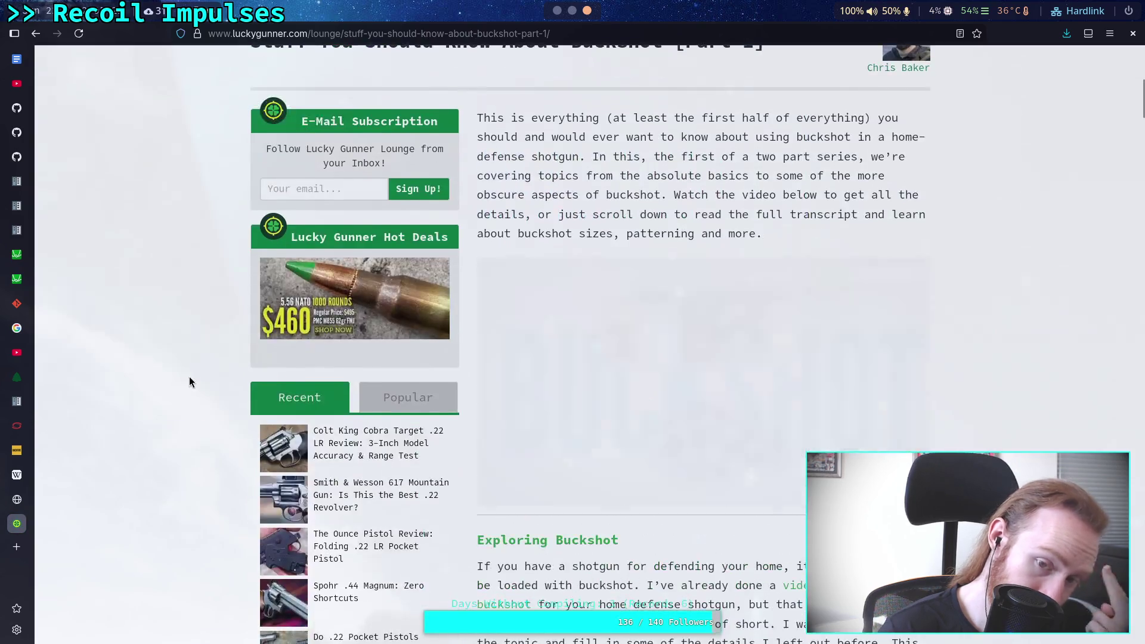
{"action": "scroll", "coordinate": [188, 381], "scroll_direction": "down", "scroll_amount": 5}
{"action": "scroll", "coordinate": [181, 383], "scroll_direction": "down", "scroll_amount": 7}
{"action": "scroll", "coordinate": [181, 383], "scroll_direction": "down", "scroll_amount": 6}
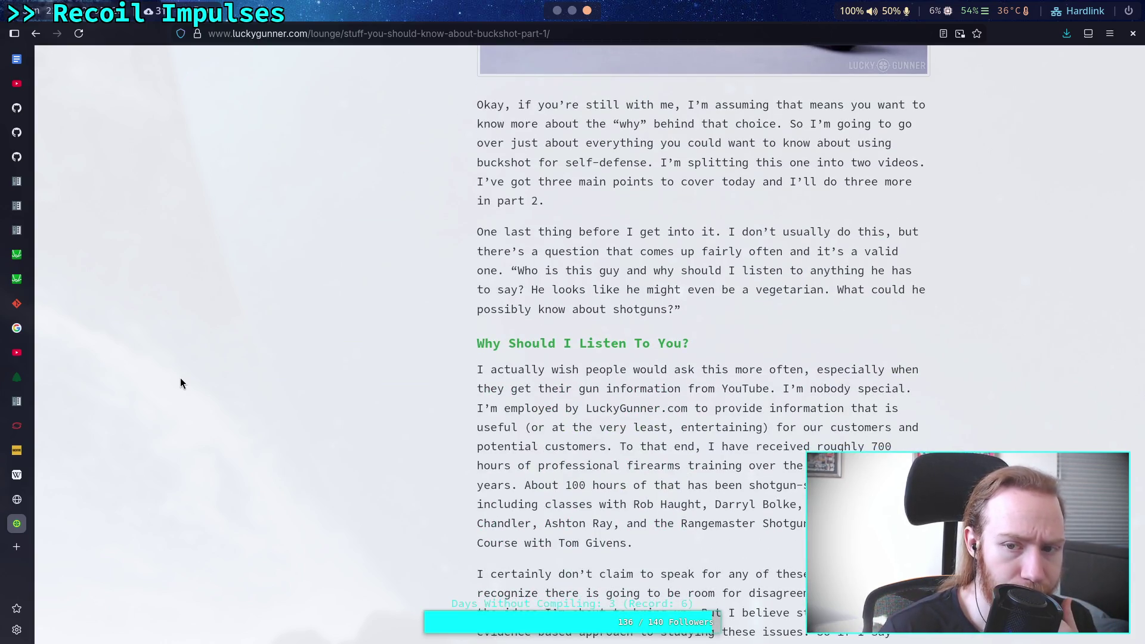
{"action": "scroll", "coordinate": [180, 383], "scroll_direction": "down", "scroll_amount": 7}
{"action": "scroll", "coordinate": [165, 118], "scroll_direction": "down", "scroll_amount": 10}
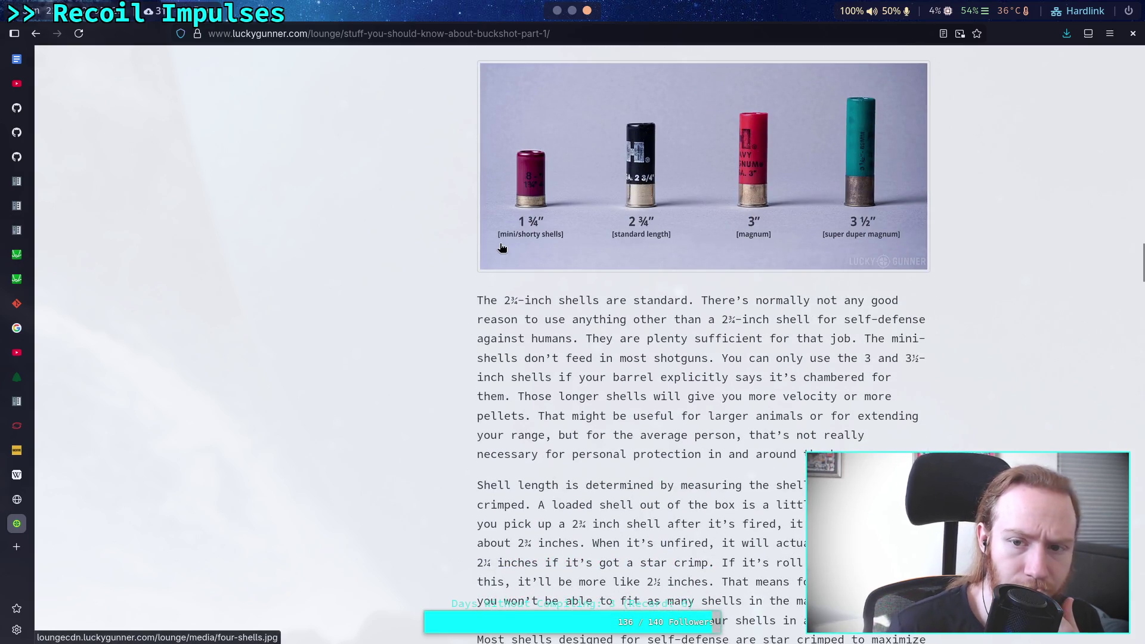
{"action": "scroll", "coordinate": [501, 248], "scroll_direction": "down", "scroll_amount": 7}
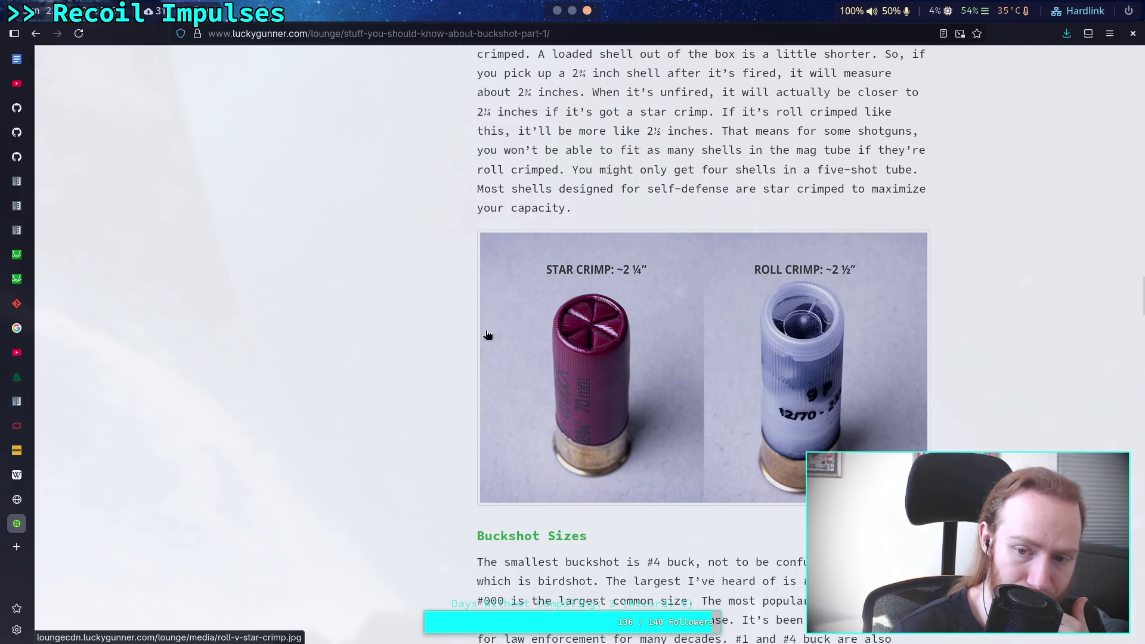
{"action": "scroll", "coordinate": [488, 334], "scroll_direction": "down", "scroll_amount": 5}
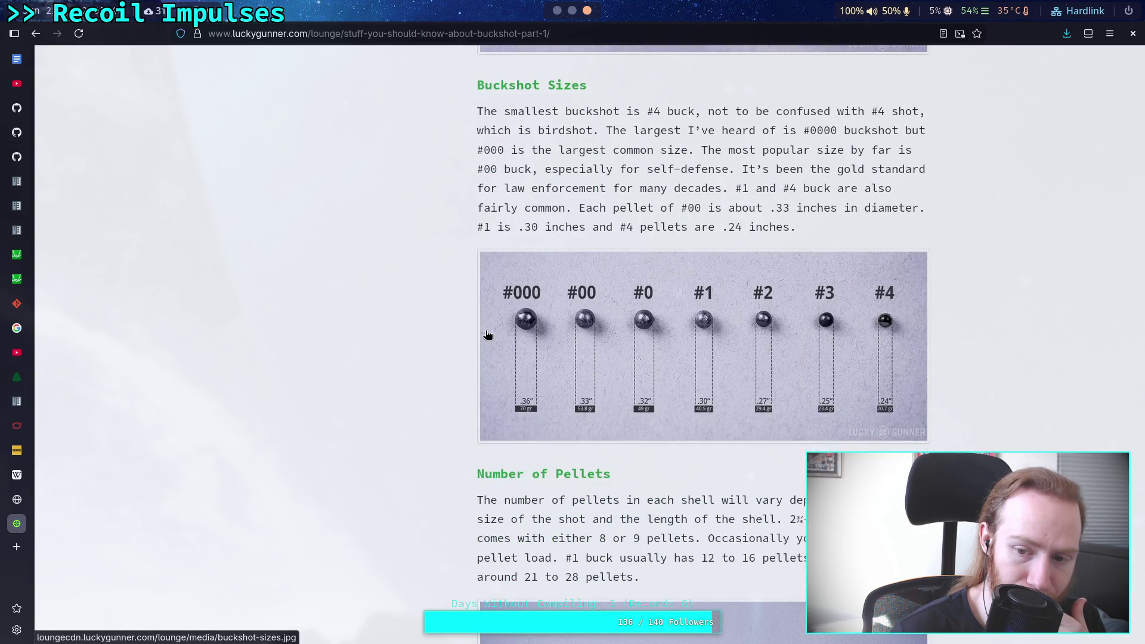
{"action": "scroll", "coordinate": [488, 335], "scroll_direction": "down", "scroll_amount": 5}
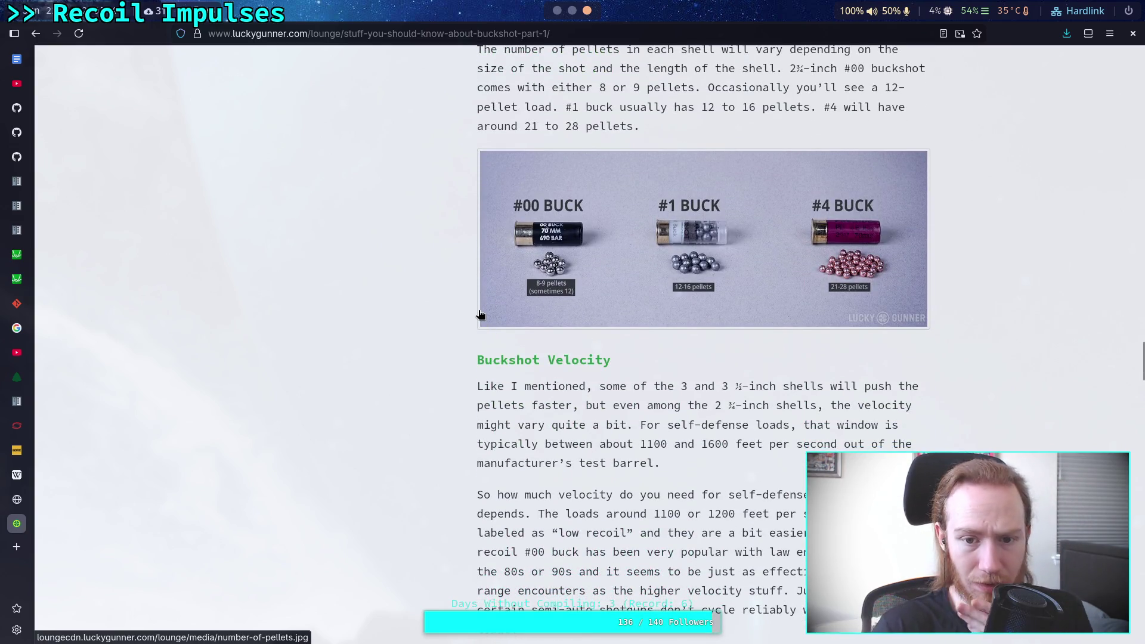
{"action": "scroll", "coordinate": [481, 315], "scroll_direction": "down", "scroll_amount": 4}
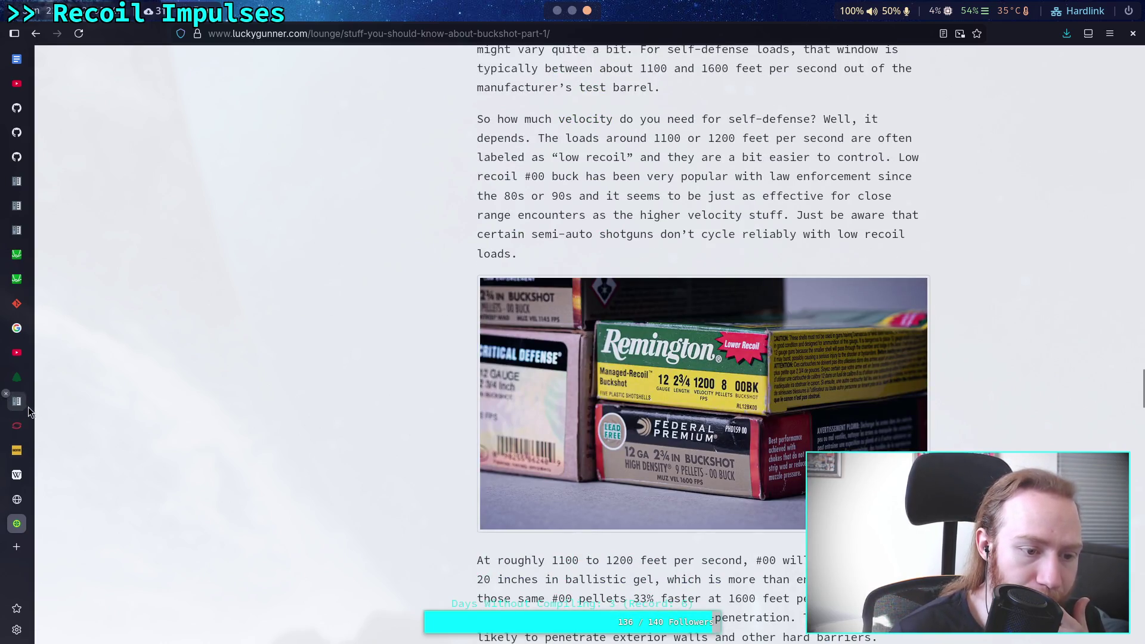
{"action": "left_click", "coordinate": [17, 59]}
{"action": "scroll", "coordinate": [522, 310], "scroll_direction": "down", "scroll_amount": 3}
{"action": "scroll", "coordinate": [538, 306], "scroll_direction": "down", "scroll_amount": 3}
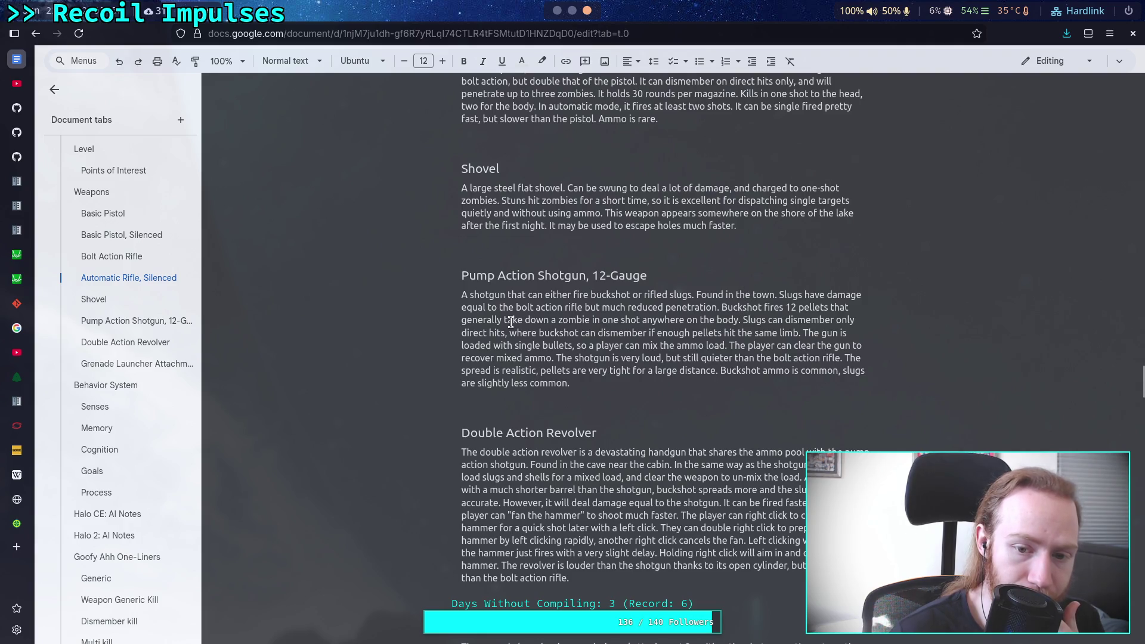
{"action": "left_click", "coordinate": [530, 347]}
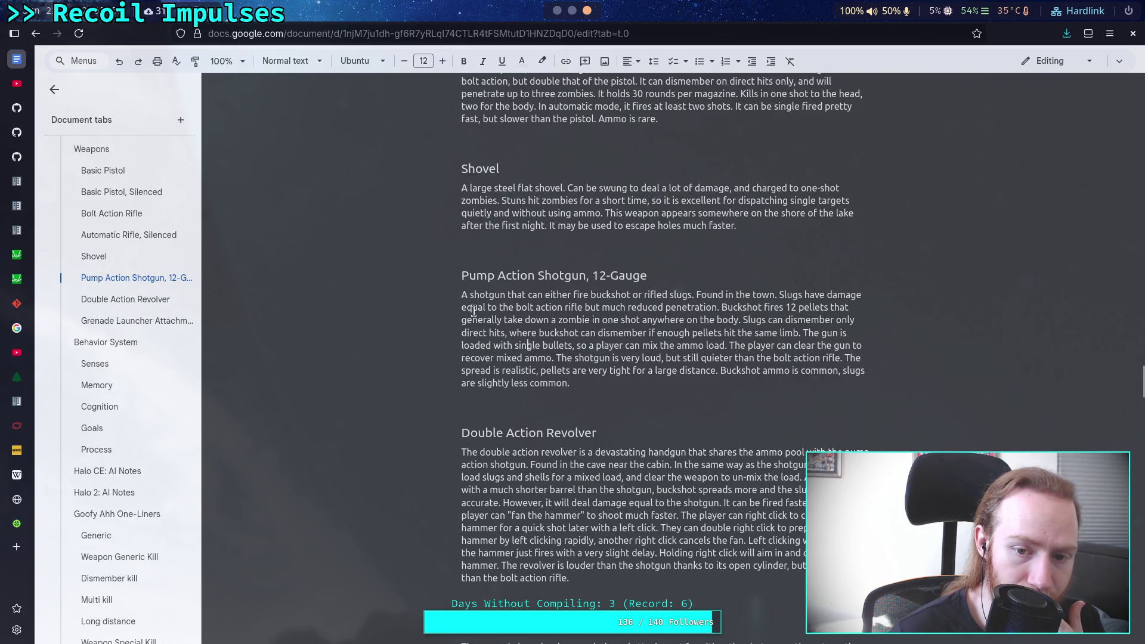
{"action": "left_click", "coordinate": [23, 527]}
{"action": "scroll", "coordinate": [431, 438], "scroll_direction": "down", "scroll_amount": 6}
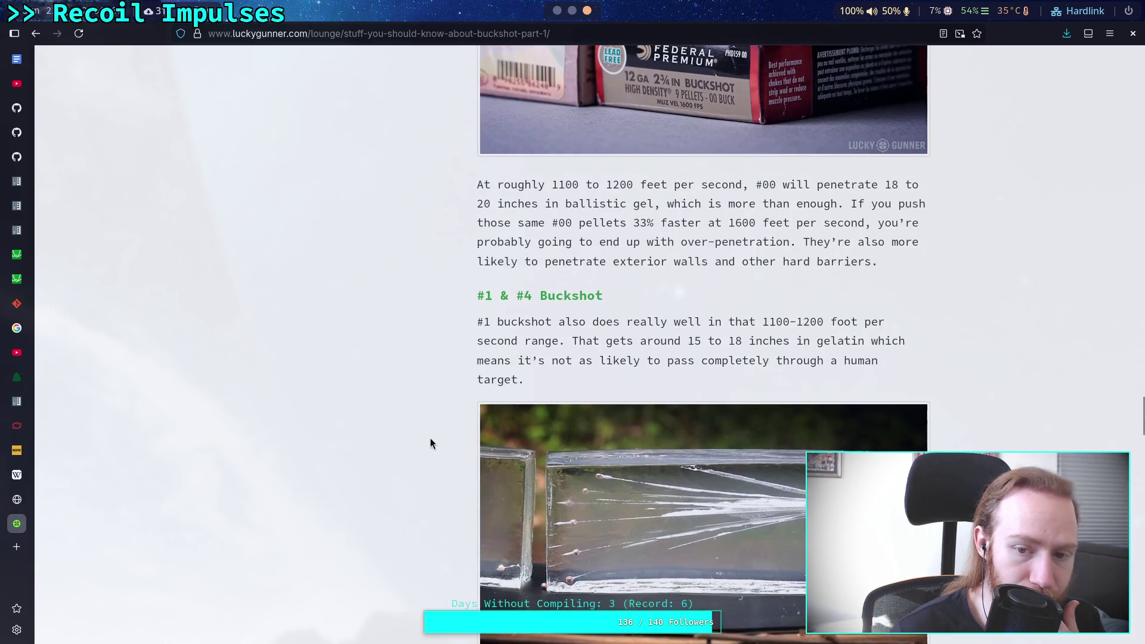
Step: Read the buckshot article past #1 & #4 Buckshot and Buckshot Patterning into 'Smaller Patterns are Better'
{"action": "scroll", "coordinate": [429, 438], "scroll_direction": "up", "scroll_amount": 4}
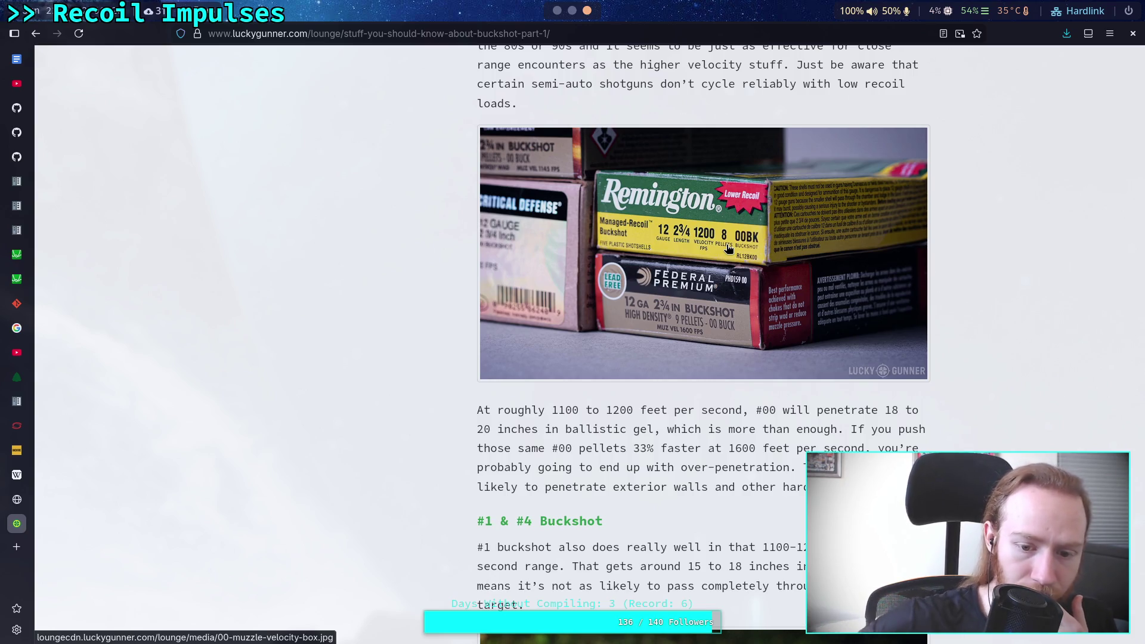
{"action": "scroll", "coordinate": [817, 360], "scroll_direction": "down", "scroll_amount": 5}
{"action": "scroll", "coordinate": [809, 365], "scroll_direction": "down", "scroll_amount": 1}
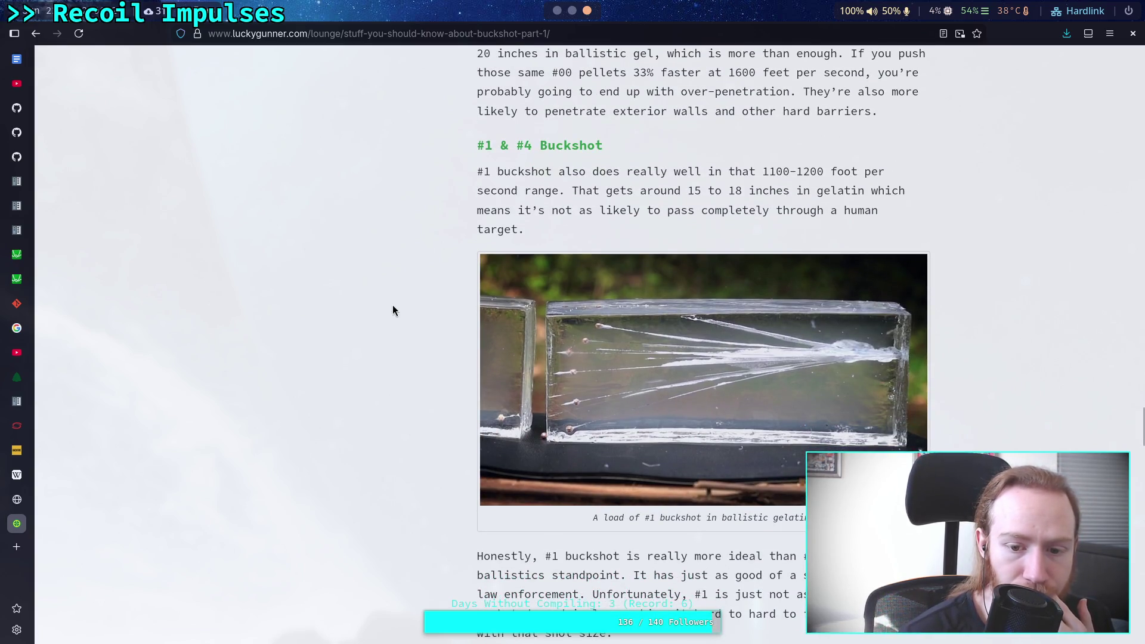
{"action": "scroll", "coordinate": [393, 306], "scroll_direction": "down", "scroll_amount": 4}
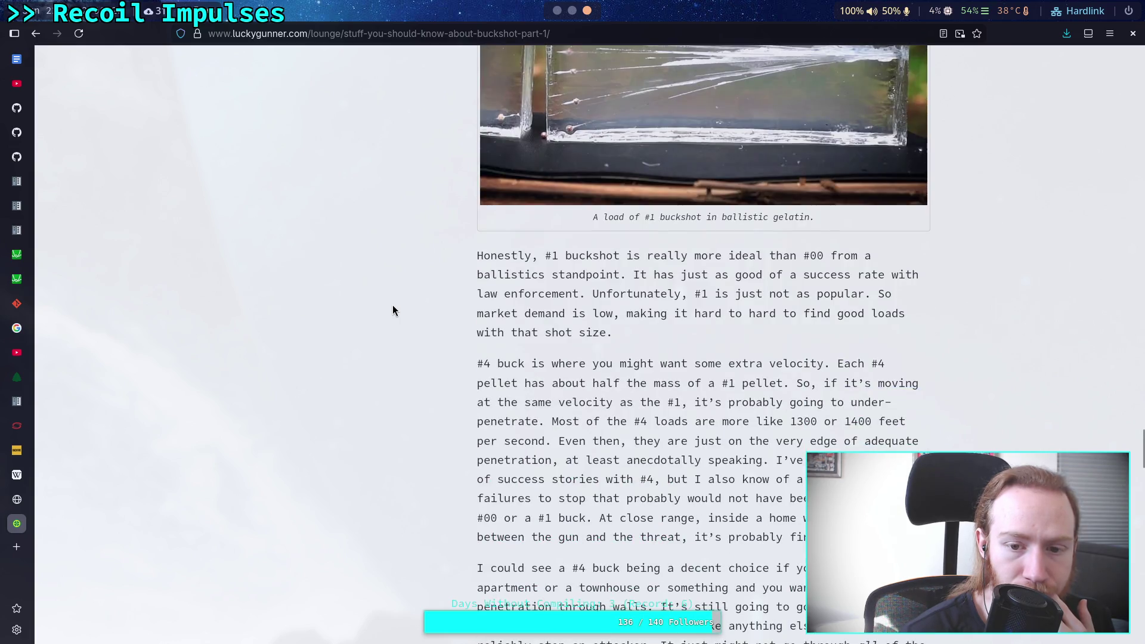
{"action": "scroll", "coordinate": [393, 306], "scroll_direction": "up", "scroll_amount": 13}
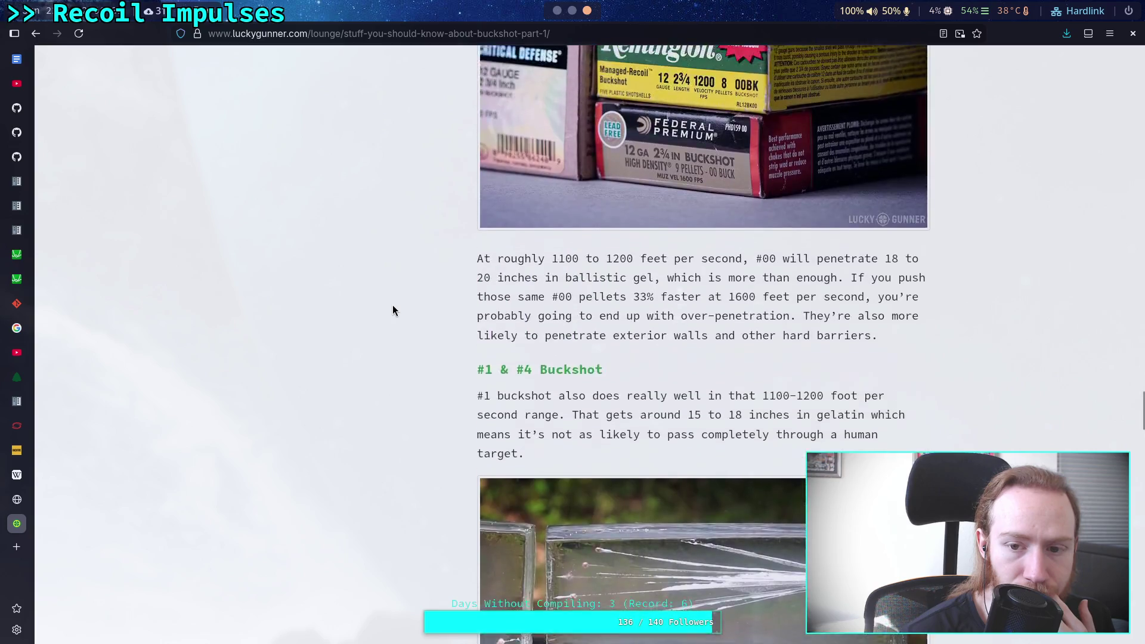
{"action": "scroll", "coordinate": [393, 310], "scroll_direction": "down", "scroll_amount": 2}
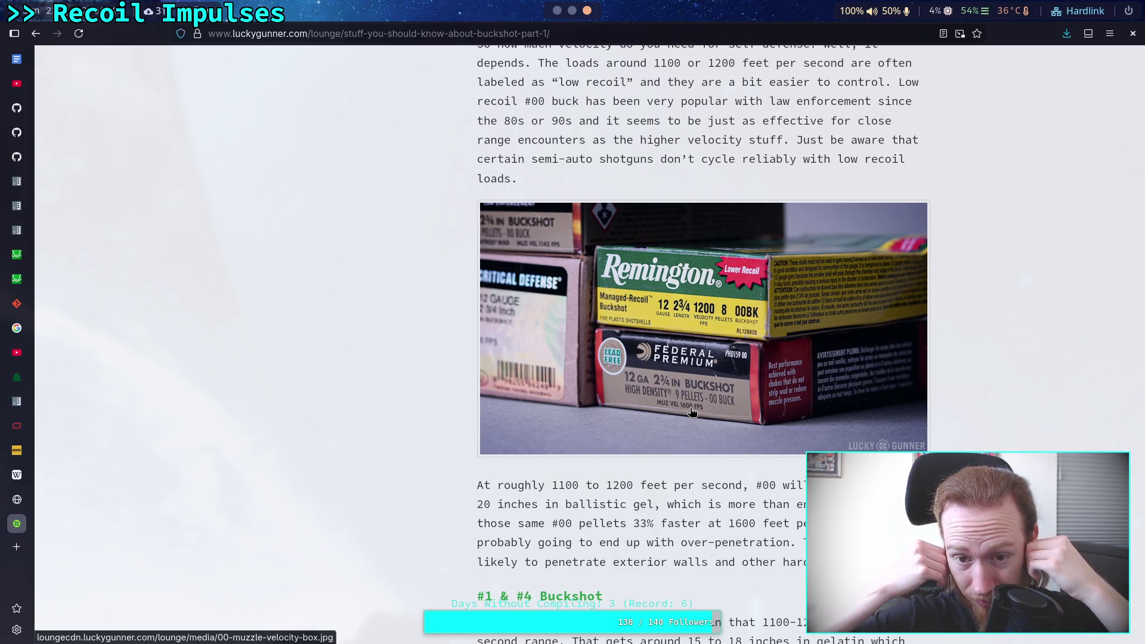
{"action": "scroll", "coordinate": [692, 411], "scroll_direction": "down", "scroll_amount": 1}
{"action": "scroll", "coordinate": [692, 411], "scroll_direction": "up", "scroll_amount": 4}
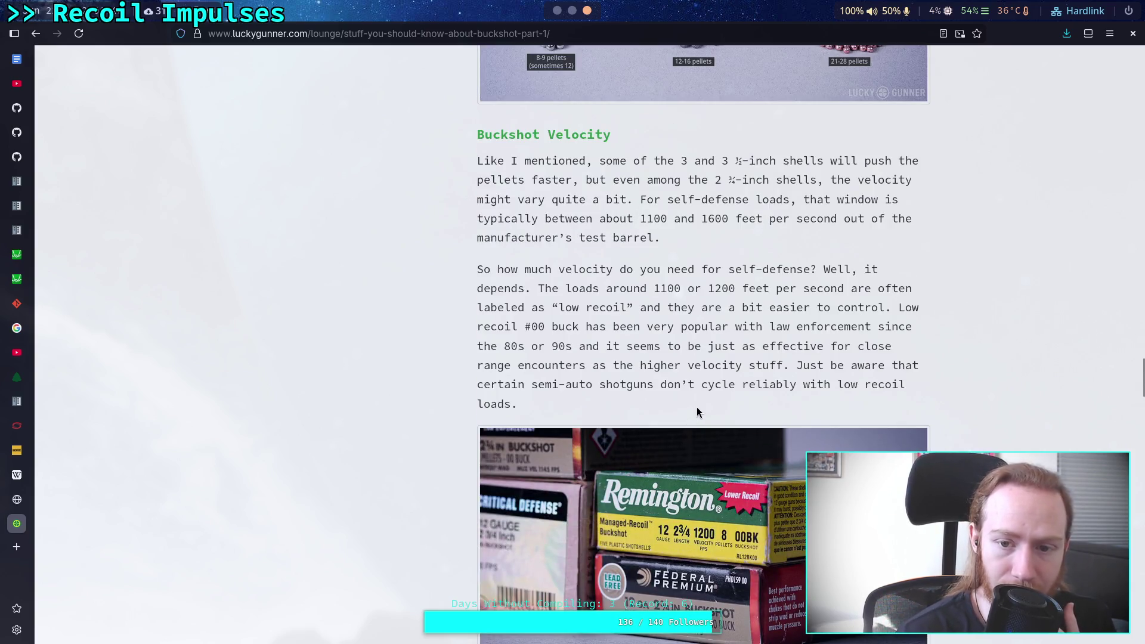
{"action": "scroll", "coordinate": [697, 407], "scroll_direction": "down", "scroll_amount": 4}
{"action": "scroll", "coordinate": [746, 392], "scroll_direction": "down", "scroll_amount": 6}
{"action": "scroll", "coordinate": [746, 391], "scroll_direction": "down", "scroll_amount": 6}
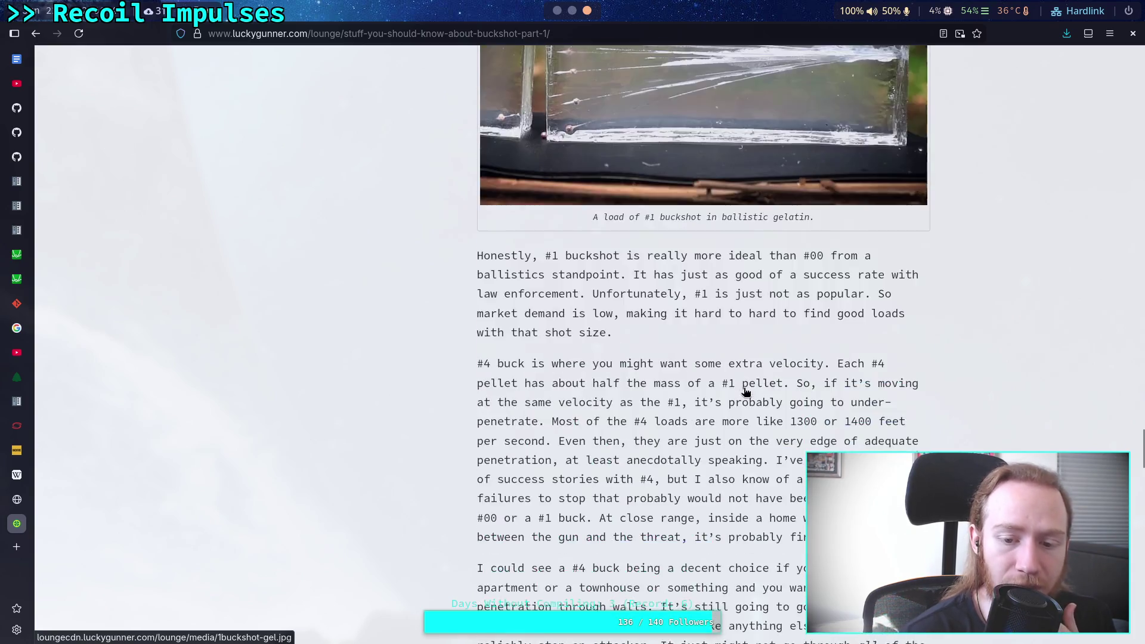
{"action": "scroll", "coordinate": [743, 388], "scroll_direction": "down", "scroll_amount": 11}
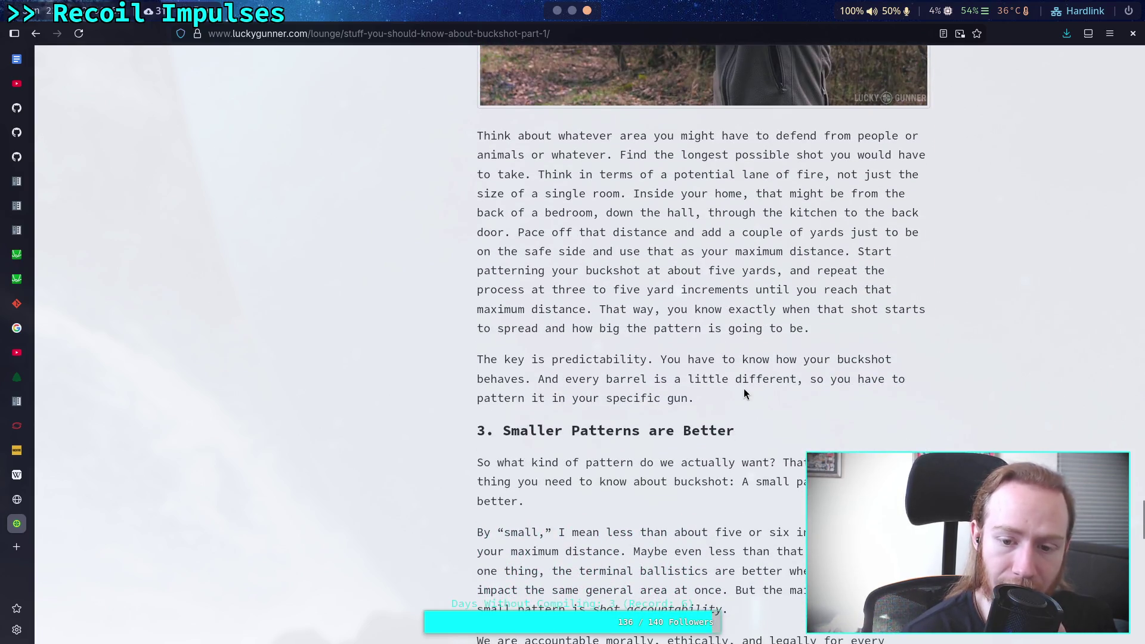
Step: Review the patterning sections and highlight the duplicated words 'hard to hard to' in the #1 paragraph
{"action": "scroll", "coordinate": [743, 388], "scroll_direction": "down", "scroll_amount": 5}
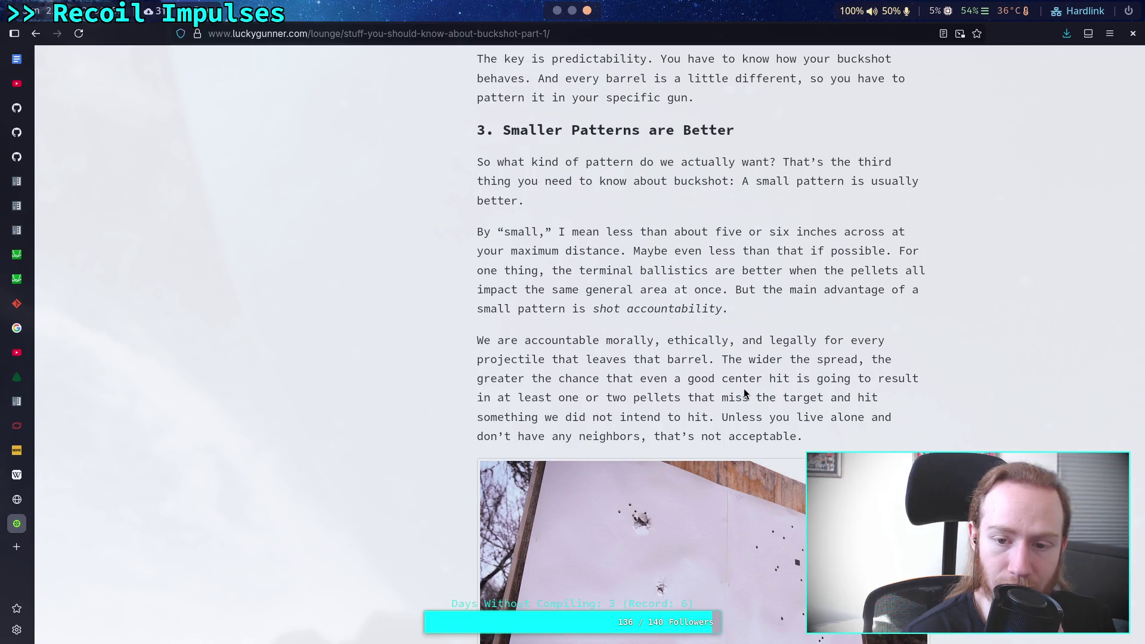
{"action": "scroll", "coordinate": [744, 388], "scroll_direction": "down", "scroll_amount": 8}
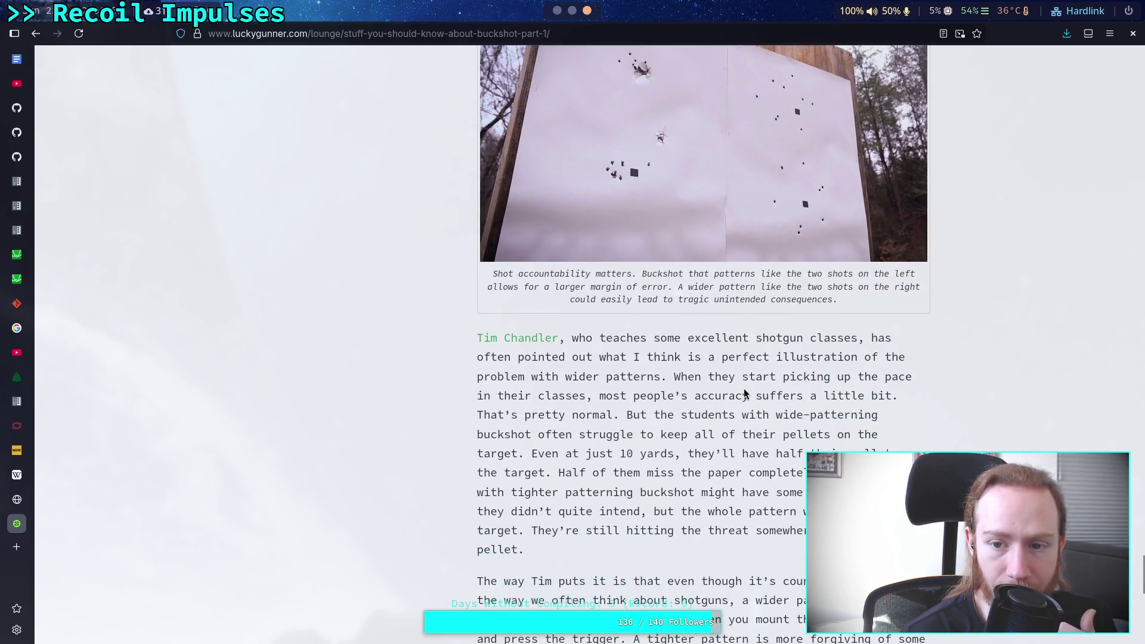
{"action": "scroll", "coordinate": [743, 392], "scroll_direction": "up", "scroll_amount": 4}
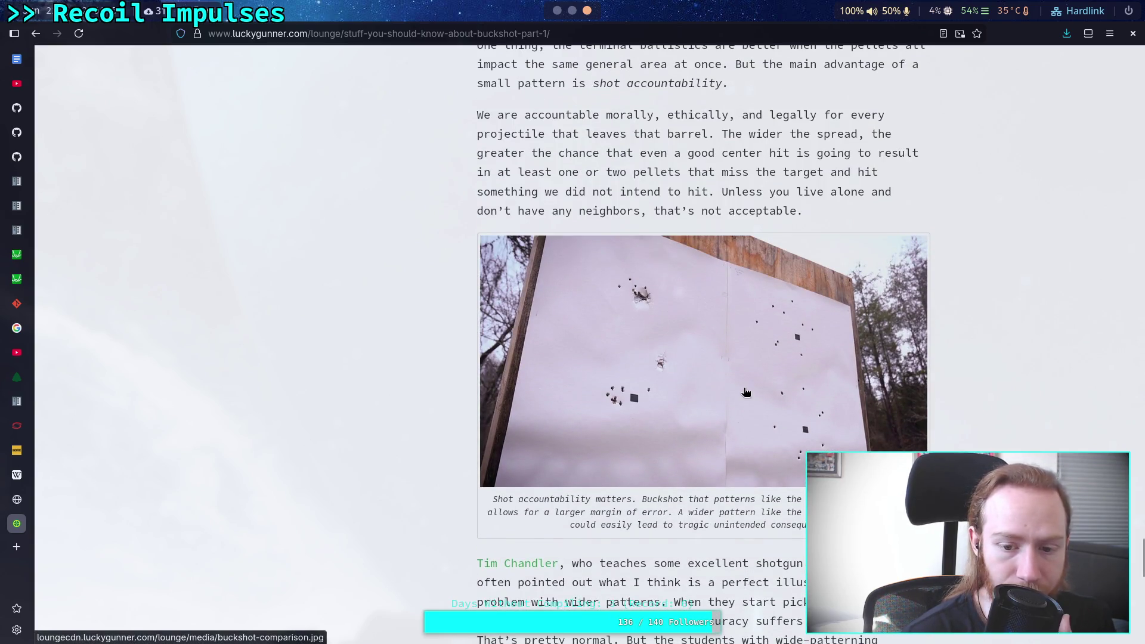
{"action": "scroll", "coordinate": [745, 390], "scroll_direction": "down", "scroll_amount": 9}
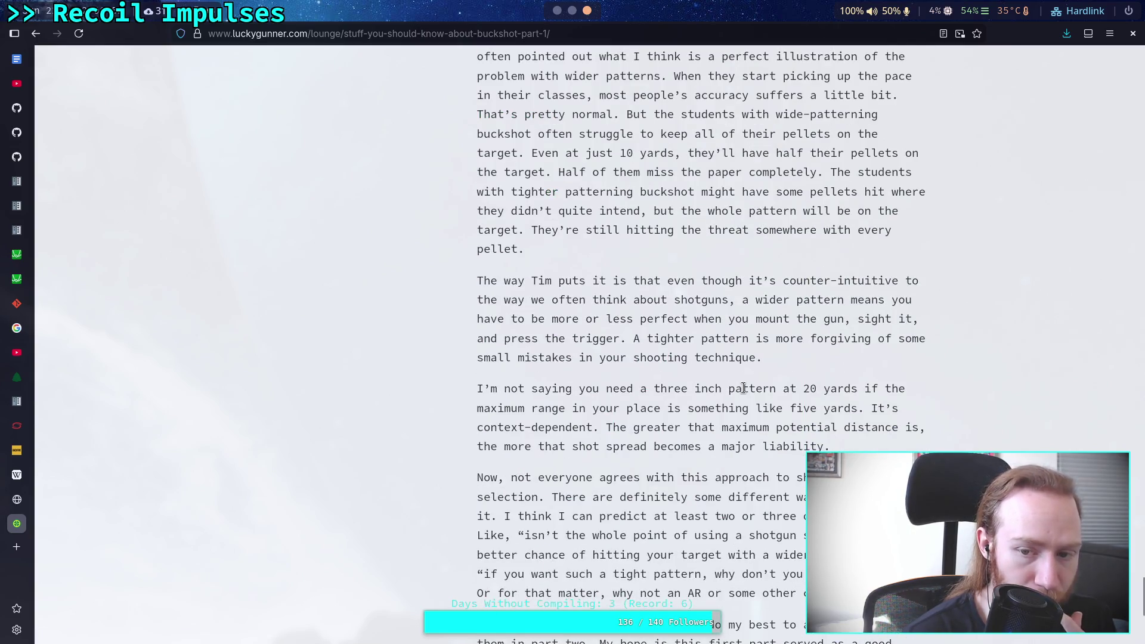
{"action": "scroll", "coordinate": [743, 388], "scroll_direction": "up", "scroll_amount": 20}
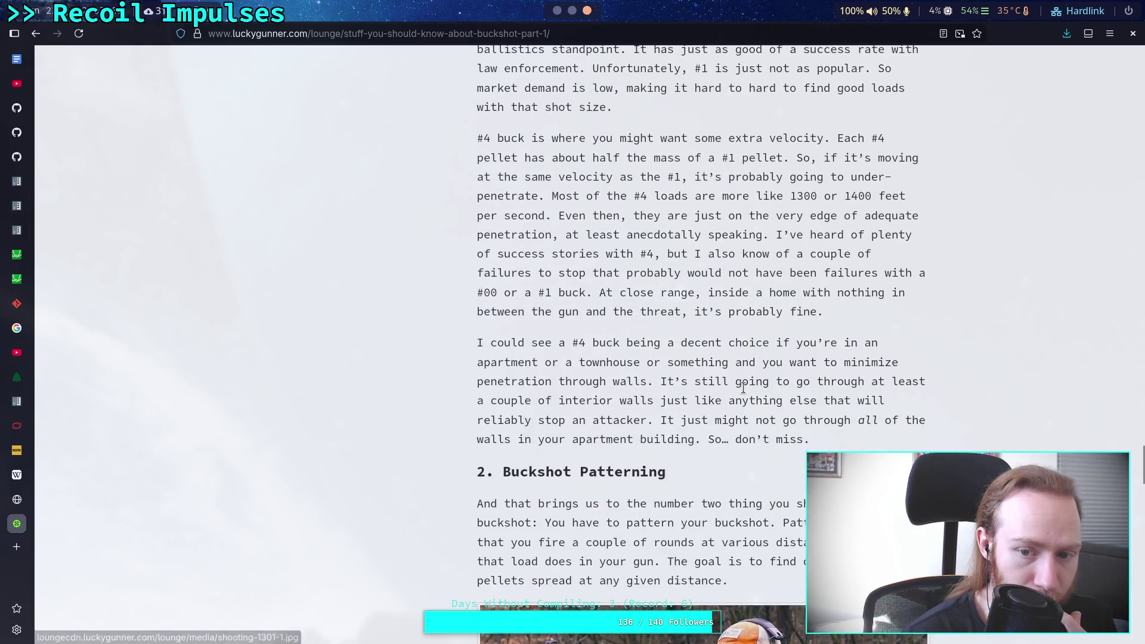
{"action": "scroll", "coordinate": [744, 388], "scroll_direction": "up", "scroll_amount": 1}
{"action": "scroll", "coordinate": [743, 388], "scroll_direction": "down", "scroll_amount": 1}
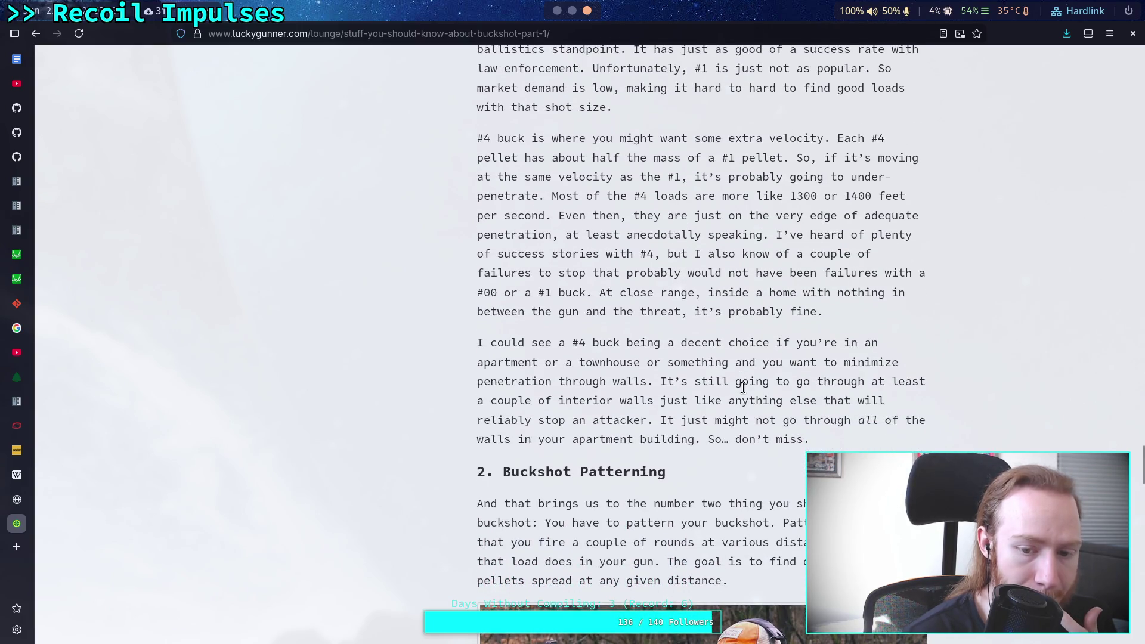
{"action": "scroll", "coordinate": [743, 388], "scroll_direction": "up", "scroll_amount": 4}
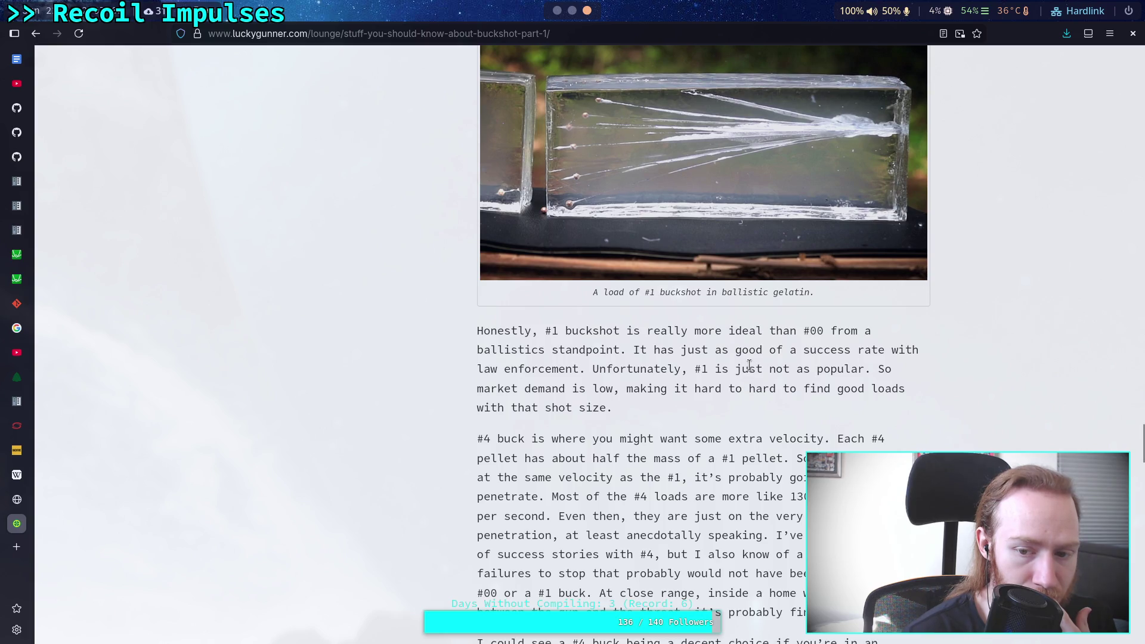
{"action": "left_click_drag", "start_coordinate": [695, 389], "coordinate": [799, 388]}
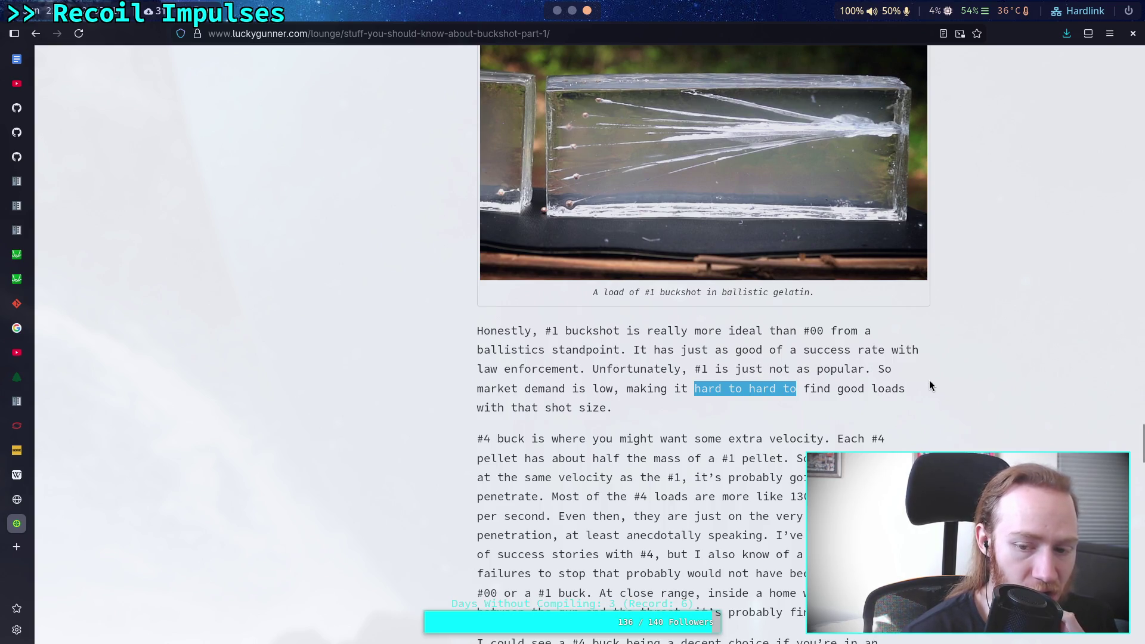
Step: Return to the Number of Pellets section showing #00, #1 and #4 buck pellet counts
{"action": "scroll", "coordinate": [929, 381], "scroll_direction": "up", "scroll_amount": 6}
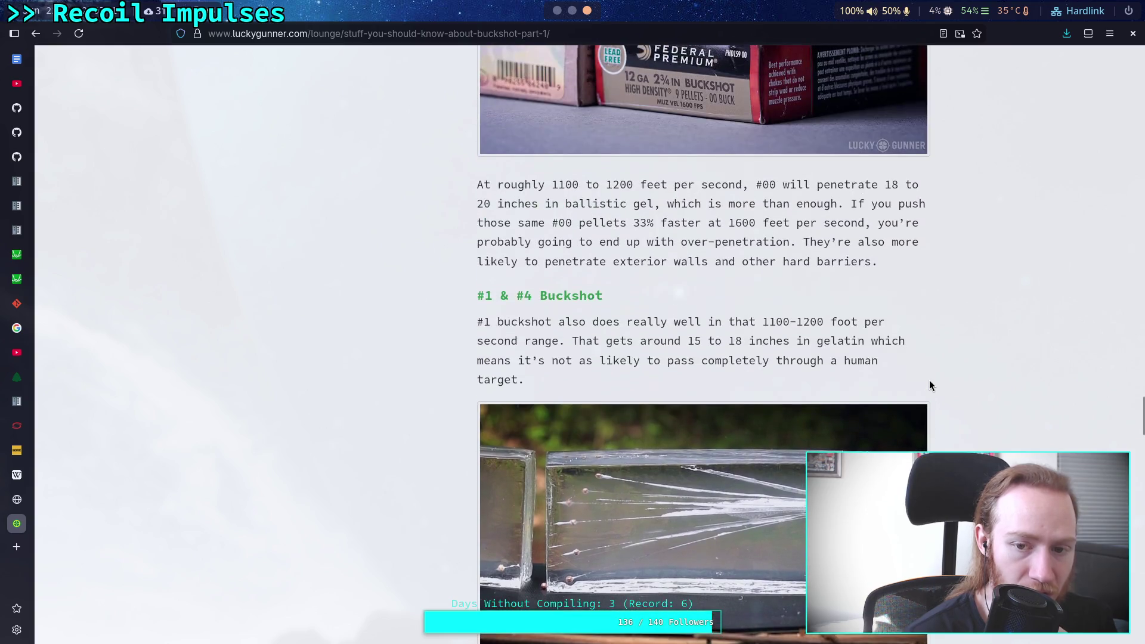
{"action": "scroll", "coordinate": [929, 386], "scroll_direction": "up", "scroll_amount": 1}
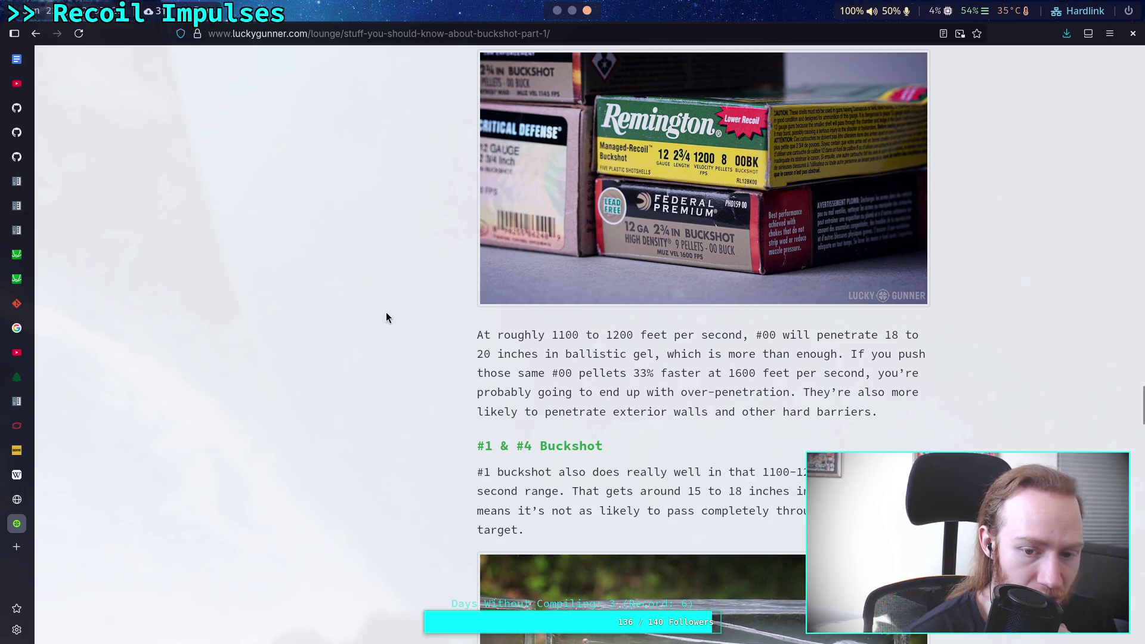
{"action": "scroll", "coordinate": [141, 214], "scroll_direction": "up", "scroll_amount": 5}
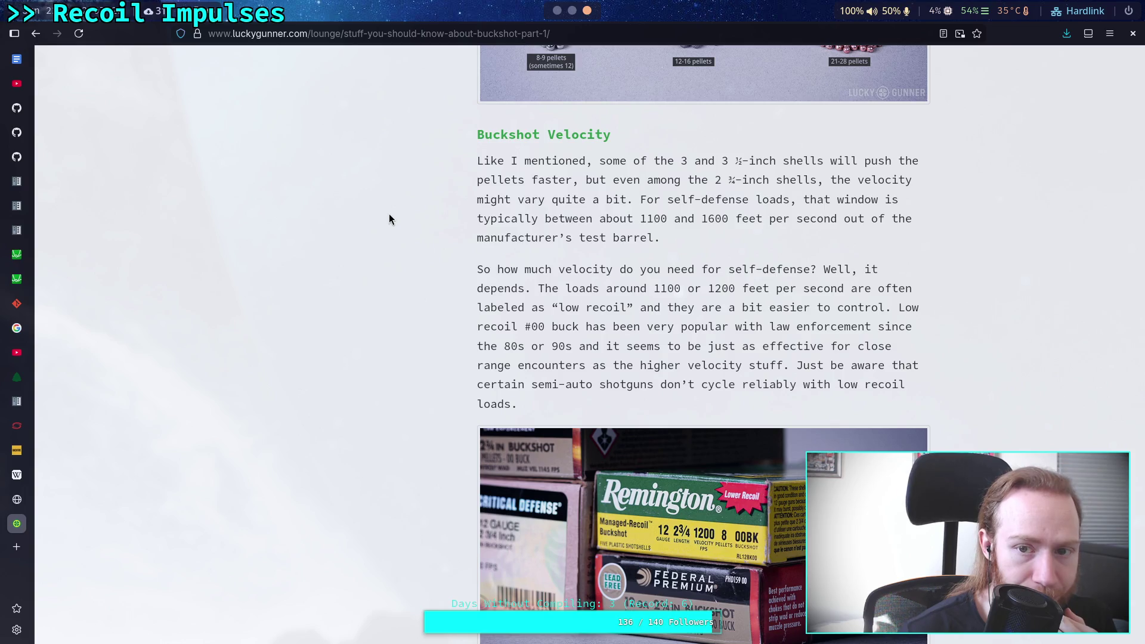
{"action": "scroll", "coordinate": [388, 216], "scroll_direction": "up", "scroll_amount": 4}
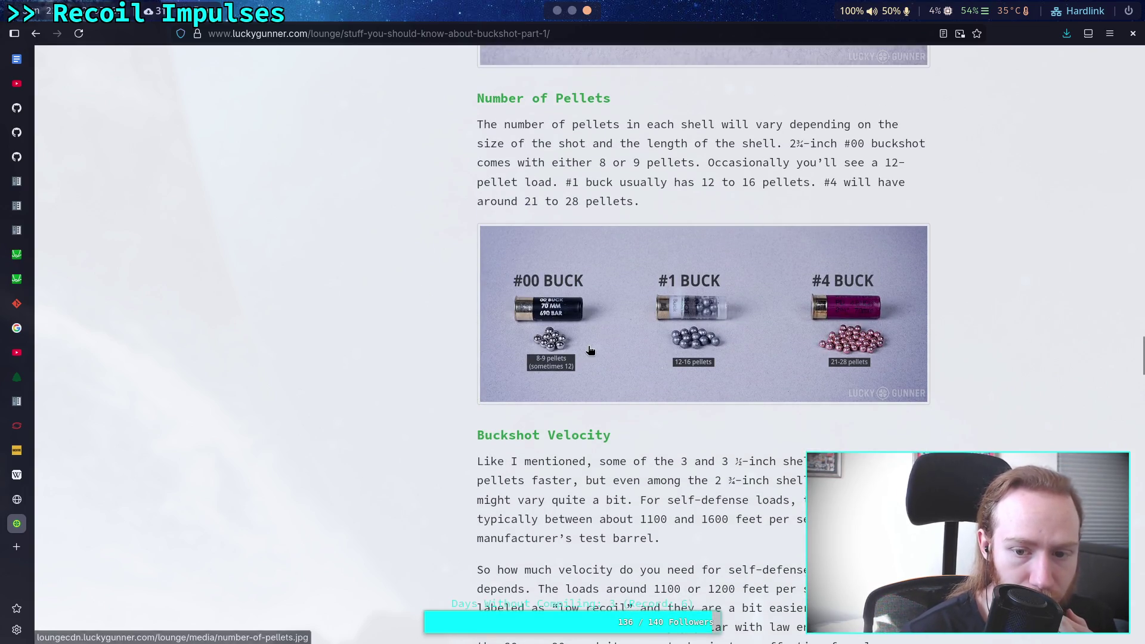
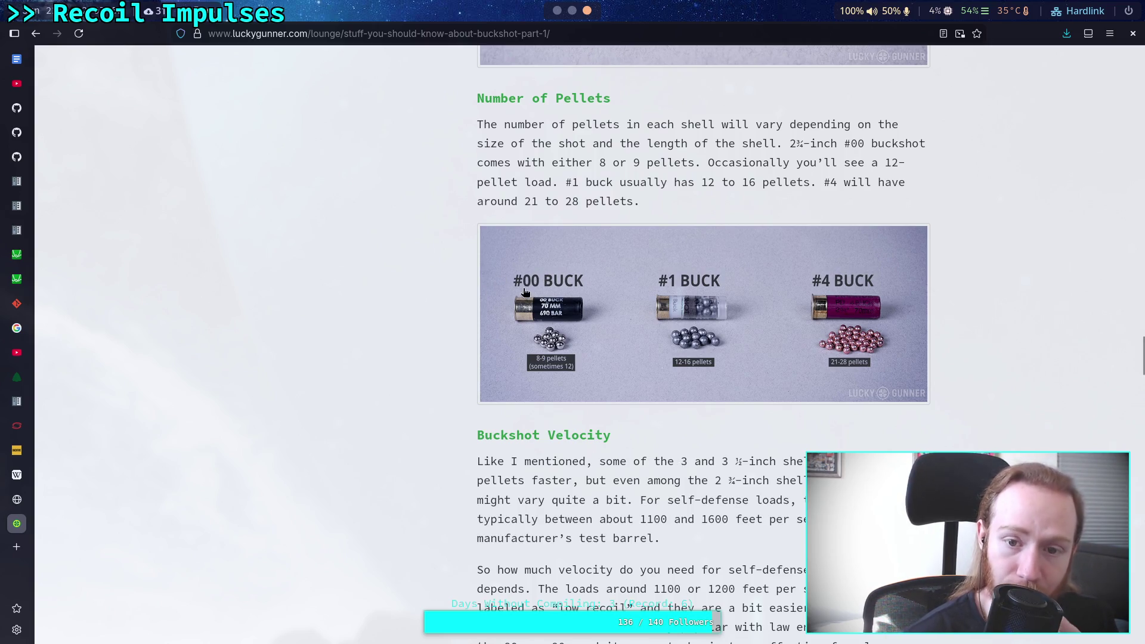
Step: Note the #00 buckshot pellet count, then search Google for 'shotgun round grain load'
{"action": "scroll", "coordinate": [536, 367], "scroll_direction": "up", "scroll_amount": 3}
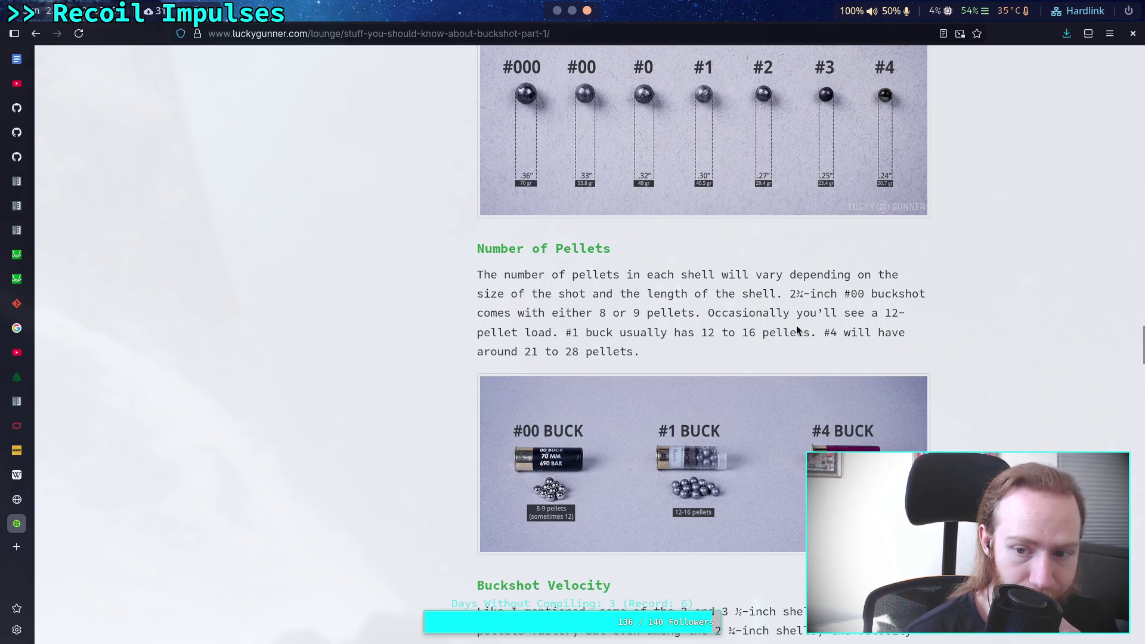
{"action": "mouse_move", "coordinate": [786, 296]}
{"action": "left_mouse_down"}
{"action": "mouse_move", "coordinate": [818, 301]}
{"action": "mouse_move", "coordinate": [646, 314]}
{"action": "mouse_move", "coordinate": [696, 315]}
{"action": "left_mouse_up"}
{"action": "scroll", "coordinate": [726, 328], "scroll_direction": "up", "scroll_amount": 5}
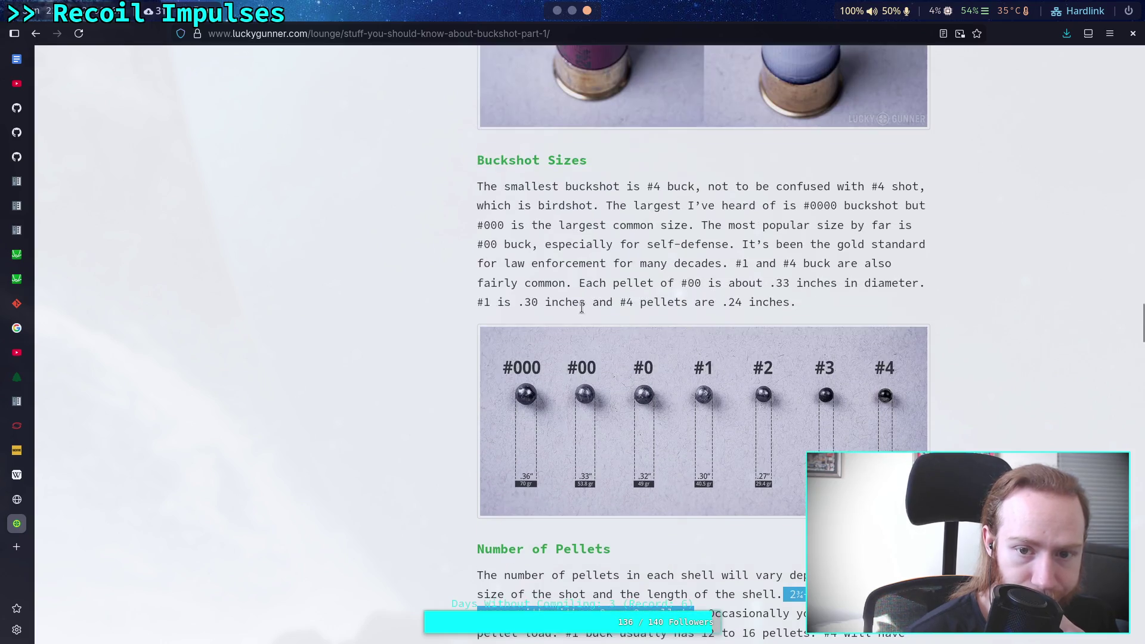
{"action": "left_click", "coordinate": [439, 34]}
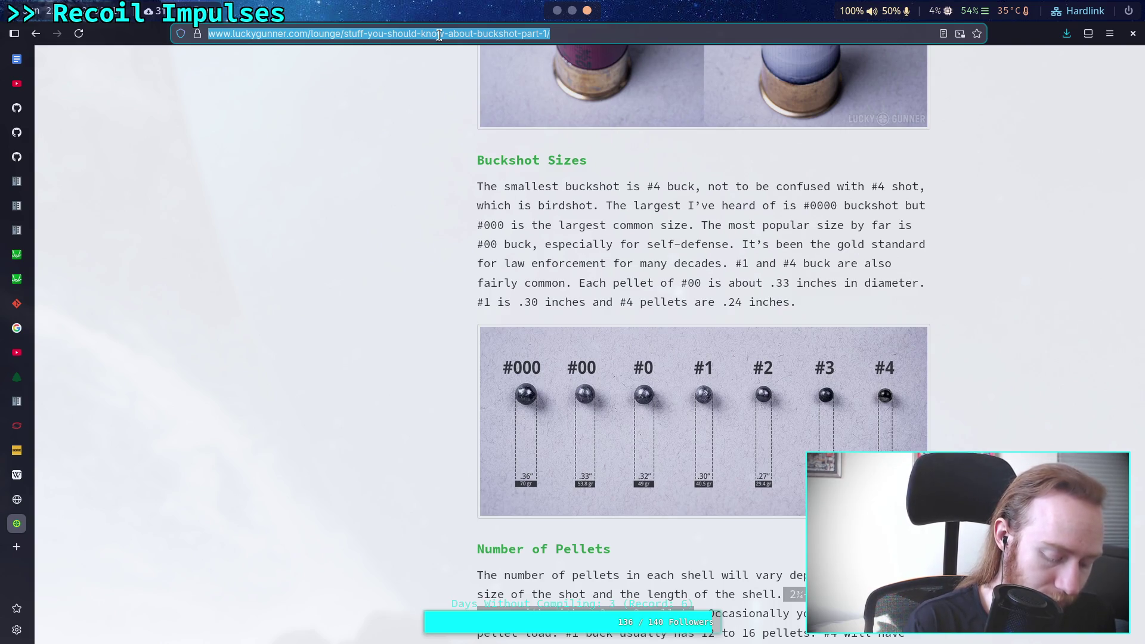
{"action": "type", "text": "shotgun "}
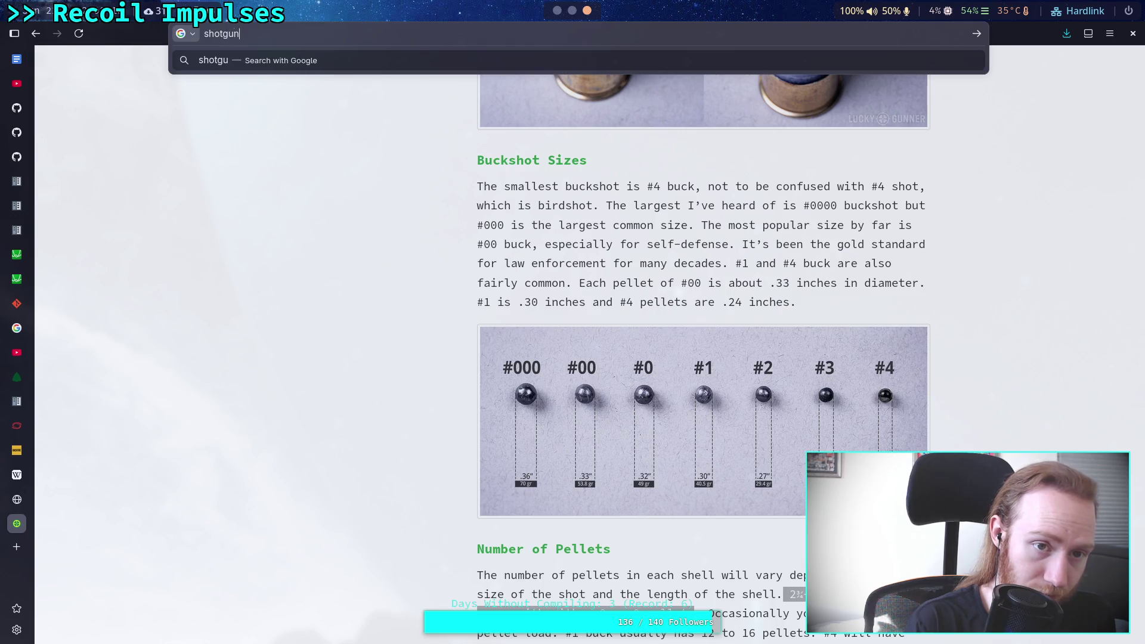
{"action": "type", "text": "round "}
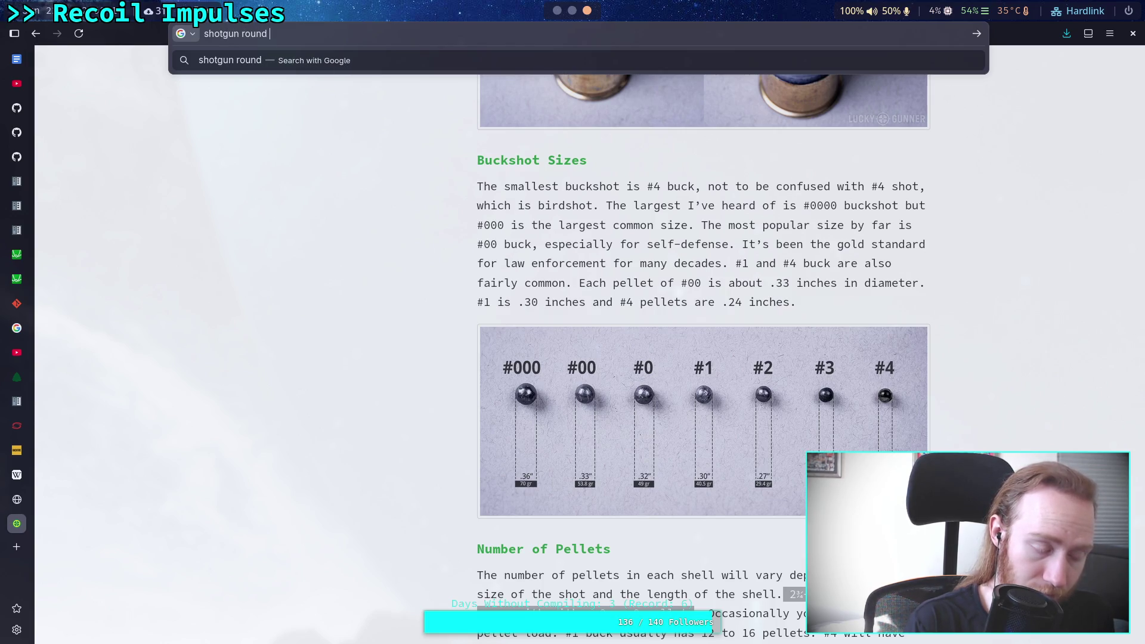
{"action": "type", "text": "grain load"}
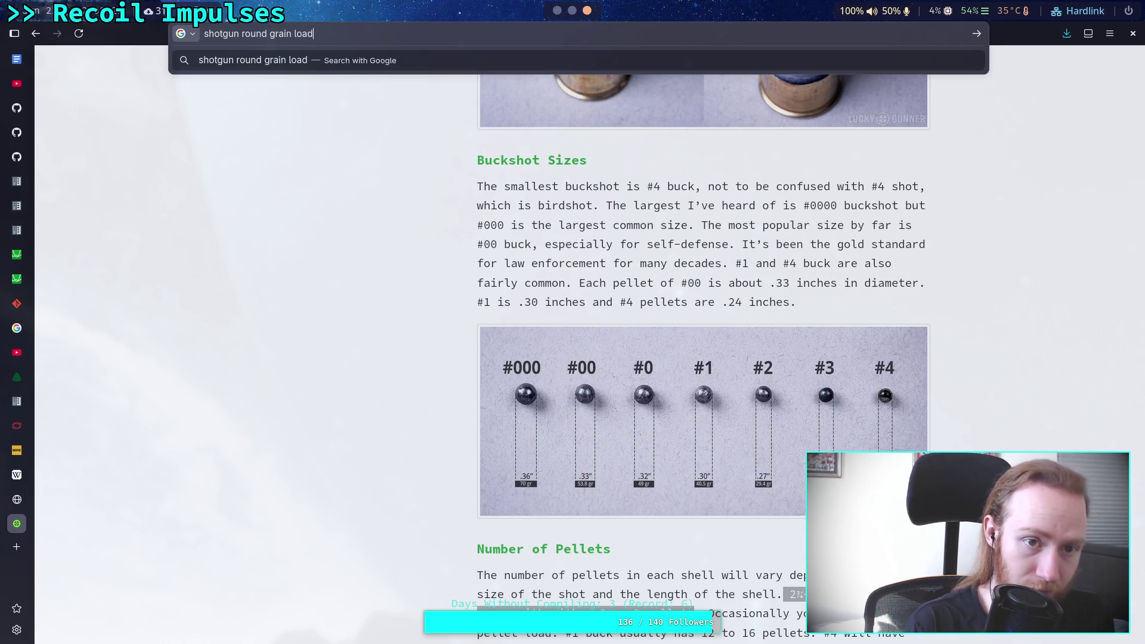
{"action": "key", "text": "Return"}
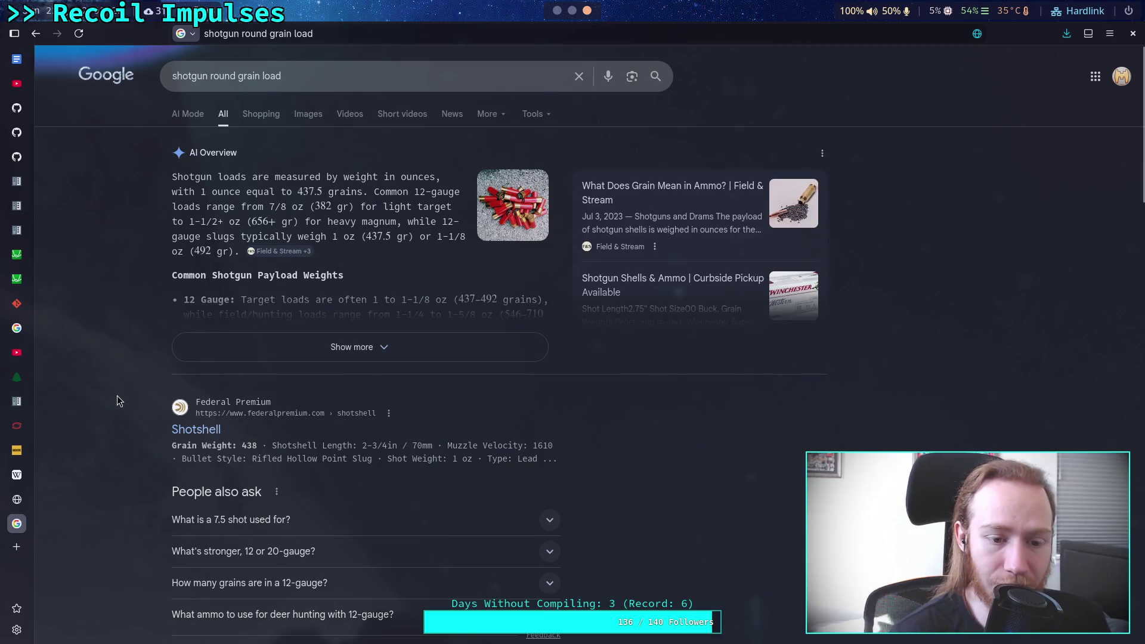
Step: Read the Federal Premium Shotshell result and return to the search results
{"action": "left_click", "coordinate": [191, 431]}
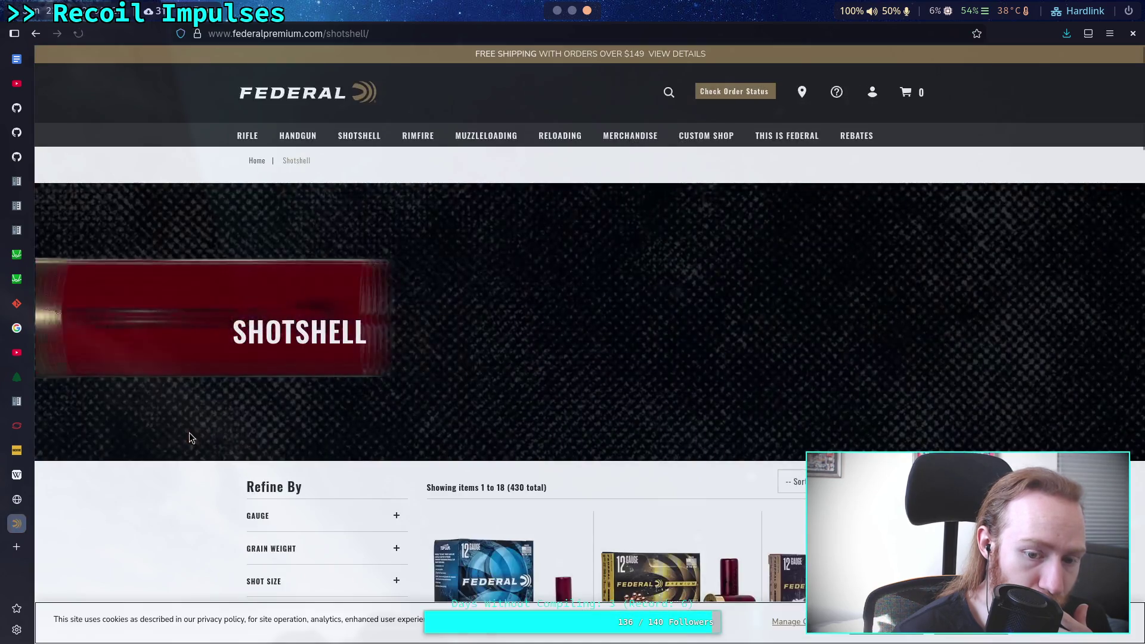
{"action": "scroll", "coordinate": [189, 433], "scroll_direction": "down", "scroll_amount": 5}
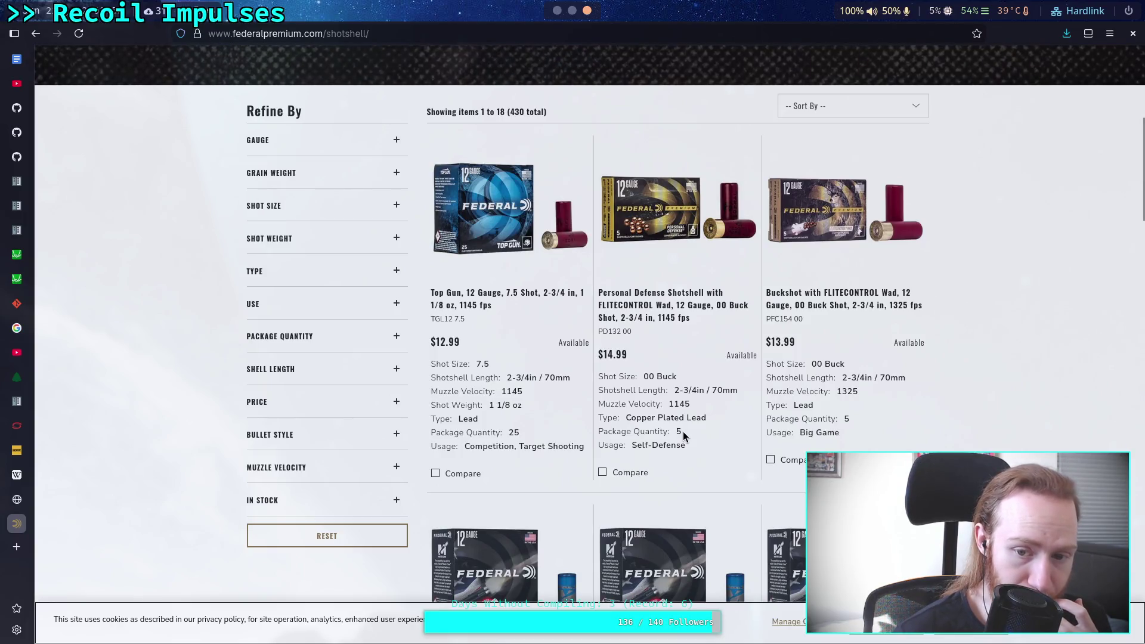
{"action": "scroll", "coordinate": [684, 436], "scroll_direction": "down", "scroll_amount": 4}
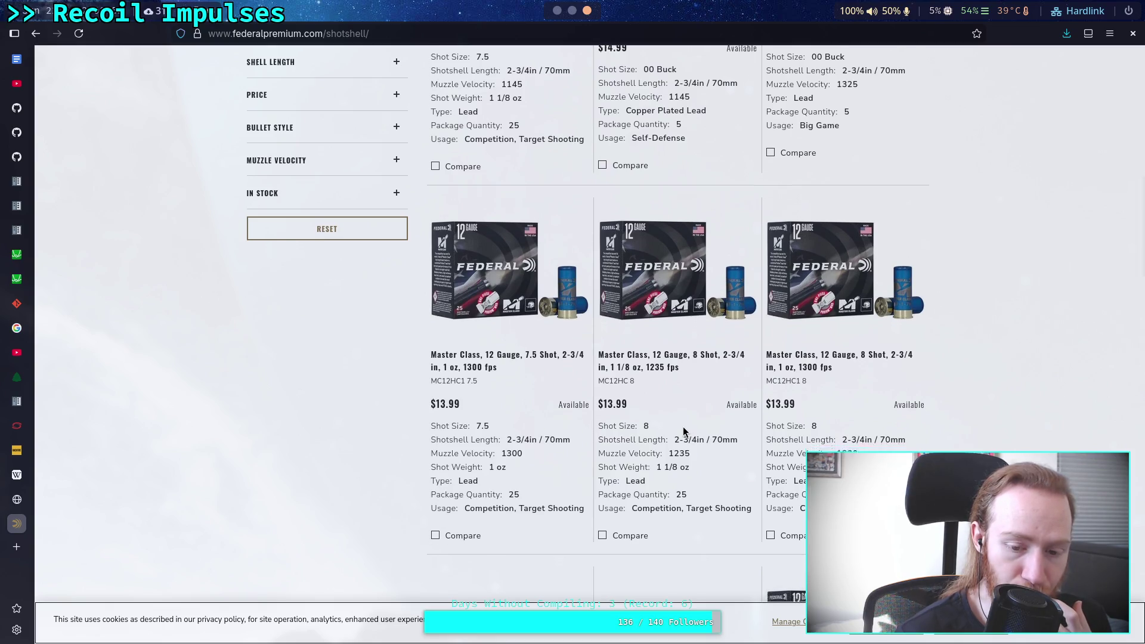
{"action": "scroll", "coordinate": [683, 431], "scroll_direction": "down", "scroll_amount": 1}
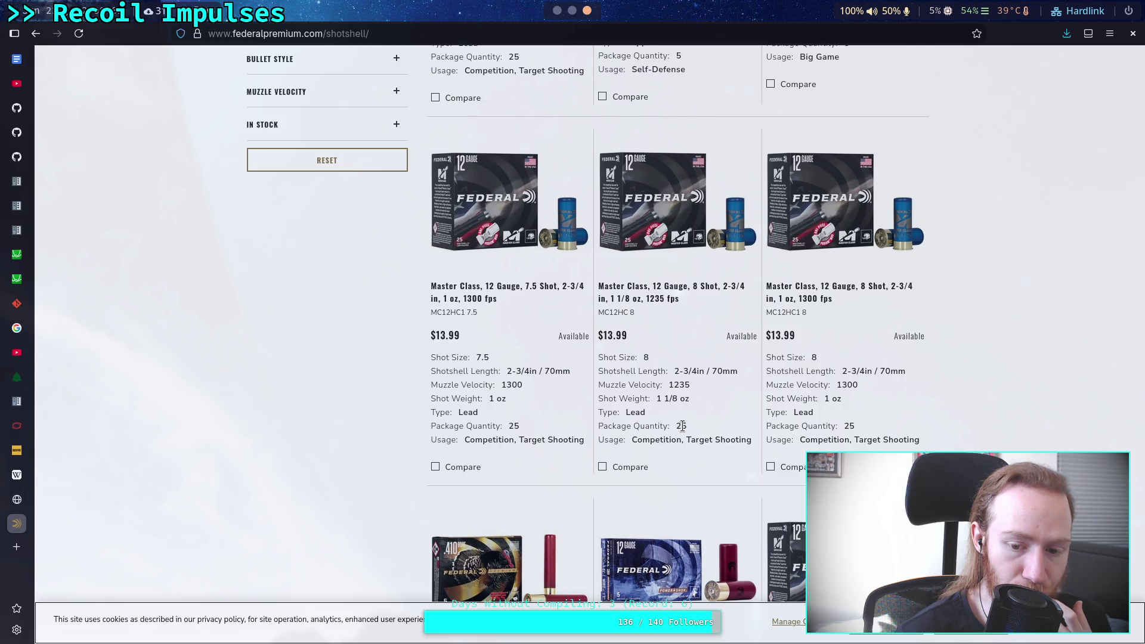
{"action": "left_click", "coordinate": [36, 34]}
Step: Check Academy Sports' per-round price for Winchester 12 gauge #7.5 shells, then select the query
{"action": "scroll", "coordinate": [107, 345], "scroll_direction": "down", "scroll_amount": 5}
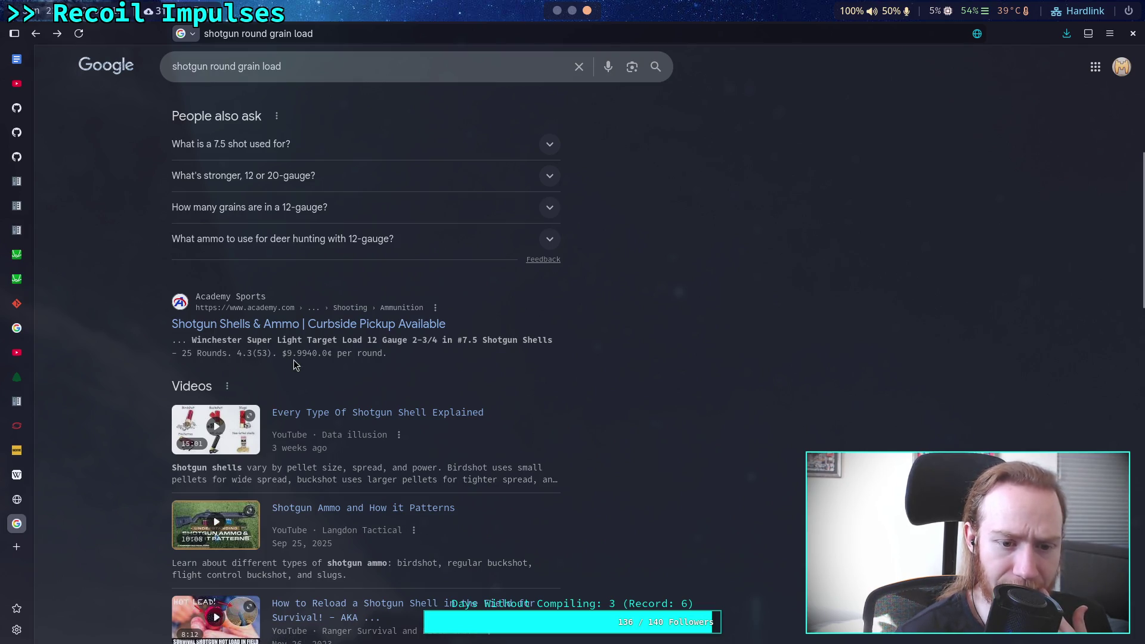
{"action": "mouse_move", "coordinate": [328, 354]}
{"action": "left_mouse_down"}
{"action": "mouse_move", "coordinate": [280, 357]}
{"action": "mouse_move", "coordinate": [309, 356]}
{"action": "left_mouse_up"}
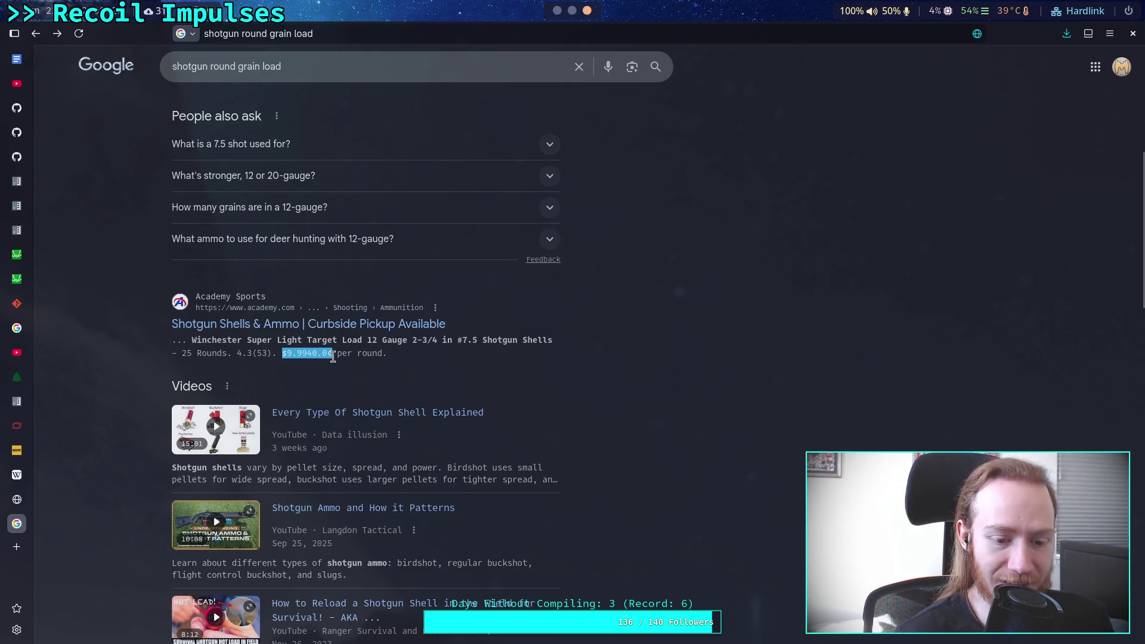
{"action": "scroll", "coordinate": [333, 357], "scroll_direction": "down", "scroll_amount": 7}
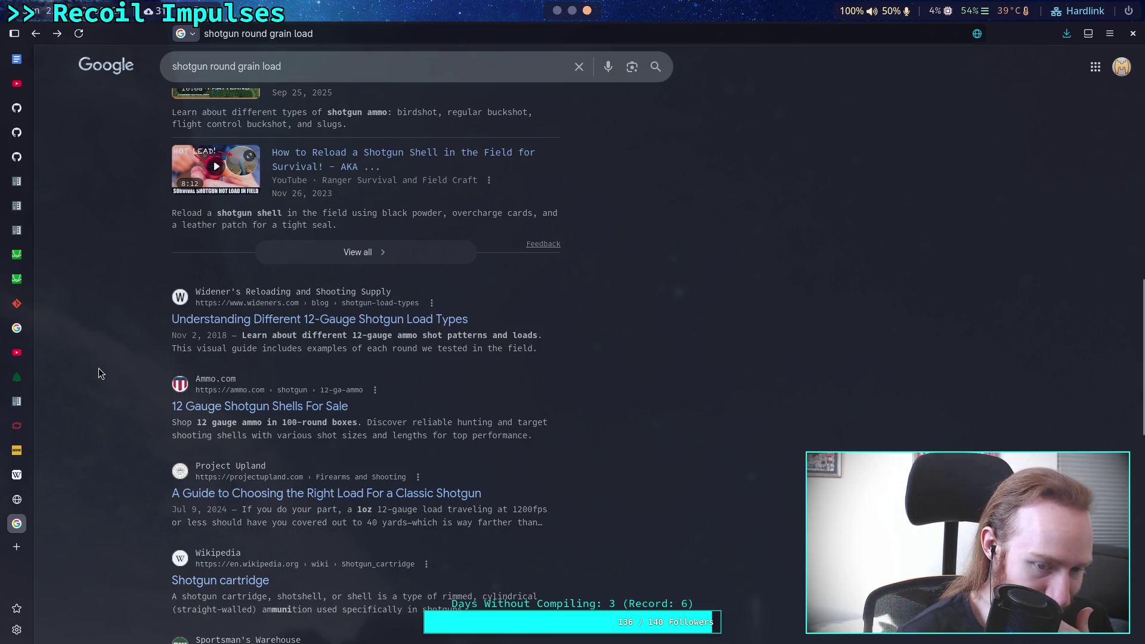
{"action": "left_click_drag", "start_coordinate": [282, 66], "coordinate": [172, 68]}
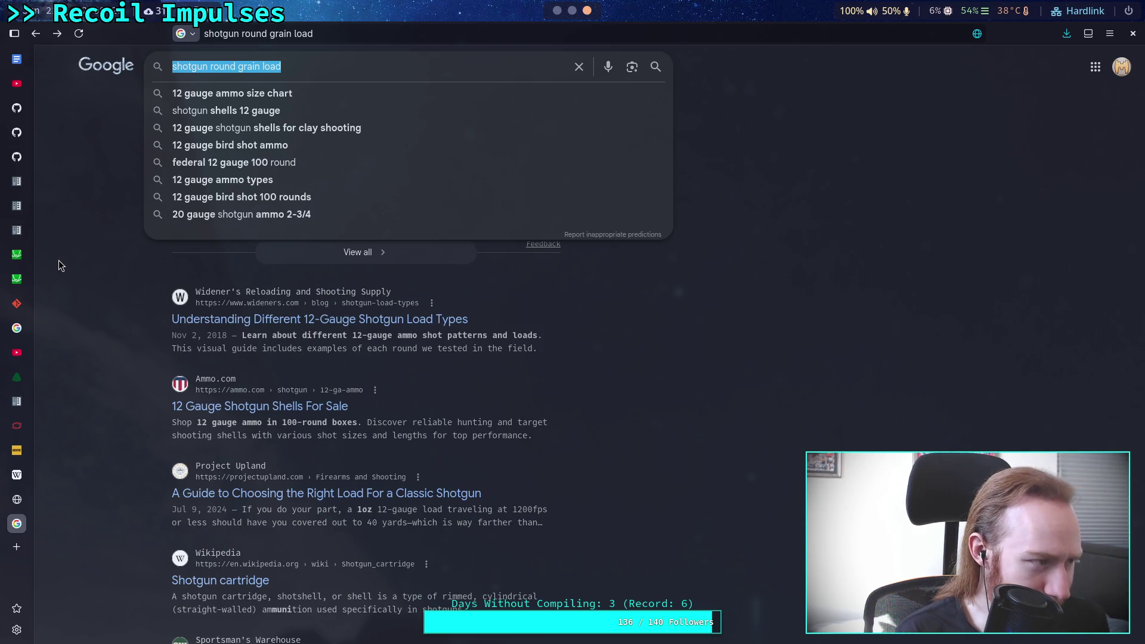
Step: Search for the suggested query '12 gauge slug weight in grains'
{"action": "type", "text": "12 gea"}
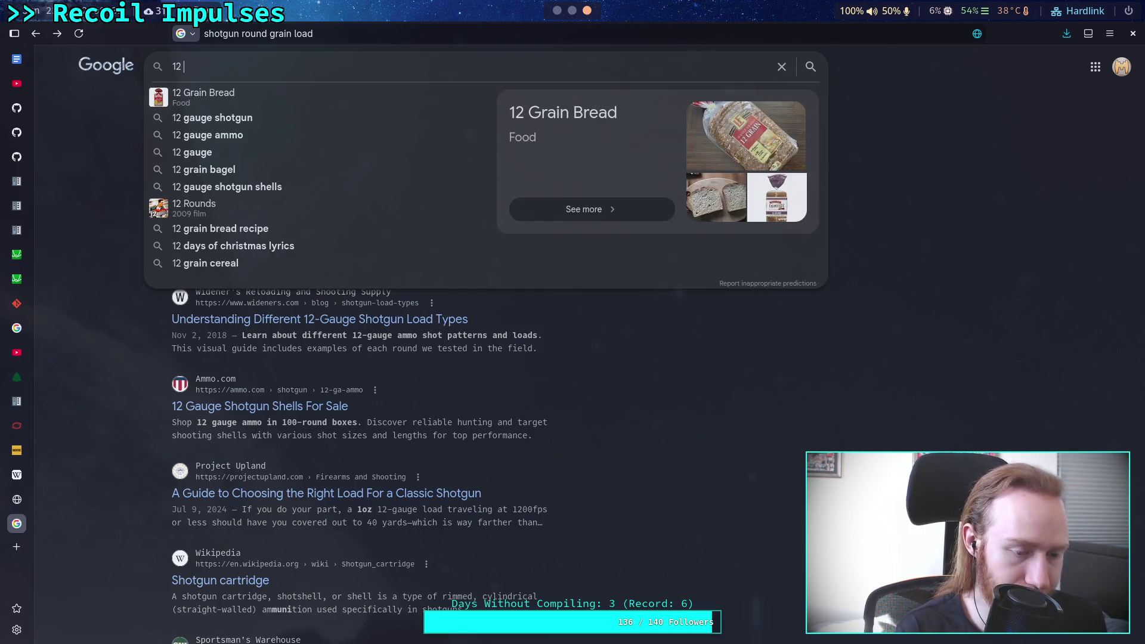
{"action": "key", "text": "BackSpace"}
{"action": "key", "text": "BackSpace"}
{"action": "type", "text": "uage"}
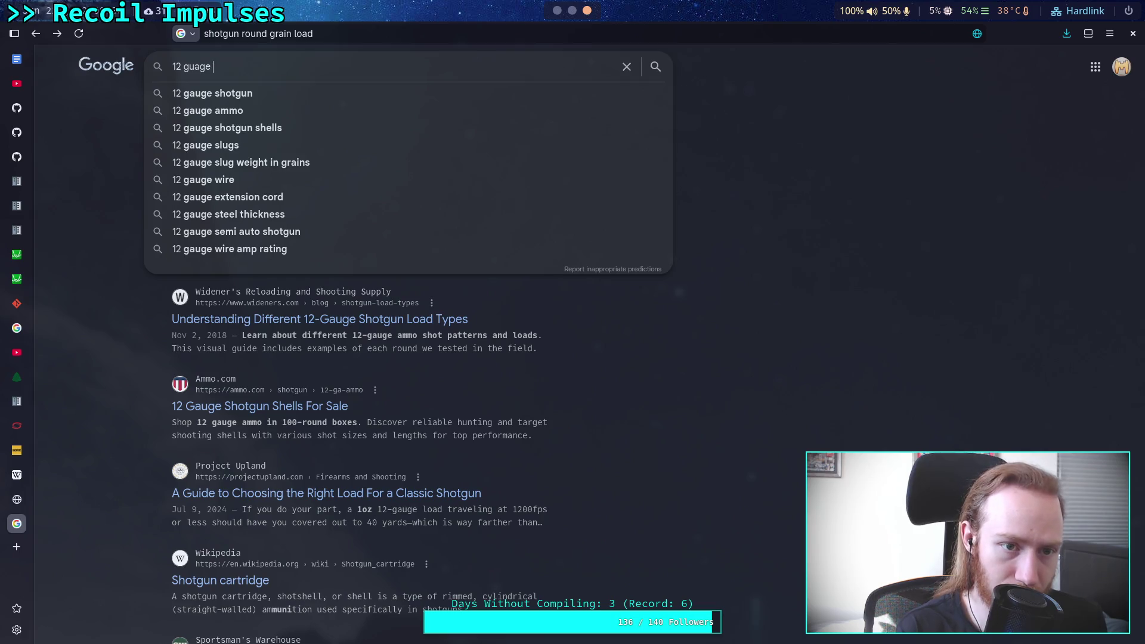
{"action": "key", "text": "BackSpace"}
{"action": "key", "text": "BackSpace"}
{"action": "key", "text": "BackSpace"}
{"action": "type", "text": "aug"}
{"action": "key", "text": "BackSpace"}
{"action": "key", "text": "BackSpace"}
{"action": "key", "text": "BackSpace"}
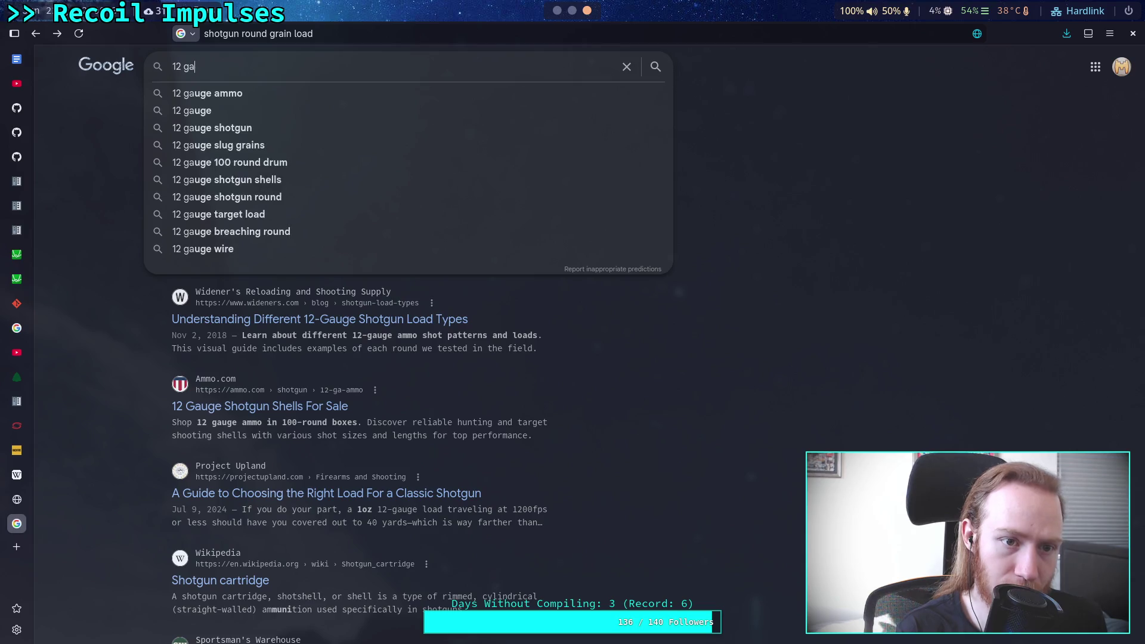
{"action": "type", "text": "ea"}
{"action": "key", "text": "BackSpace"}
{"action": "key", "text": "BackSpace"}
{"action": "type", "text": "uage"}
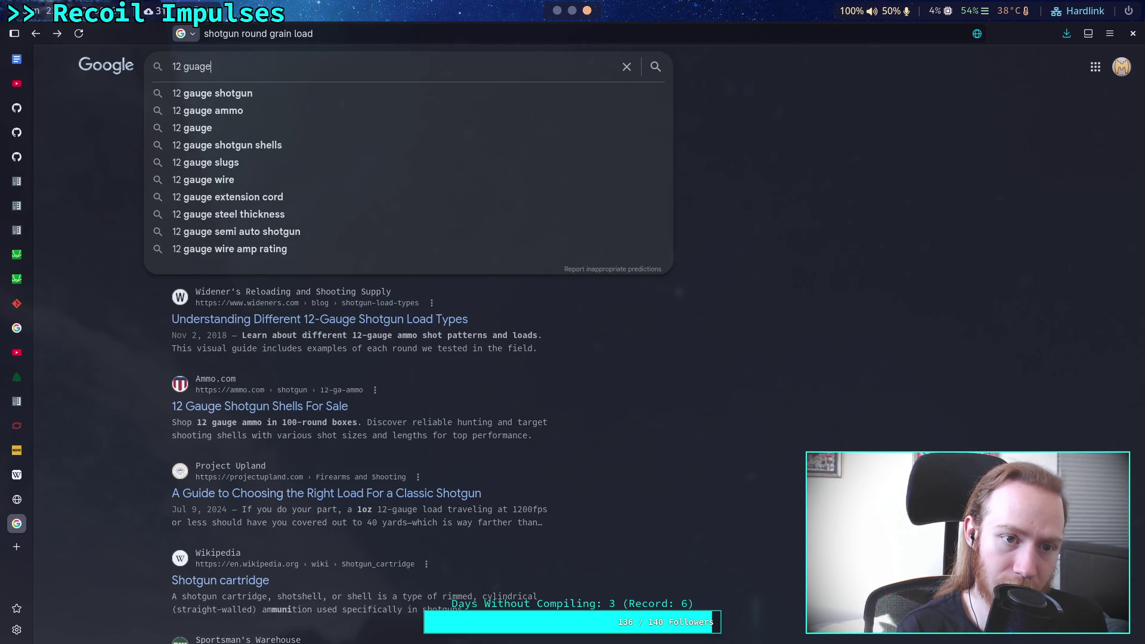
{"action": "key", "text": "BackSpace"}
{"action": "key", "text": "BackSpace"}
{"action": "key", "text": "BackSpace"}
{"action": "type", "text": "auge"}
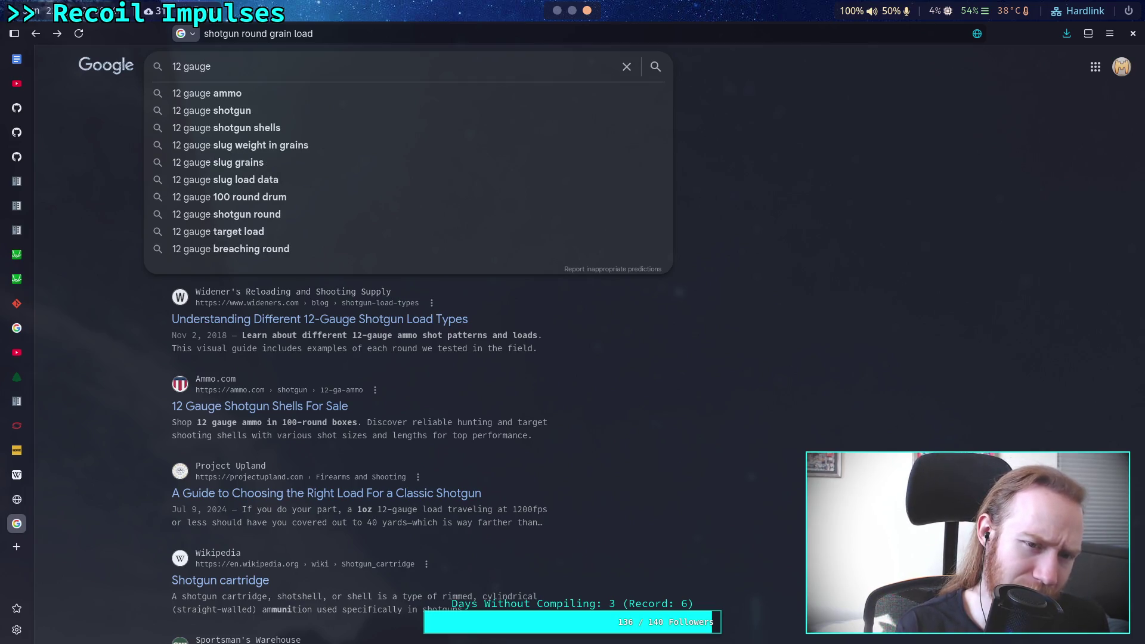
{"action": "key", "text": "Down"}
{"action": "key", "text": "Down"}
{"action": "key", "text": "Down"}
{"action": "key", "text": "Return"}
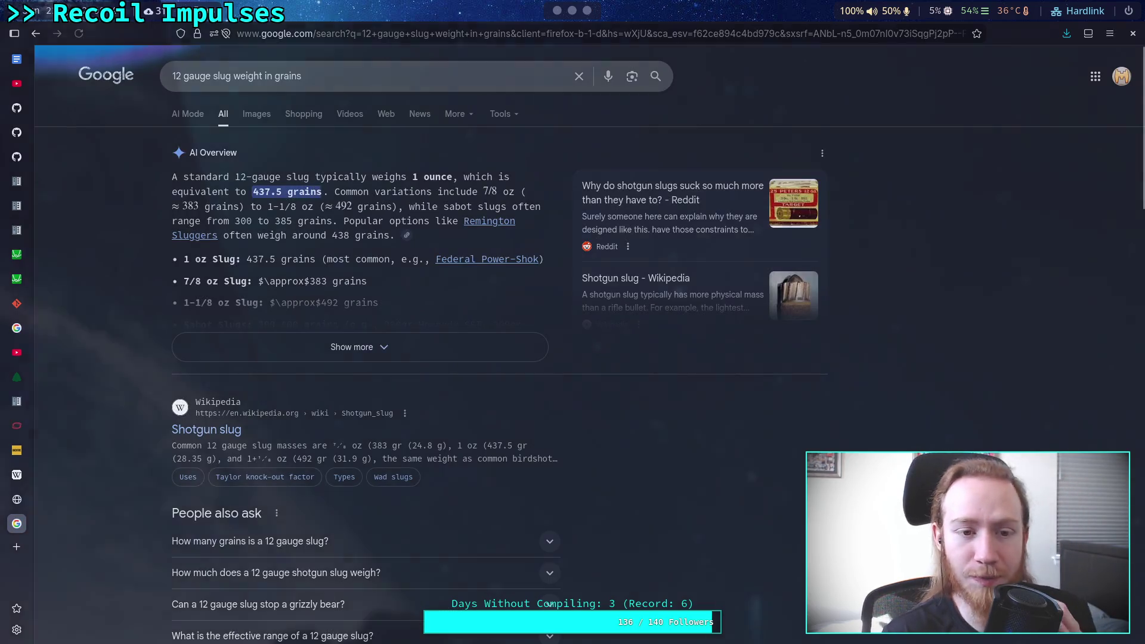
Step: Expand the AI Overview stating a 1-ounce slug weighs 437.5 grains
{"action": "scroll", "coordinate": [54, 286], "scroll_direction": "down", "scroll_amount": 2}
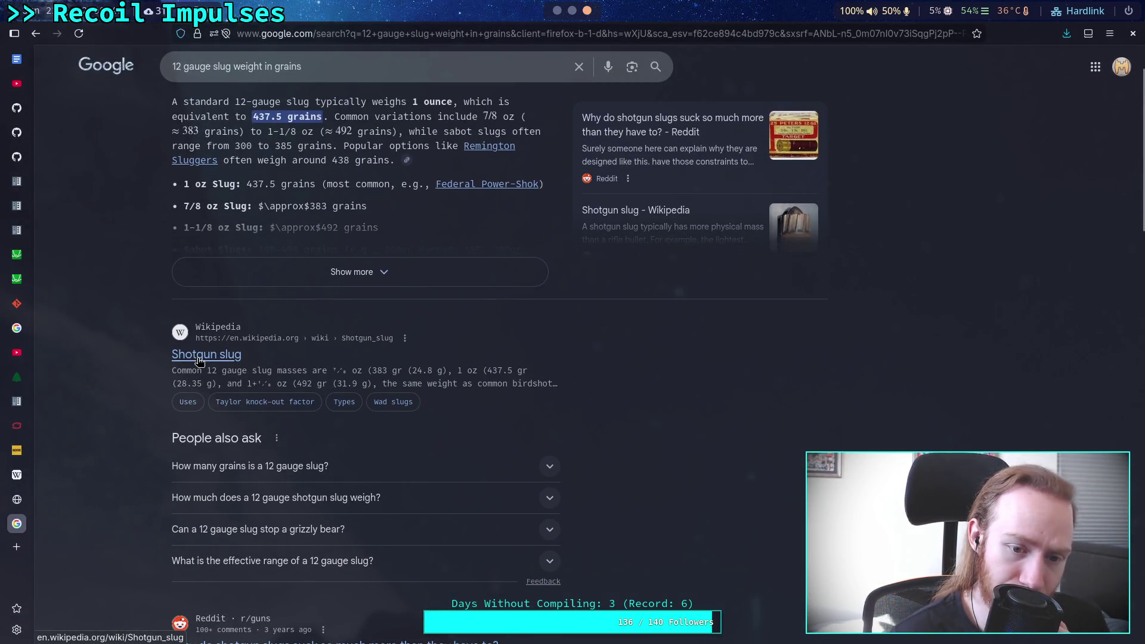
{"action": "scroll", "coordinate": [120, 352], "scroll_direction": "down", "scroll_amount": 1}
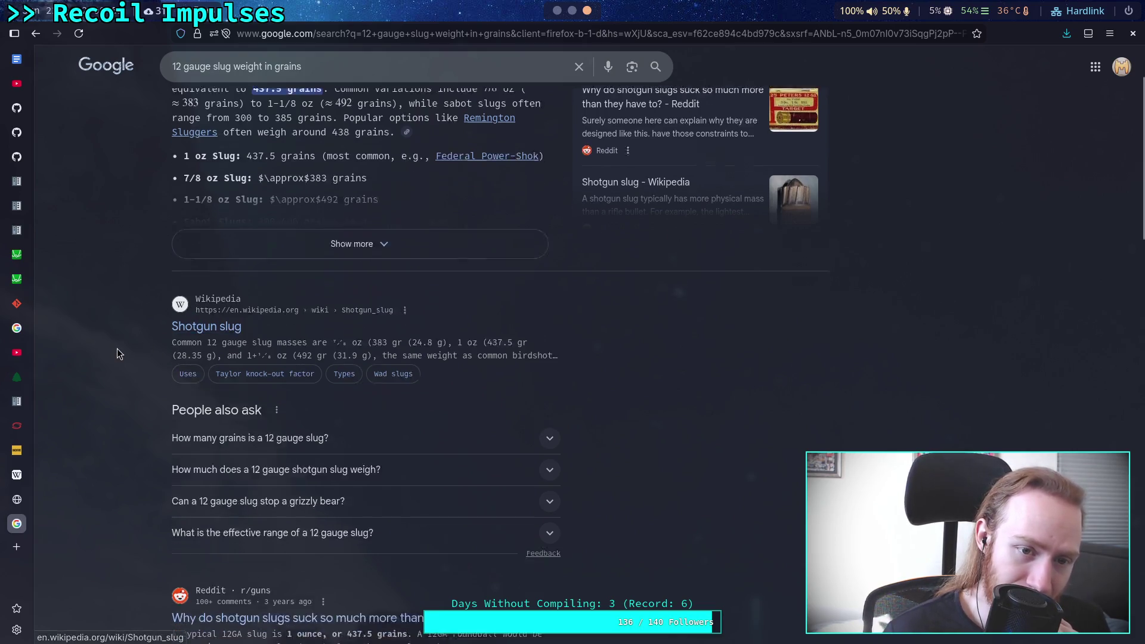
{"action": "scroll", "coordinate": [117, 353], "scroll_direction": "up", "scroll_amount": 3}
{"action": "left_click", "coordinate": [425, 349]}
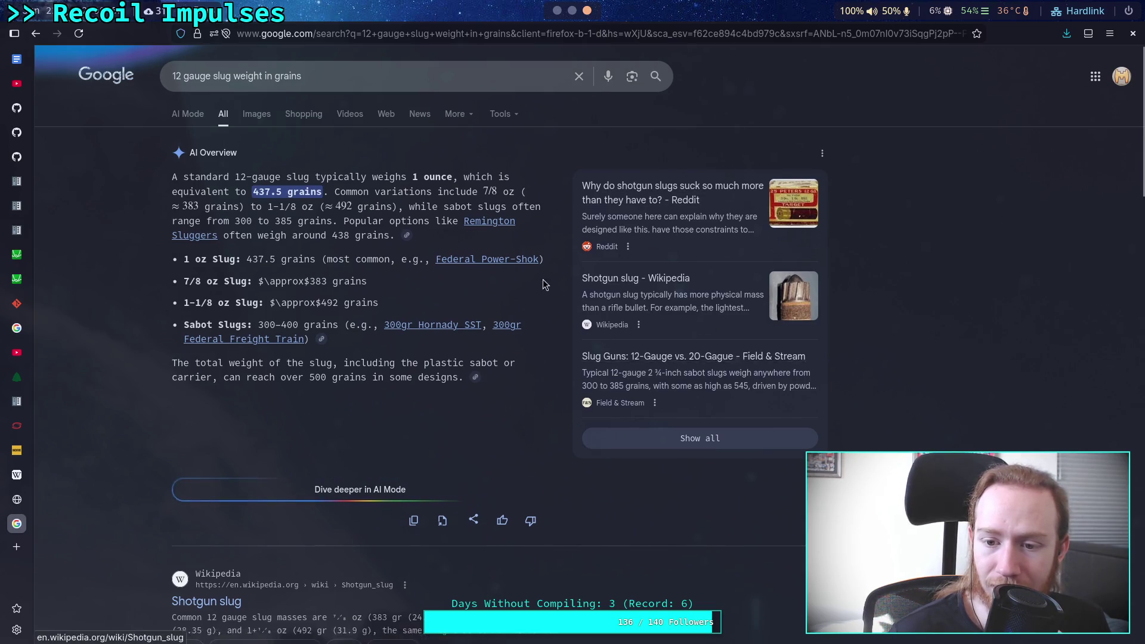
{"action": "scroll", "coordinate": [553, 293], "scroll_direction": "down", "scroll_amount": 10}
{"action": "scroll", "coordinate": [462, 296], "scroll_direction": "down", "scroll_amount": 2}
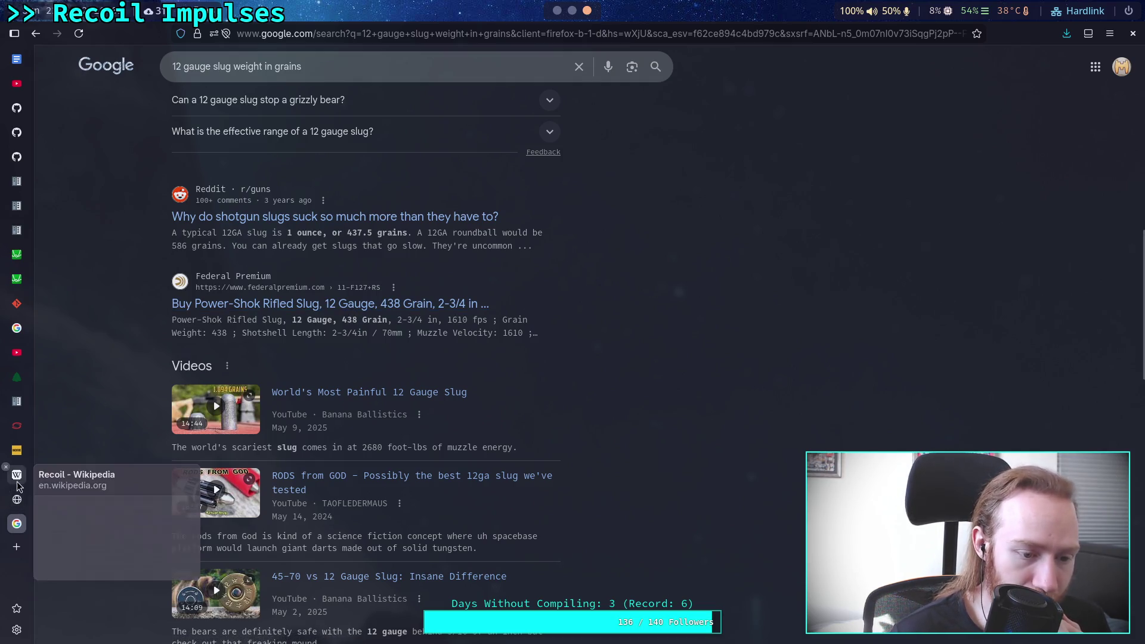
{"action": "left_click", "coordinate": [18, 499]}
Step: Calculate recoil for a 400-grain bullet at 1000 fps
{"action": "double_click", "coordinate": [597, 206]}
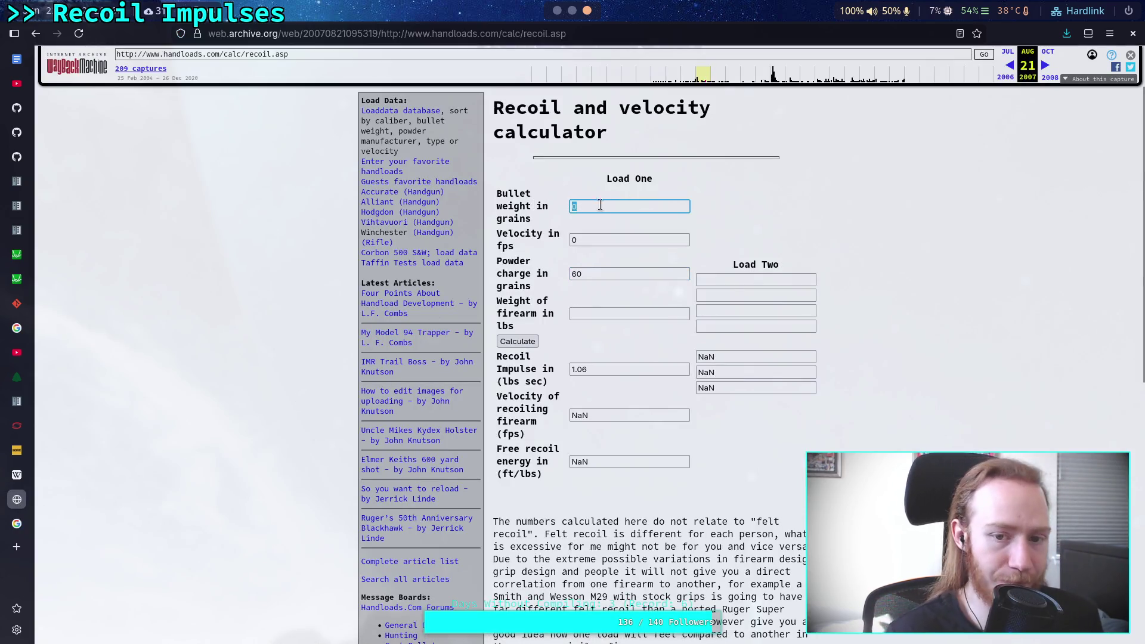
{"action": "type", "text": "400"}
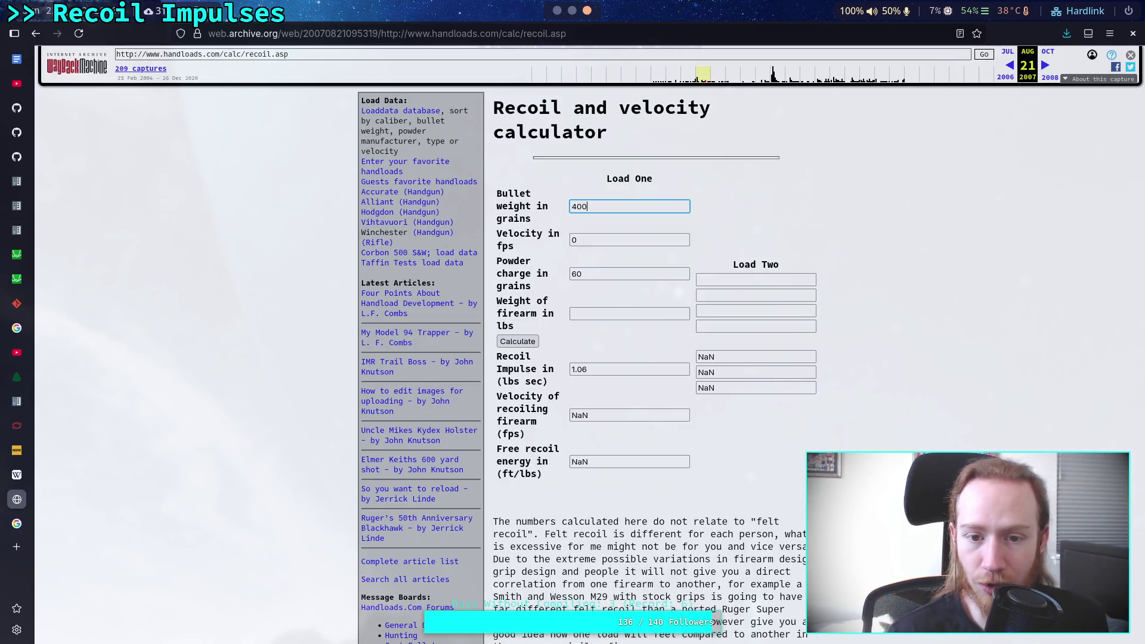
{"action": "left_click", "coordinate": [533, 342]}
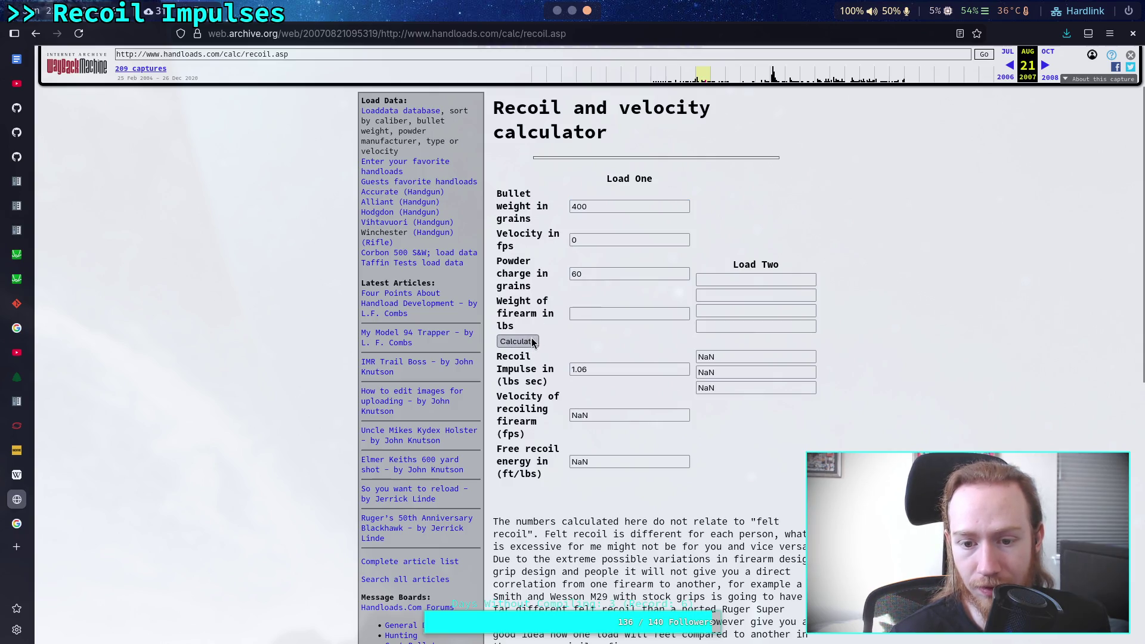
{"action": "double_click", "coordinate": [573, 240]}
{"action": "type", "text": "000"}
{"action": "left_click", "coordinate": [533, 342]}
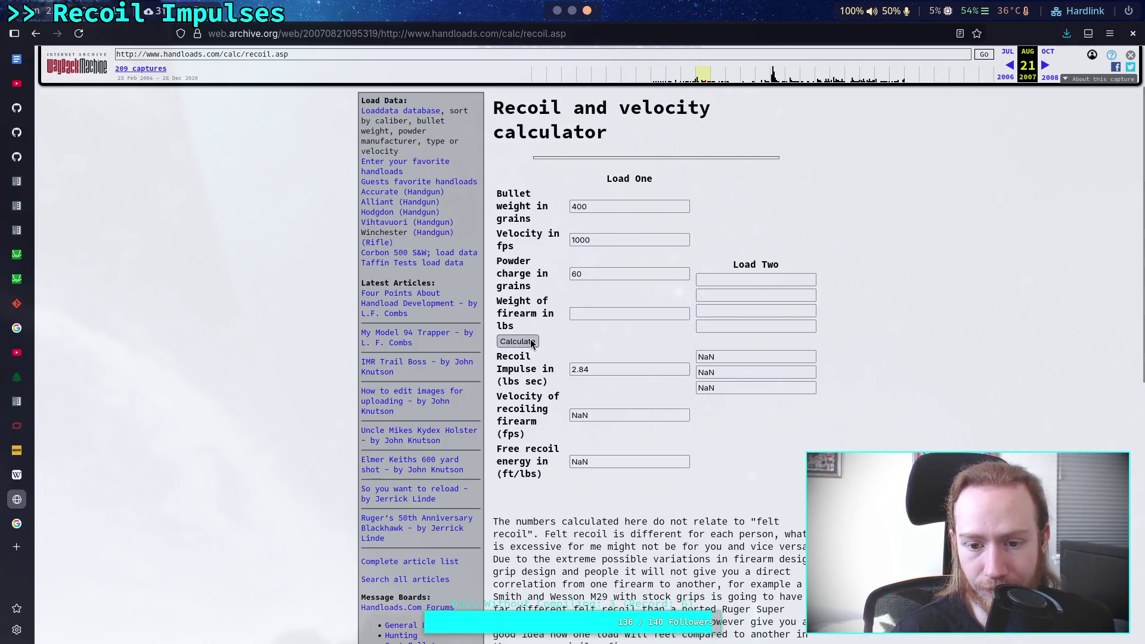
{"action": "left_click_drag", "start_coordinate": [592, 275], "coordinate": [562, 280]}
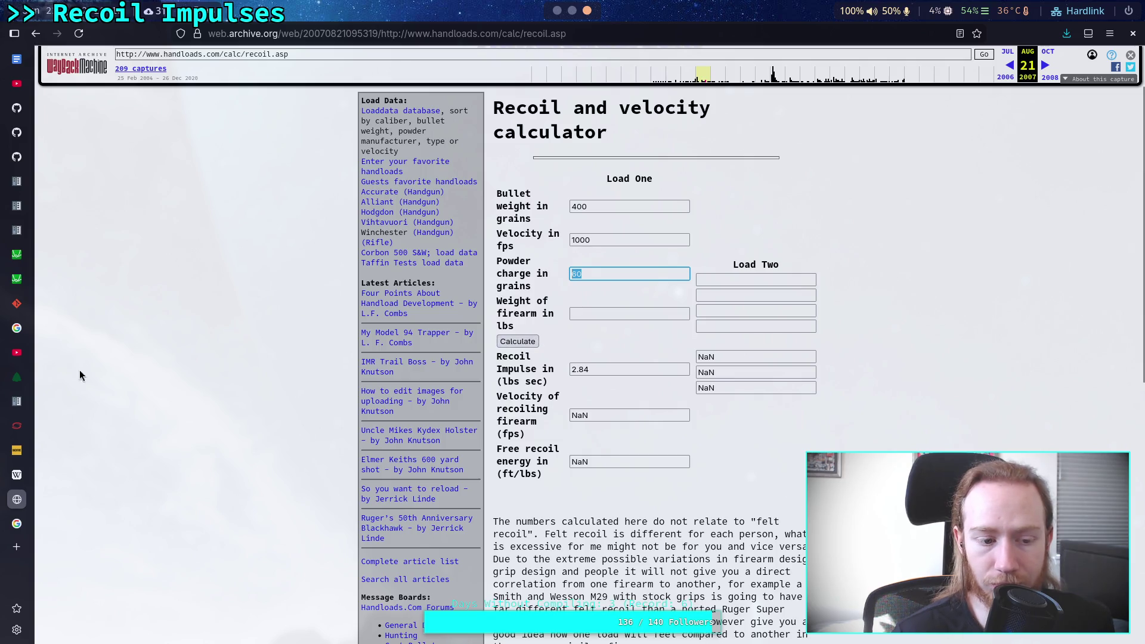
Step: Confirm the 1-ounce slug weight and look up the ounce-to-grain conversion
{"action": "left_click", "coordinate": [22, 524]}
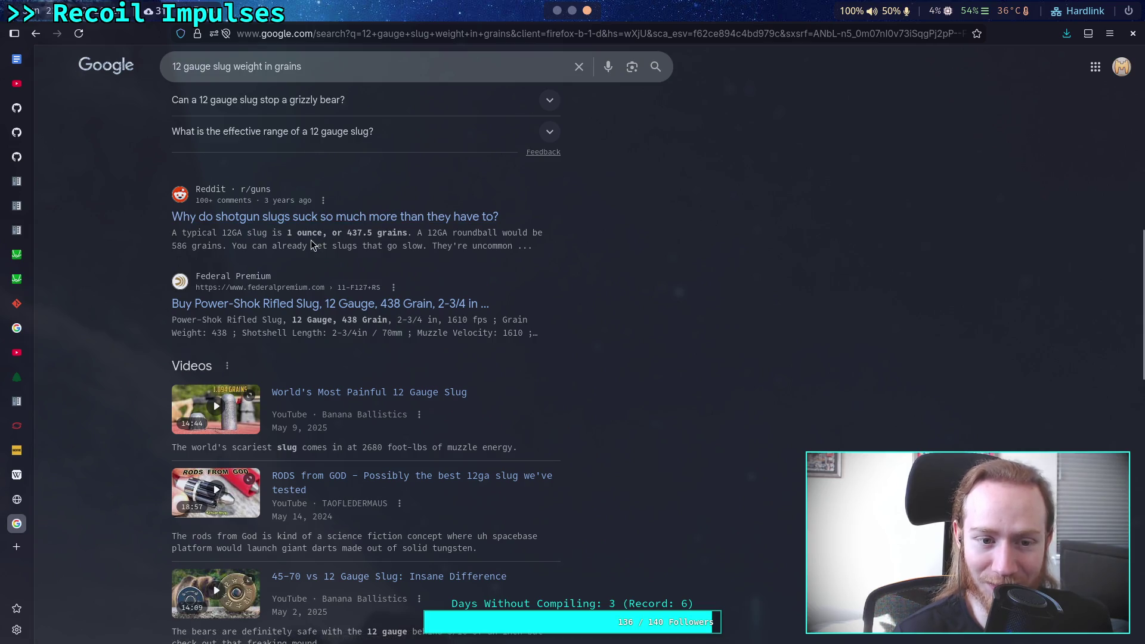
{"action": "left_click_drag", "start_coordinate": [291, 233], "coordinate": [323, 233]}
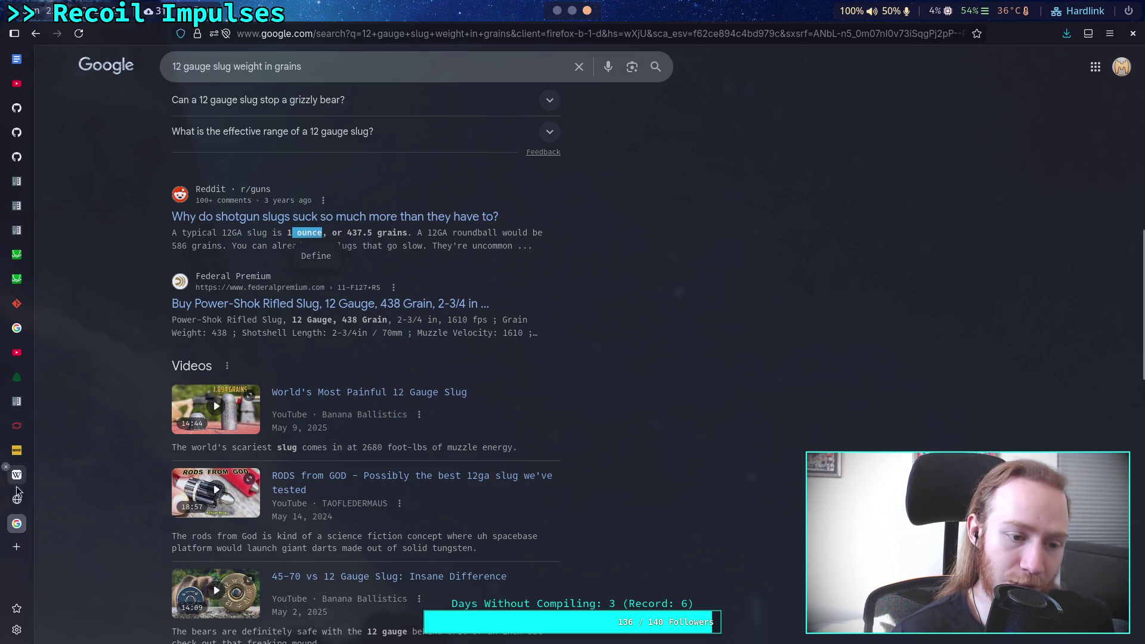
{"action": "mouse_move", "coordinate": [22, 512]}
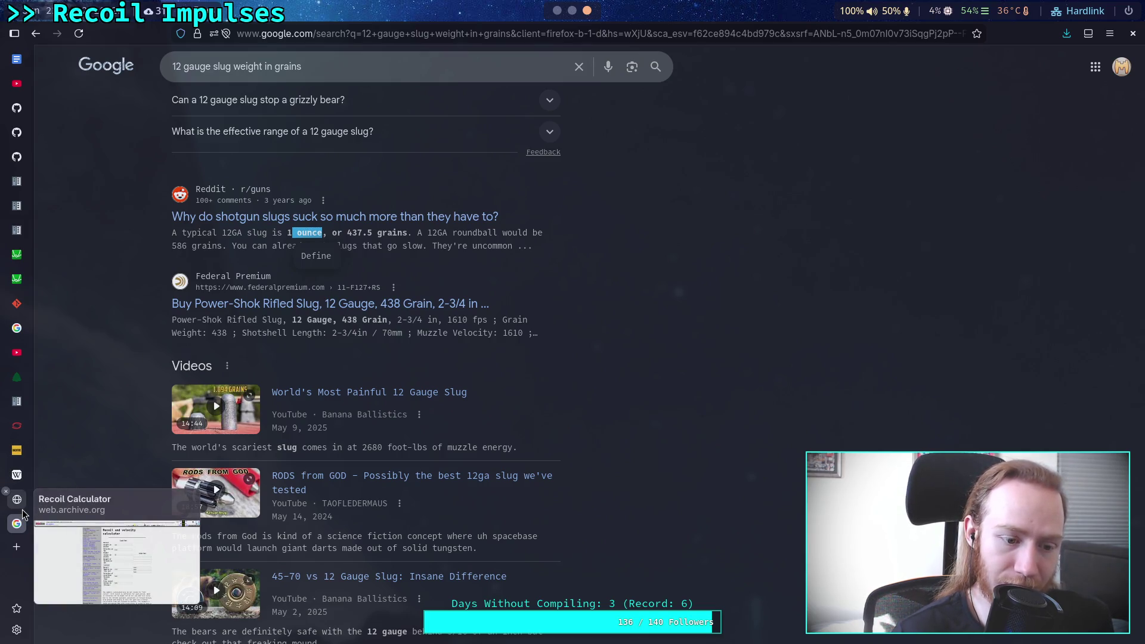
{"action": "left_click", "coordinate": [22, 512]}
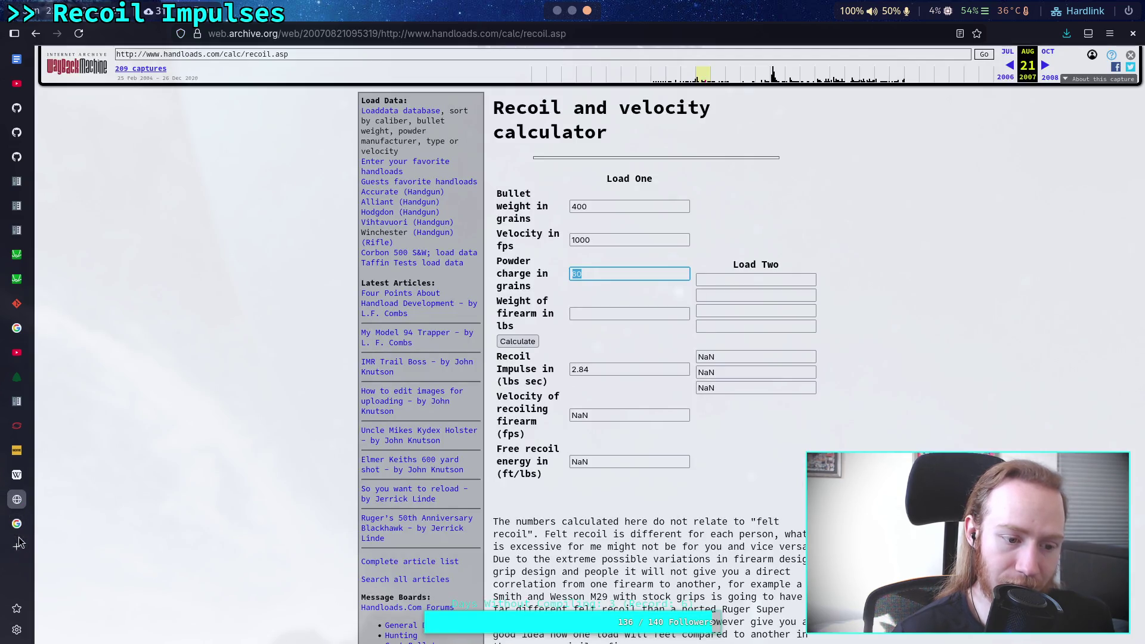
{"action": "left_click", "coordinate": [16, 547]}
{"action": "type", "text": "ounce to"}
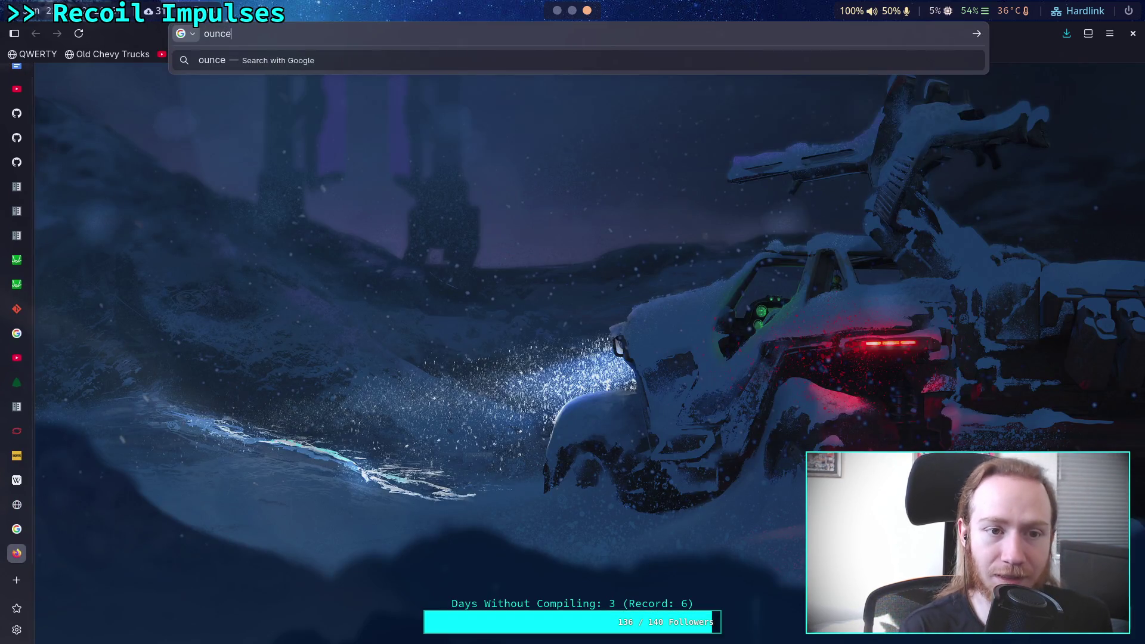
{"action": "type", "text": " grain"}
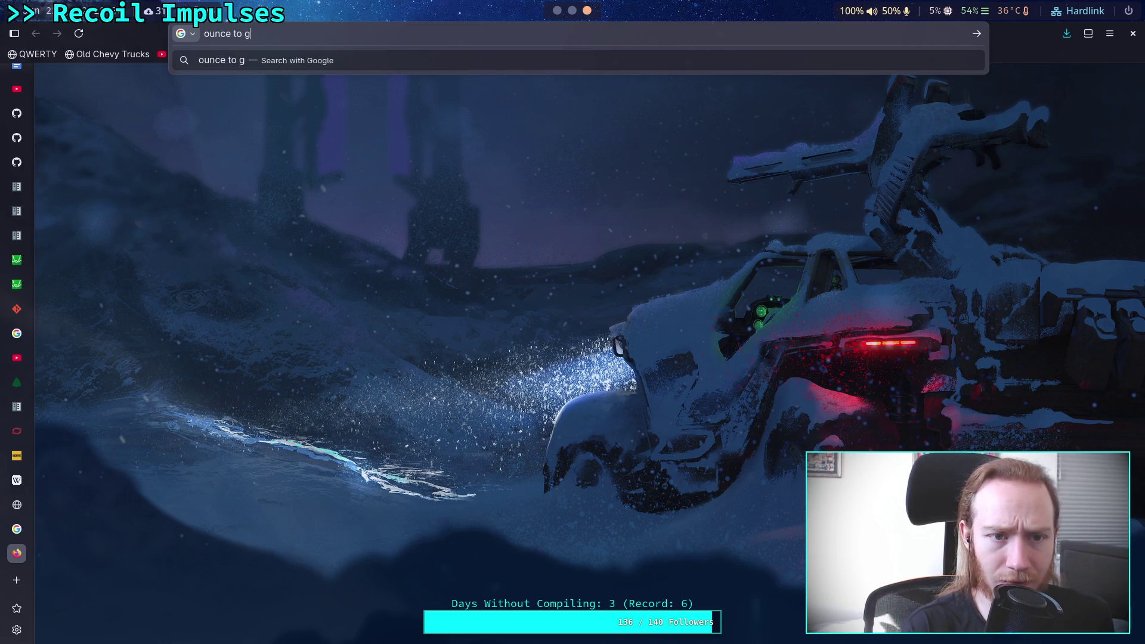
{"action": "key", "text": "Return"}
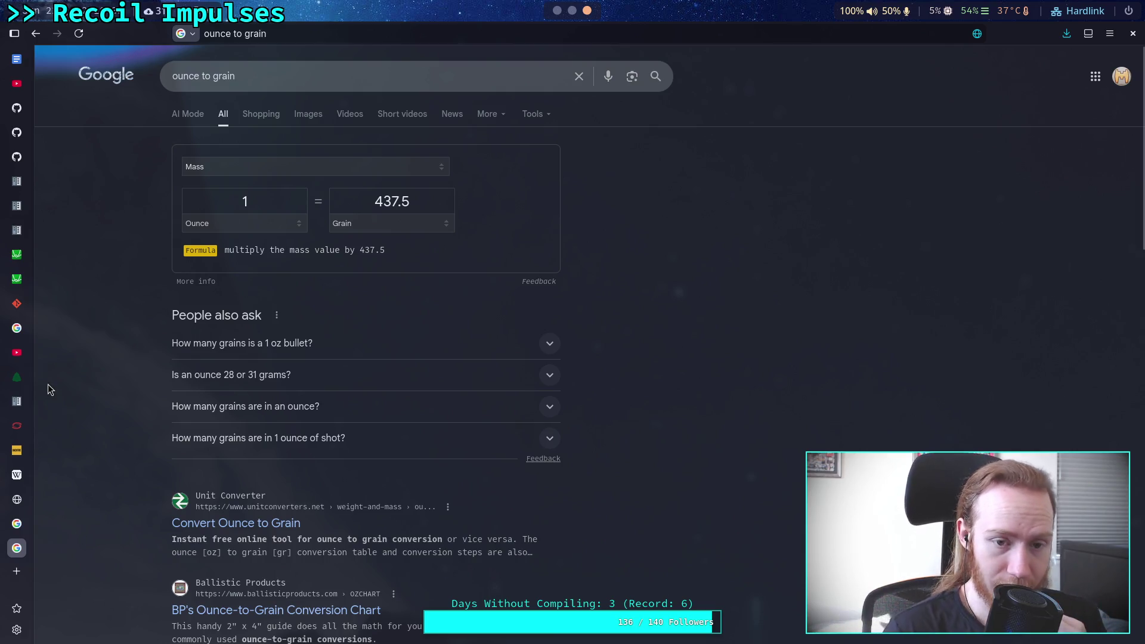
{"action": "key", "text": "ctrl+w"}
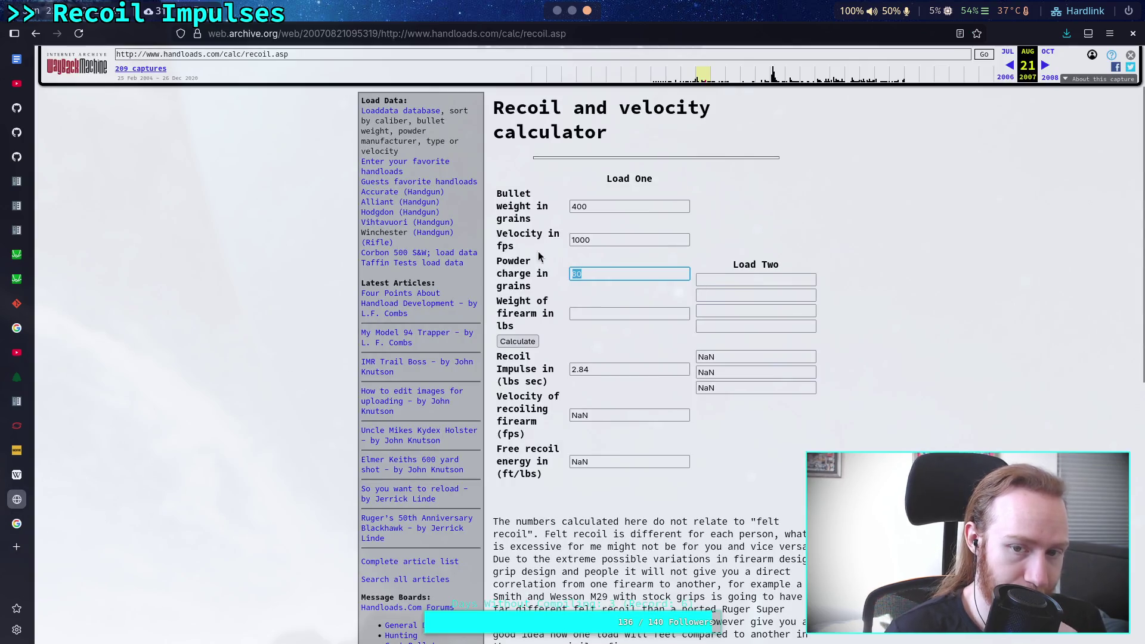
Step: Change the bullet weight to 440 grains and recalculate the recoil
{"action": "left_click_drag", "start_coordinate": [590, 207], "coordinate": [578, 207]}
{"action": "type", "text": "49"}
{"action": "key", "text": "BackSpace"}
{"action": "type", "text": "0"}
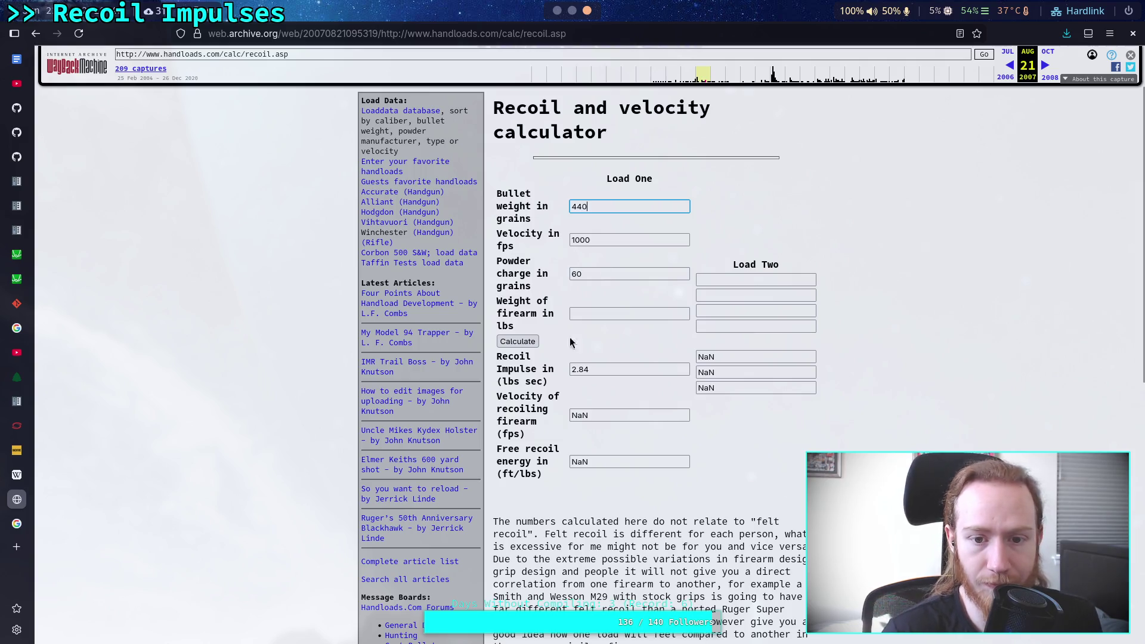
{"action": "left_click", "coordinate": [530, 342]}
{"action": "left_click", "coordinate": [581, 274]}
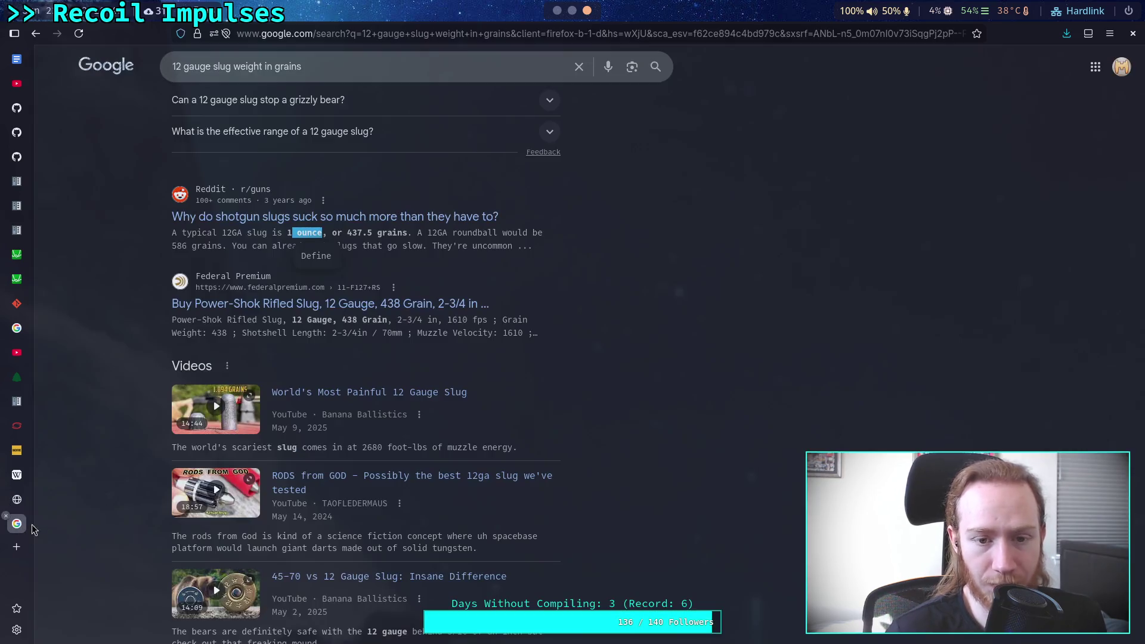
Step: Search Google in a new tab for 'lbs force to newton'
{"action": "left_click", "coordinate": [17, 524]}
{"action": "left_click", "coordinate": [174, 57]}
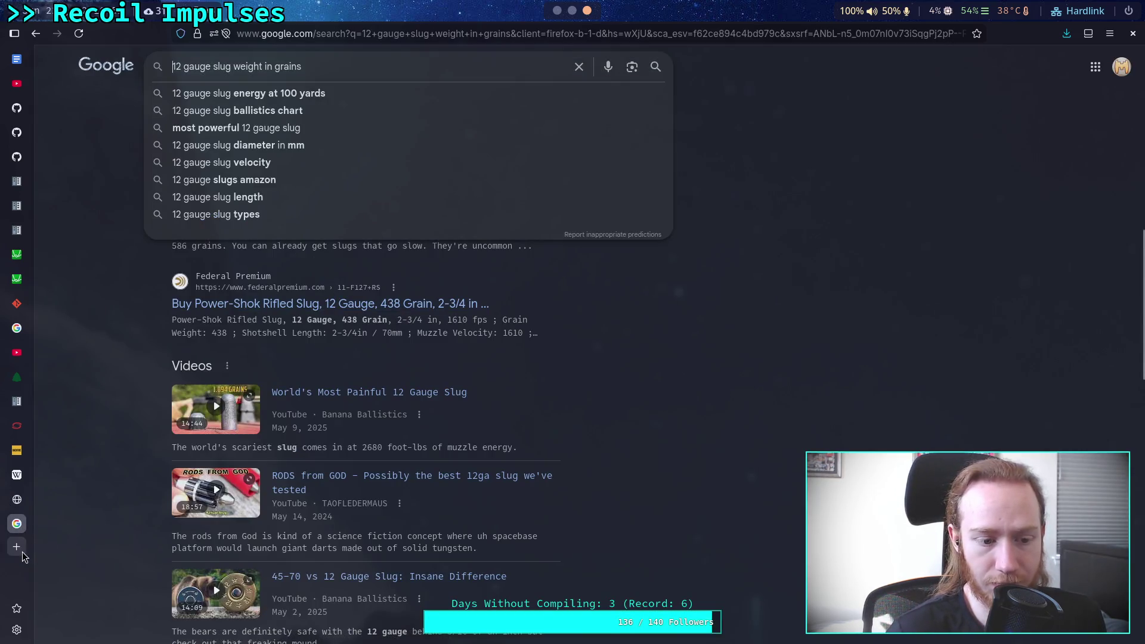
{"action": "left_click", "coordinate": [17, 547]}
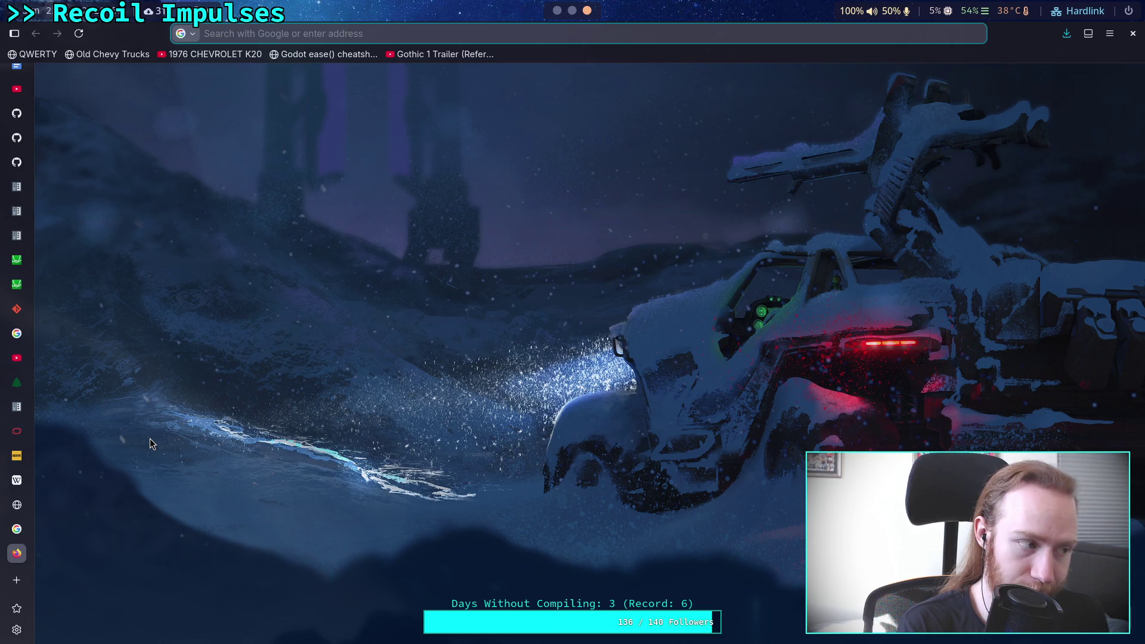
{"action": "type", "text": "lbs forec"}
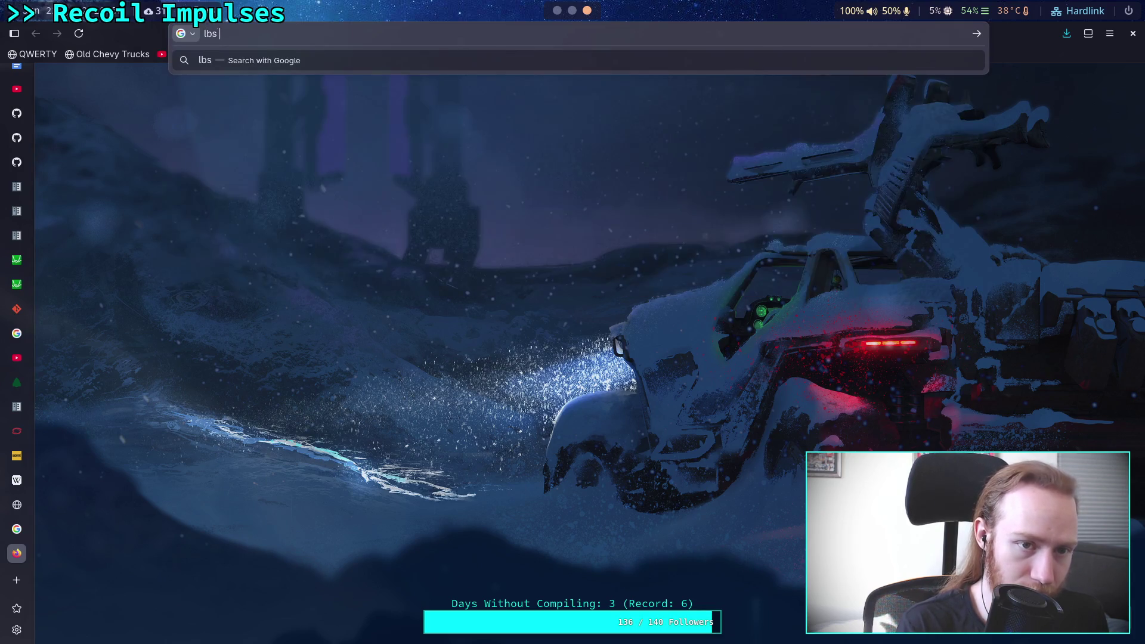
{"action": "key", "text": "BackSpace"}
{"action": "key", "text": "BackSpace"}
{"action": "key", "text": "BackSpace"}
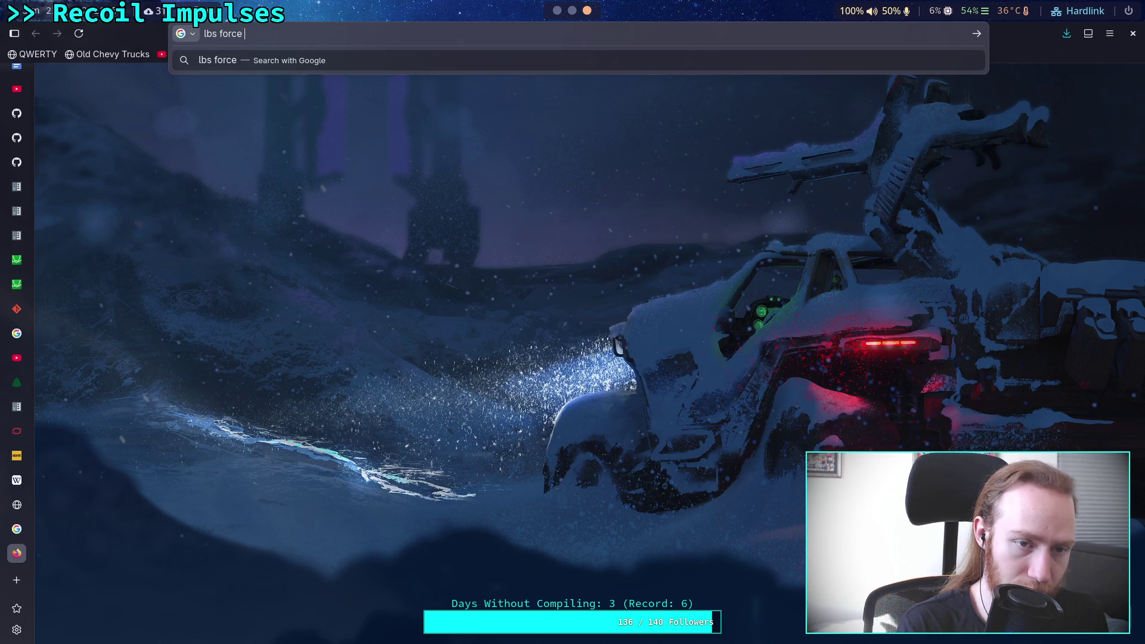
{"action": "type", "text": "to newton"}
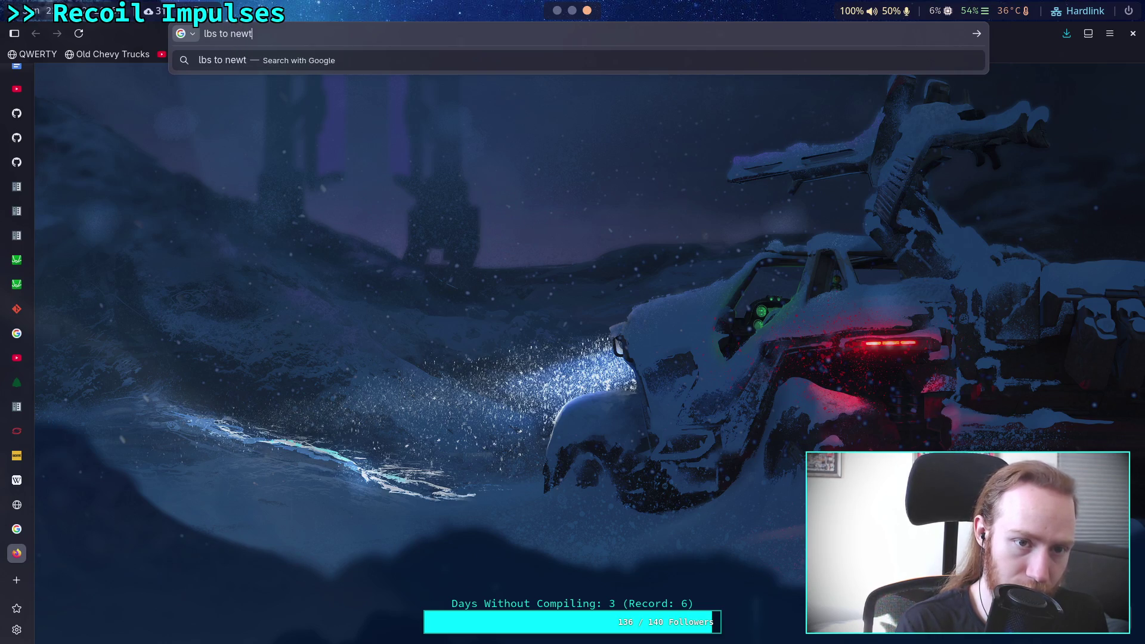
{"action": "key", "text": "Return"}
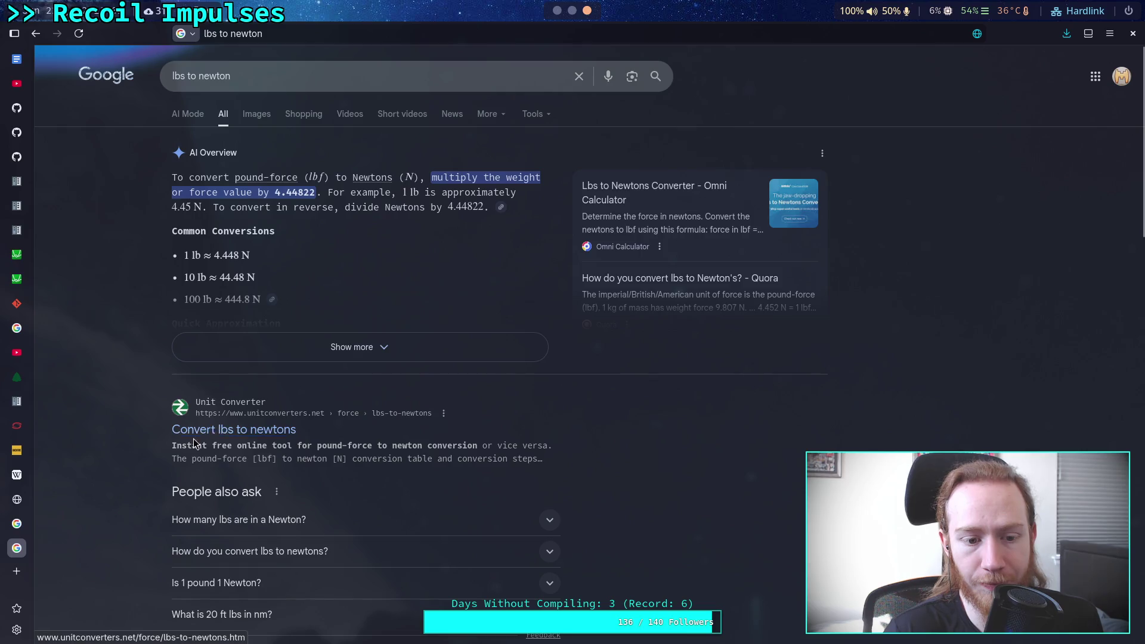
{"action": "left_click", "coordinate": [188, 75]}
{"action": "type", "text": "force"}
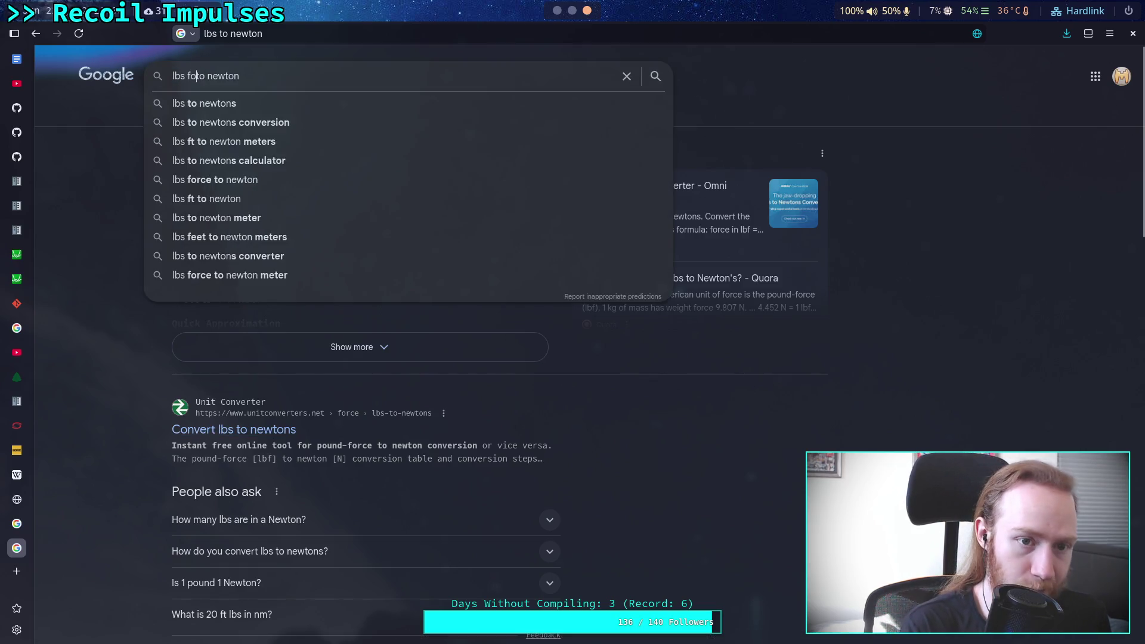
{"action": "key", "text": "Return"}
Step: Convert 3 pound-force to newtons (13.3447) in Google's converter
{"action": "left_click", "coordinate": [444, 201]}
{"action": "left_click", "coordinate": [273, 200]}
{"action": "type", "text": "3"}
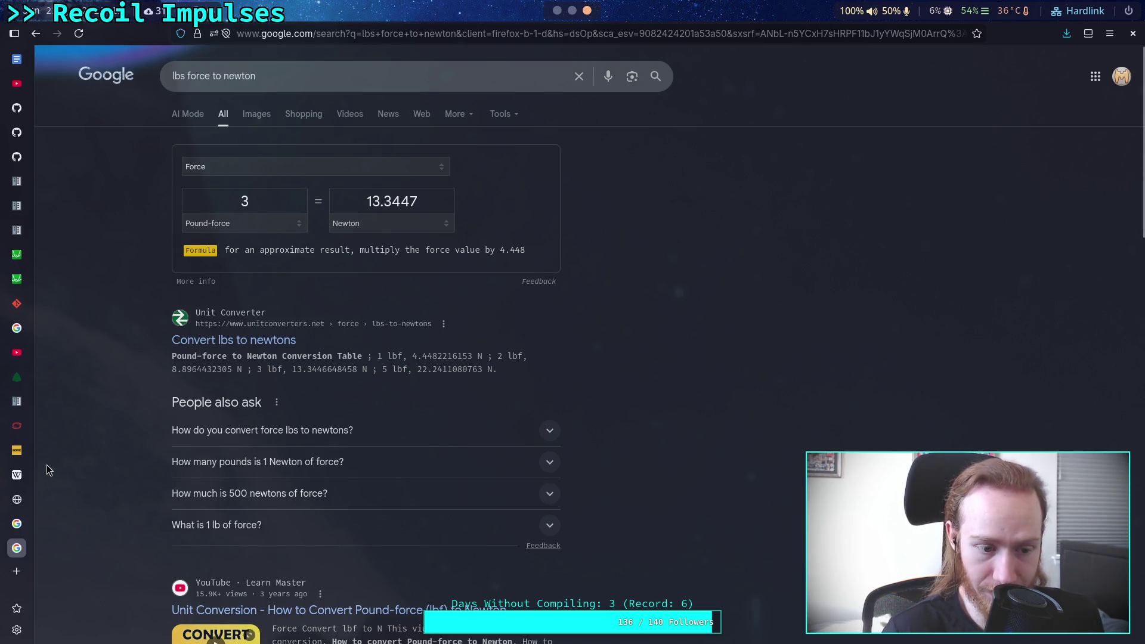
{"action": "mouse_move", "coordinate": [31, 449]}
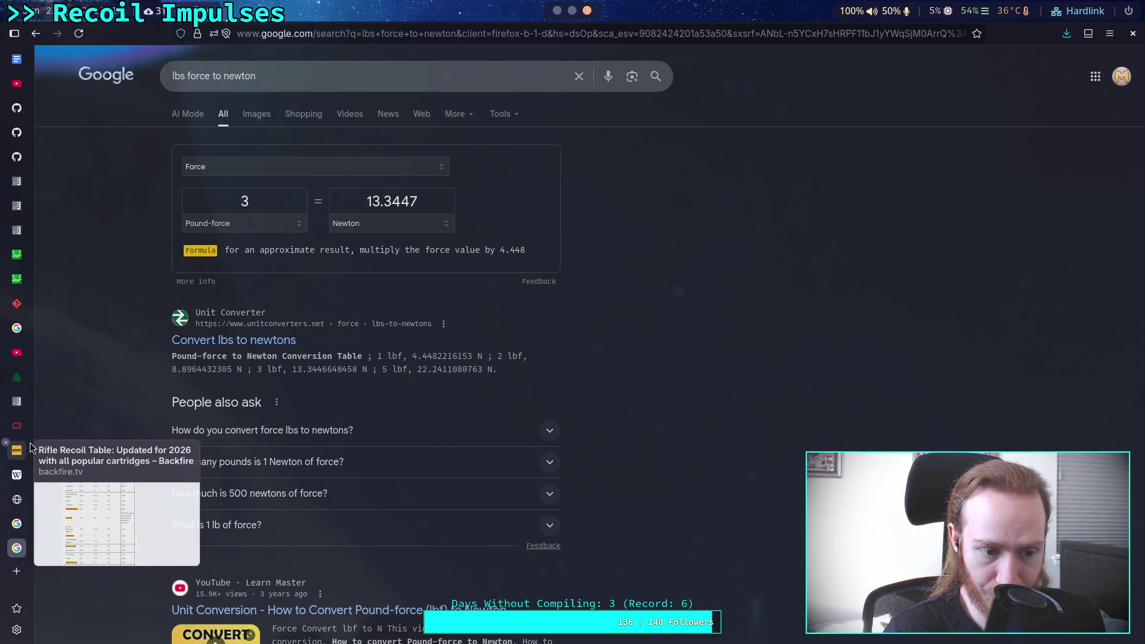
{"action": "left_click", "coordinate": [23, 500]}
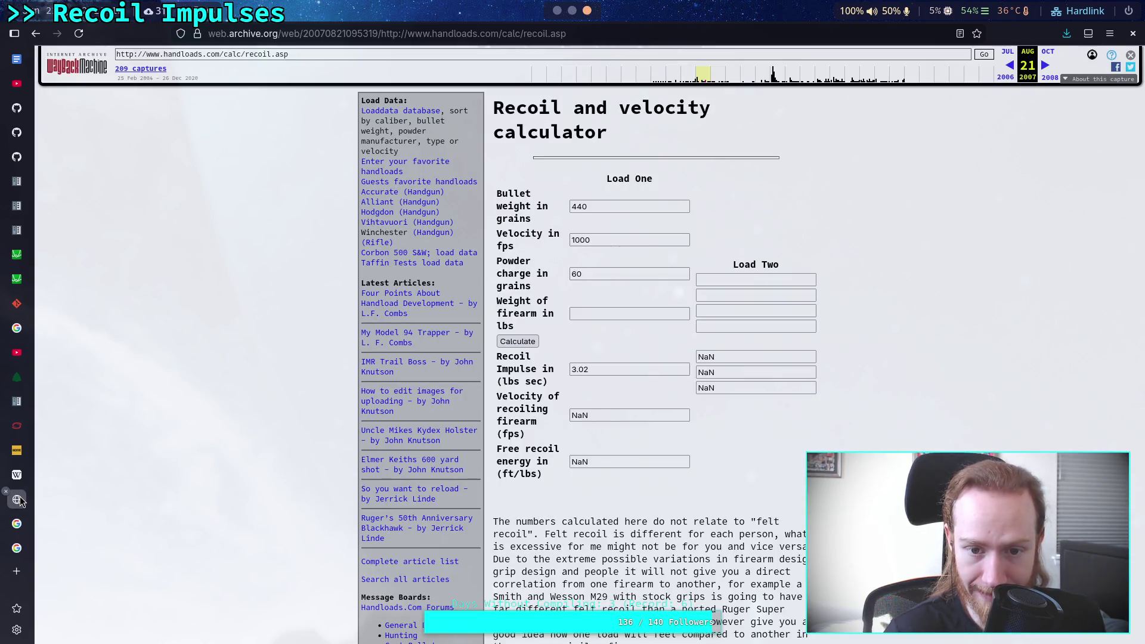
Step: Change the slug search to '12 gauge slug powder weight', showing 17 to 49 grain loads
{"action": "left_click", "coordinate": [18, 451]}
{"action": "scroll", "coordinate": [382, 472], "scroll_direction": "up", "scroll_amount": 3}
{"action": "scroll", "coordinate": [426, 475], "scroll_direction": "down", "scroll_amount": 3}
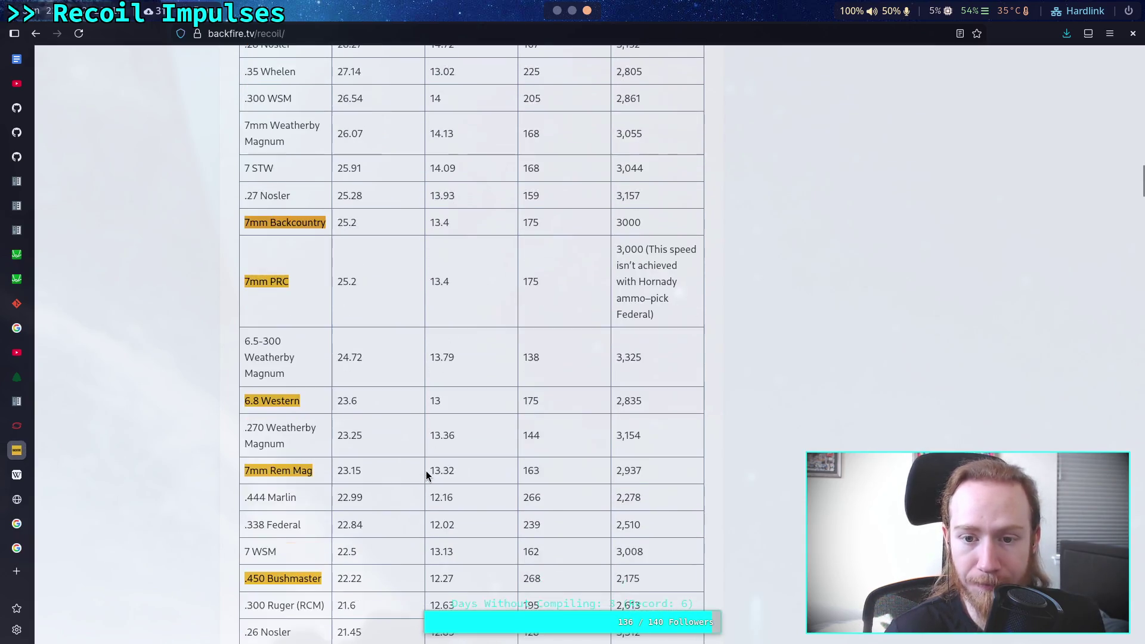
{"action": "left_click", "coordinate": [17, 548]}
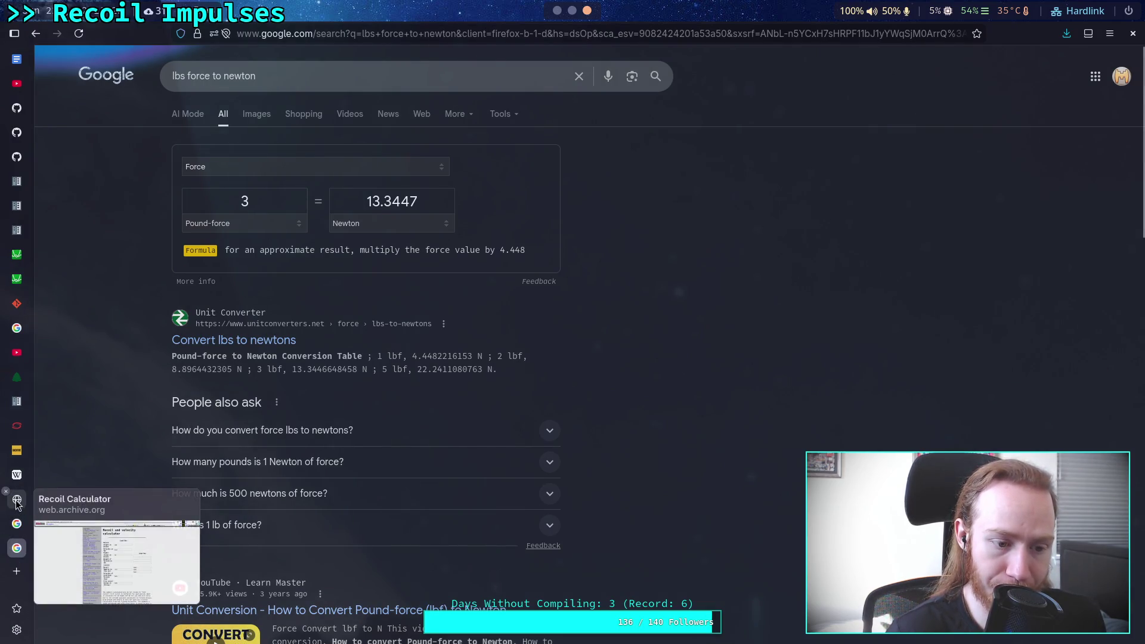
{"action": "left_click", "coordinate": [17, 524]}
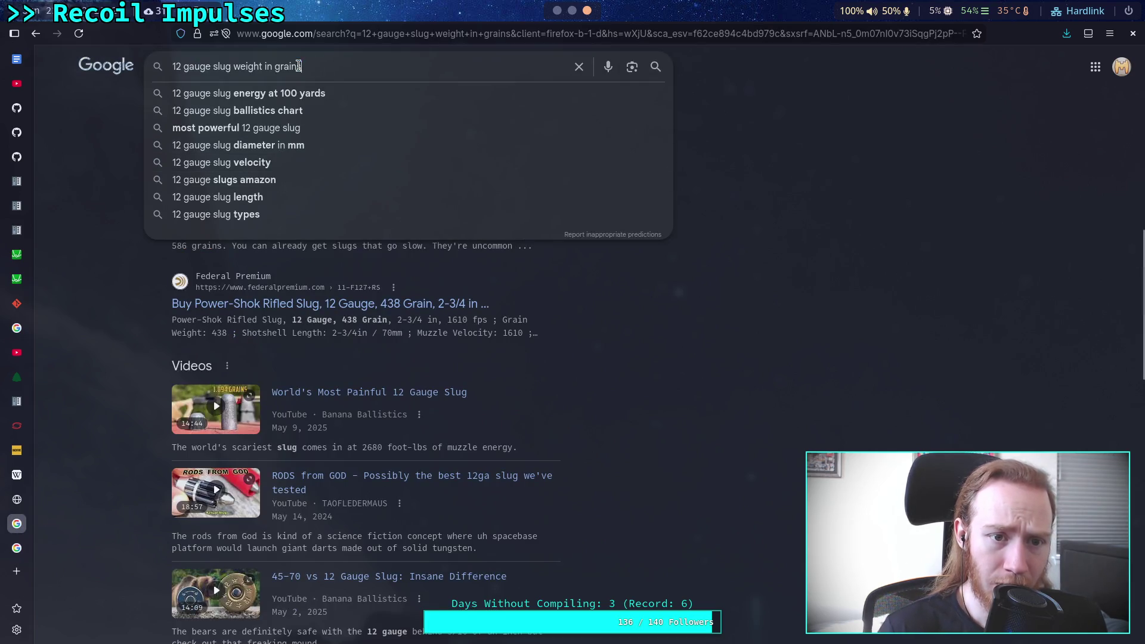
{"action": "left_click_drag", "start_coordinate": [305, 66], "coordinate": [232, 66]}
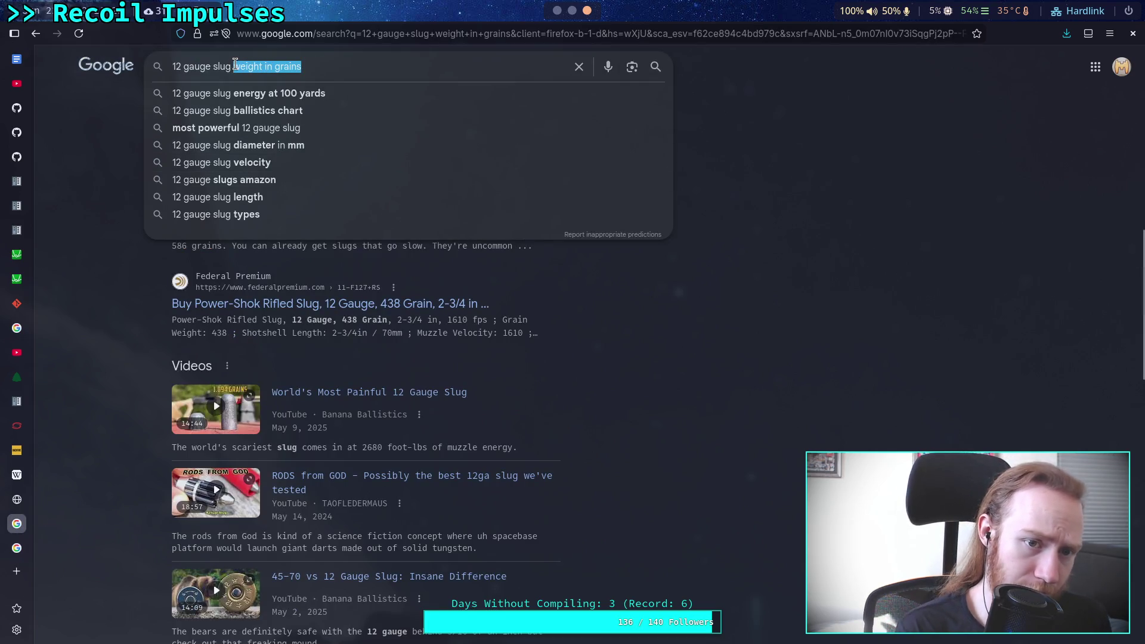
{"action": "type", "text": "powder weight"}
{"action": "key", "text": "Return"}
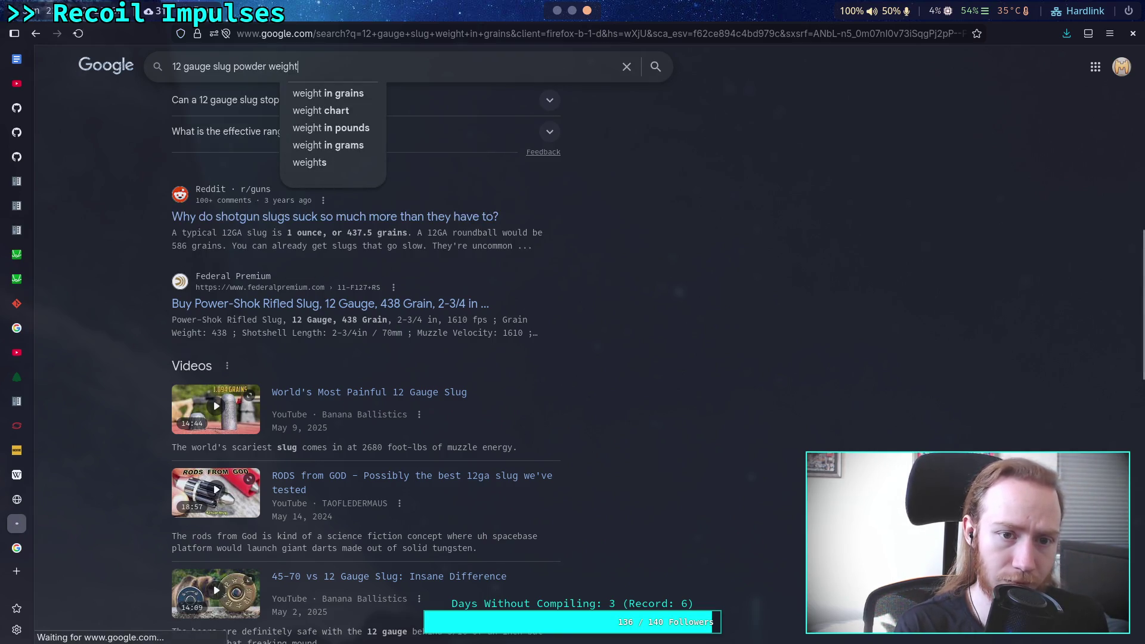
{"action": "scroll", "coordinate": [167, 367], "scroll_direction": "down", "scroll_amount": 2}
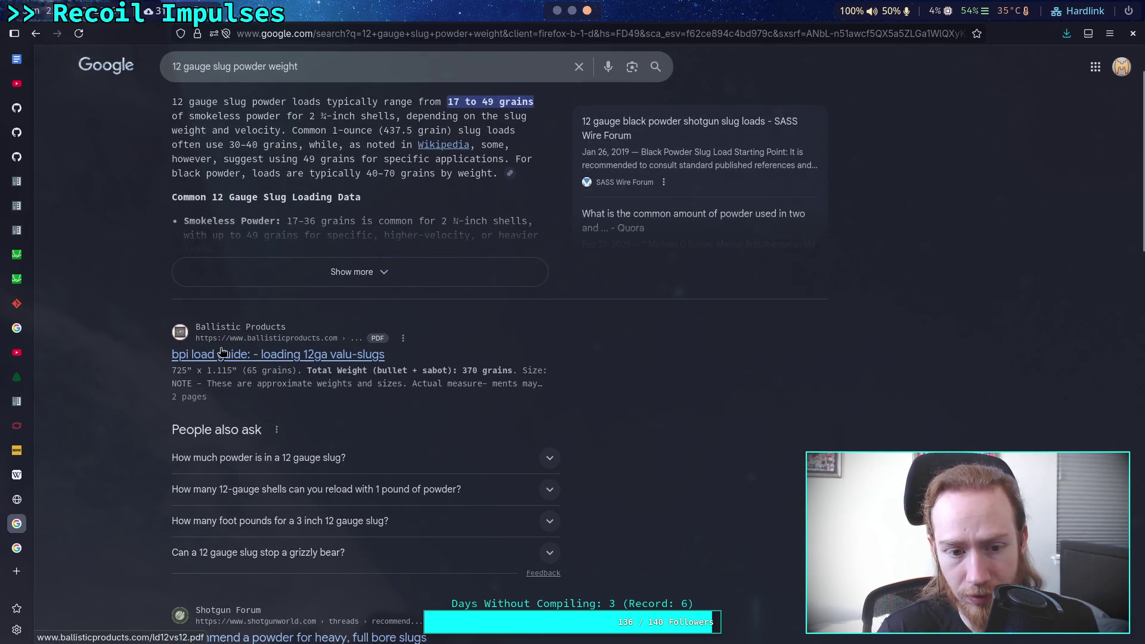
Step: Read the Ballistic Products guide's 57-grain sabot and 424-grain lead slug weights
{"action": "left_click", "coordinate": [219, 355]}
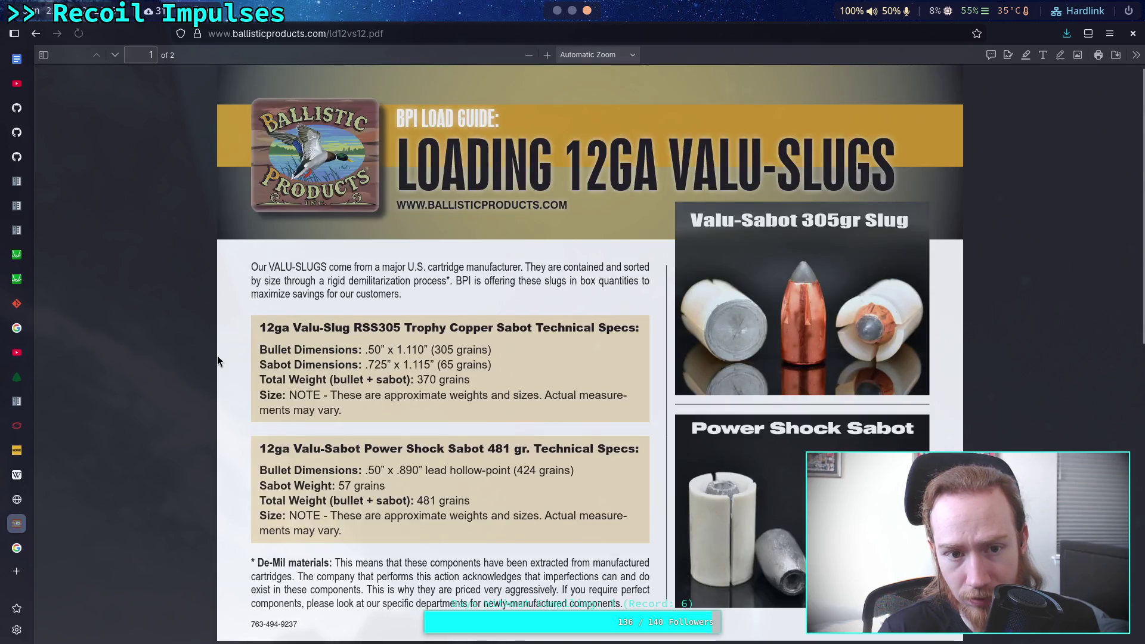
{"action": "scroll", "coordinate": [224, 405], "scroll_direction": "down", "scroll_amount": 3}
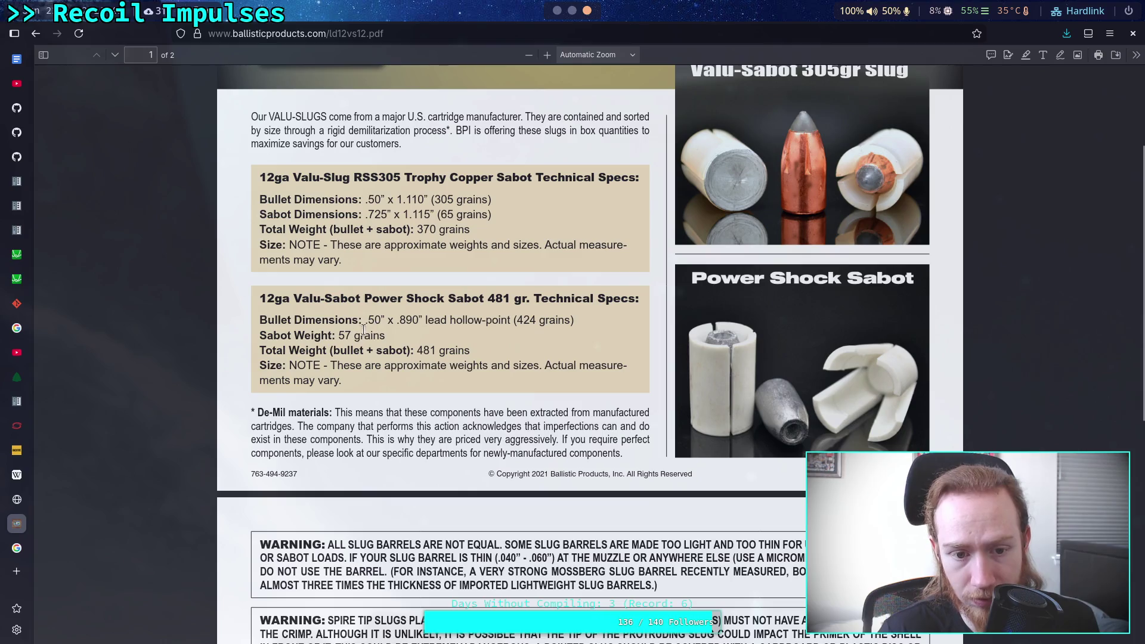
{"action": "double_click", "coordinate": [345, 336]}
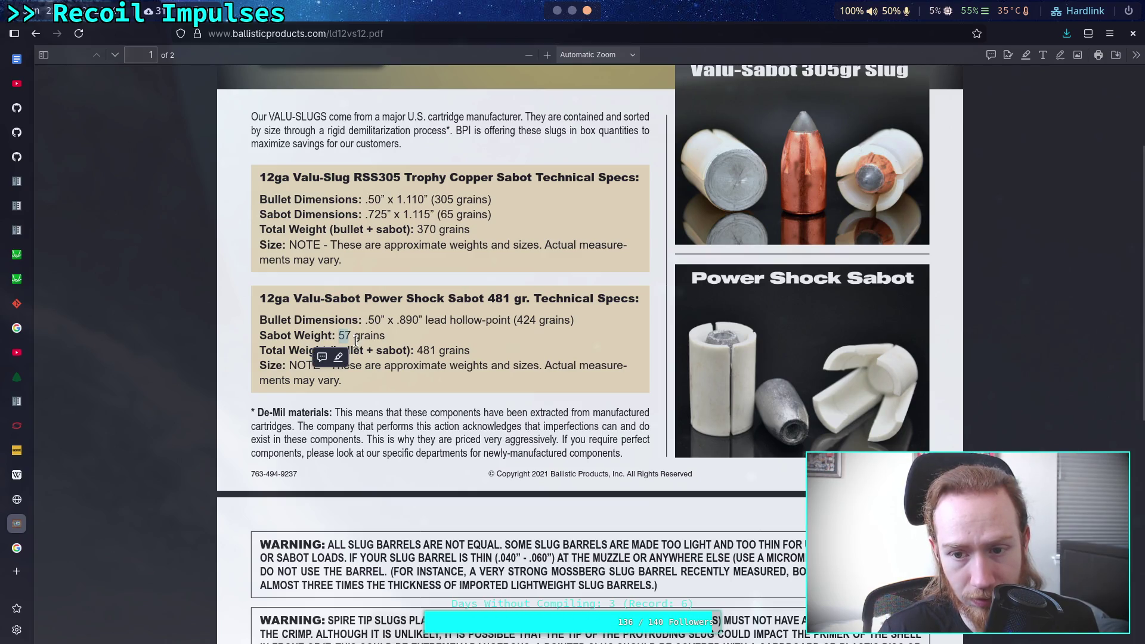
{"action": "scroll", "coordinate": [356, 340], "scroll_direction": "up", "scroll_amount": 2}
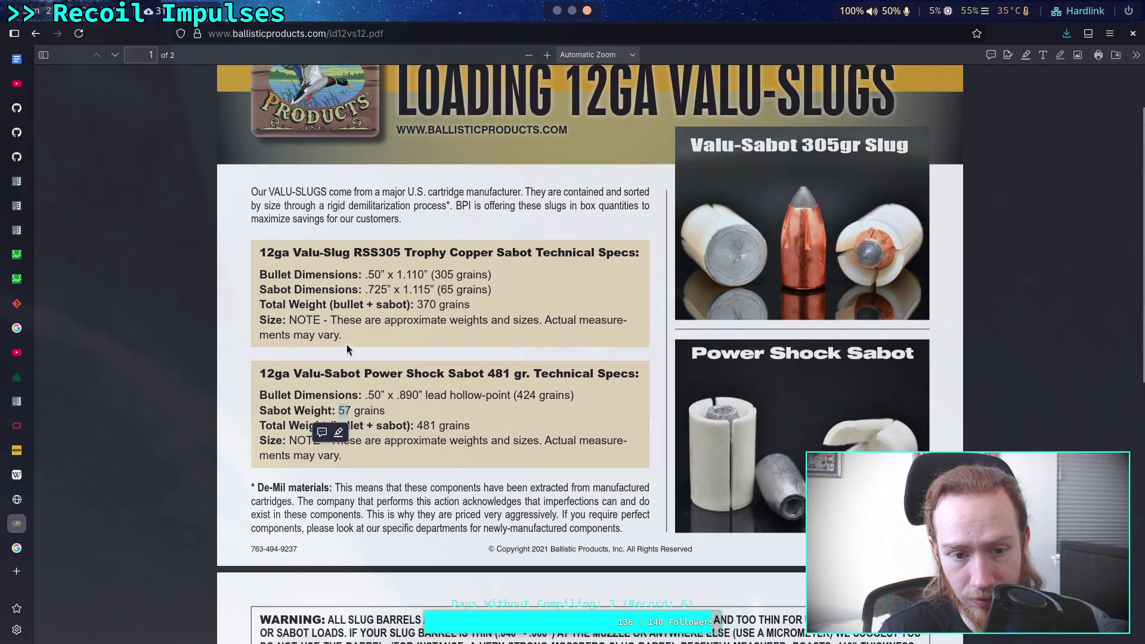
{"action": "left_click", "coordinate": [362, 389]}
{"action": "left_click_drag", "start_coordinate": [363, 389], "coordinate": [444, 395]}
{"action": "double_click", "coordinate": [525, 395]}
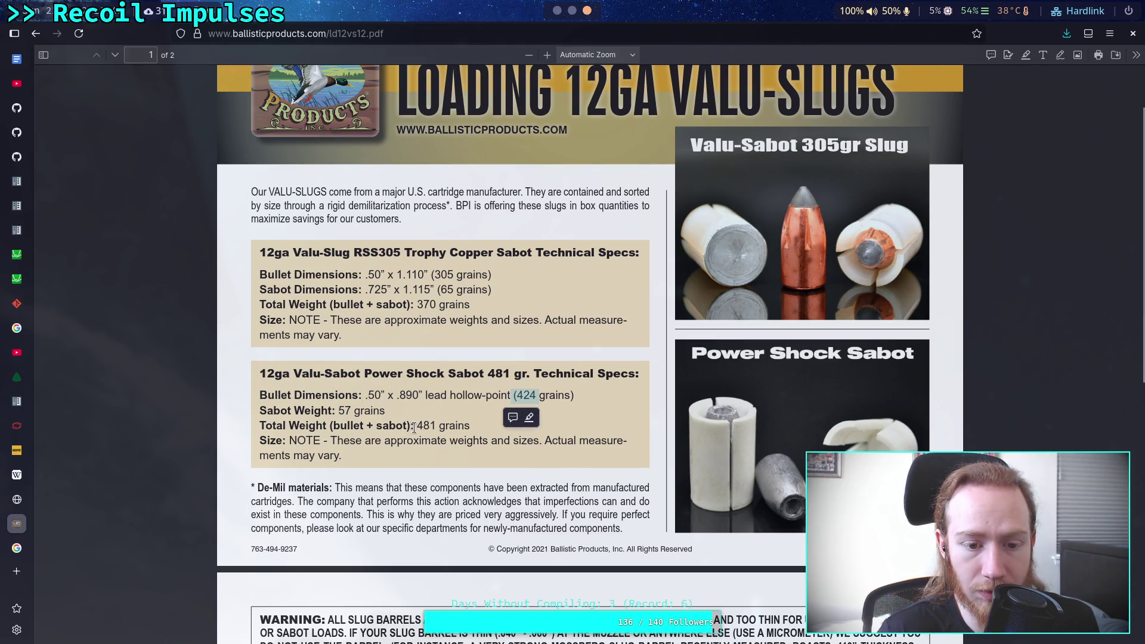
{"action": "left_click", "coordinate": [296, 441]}
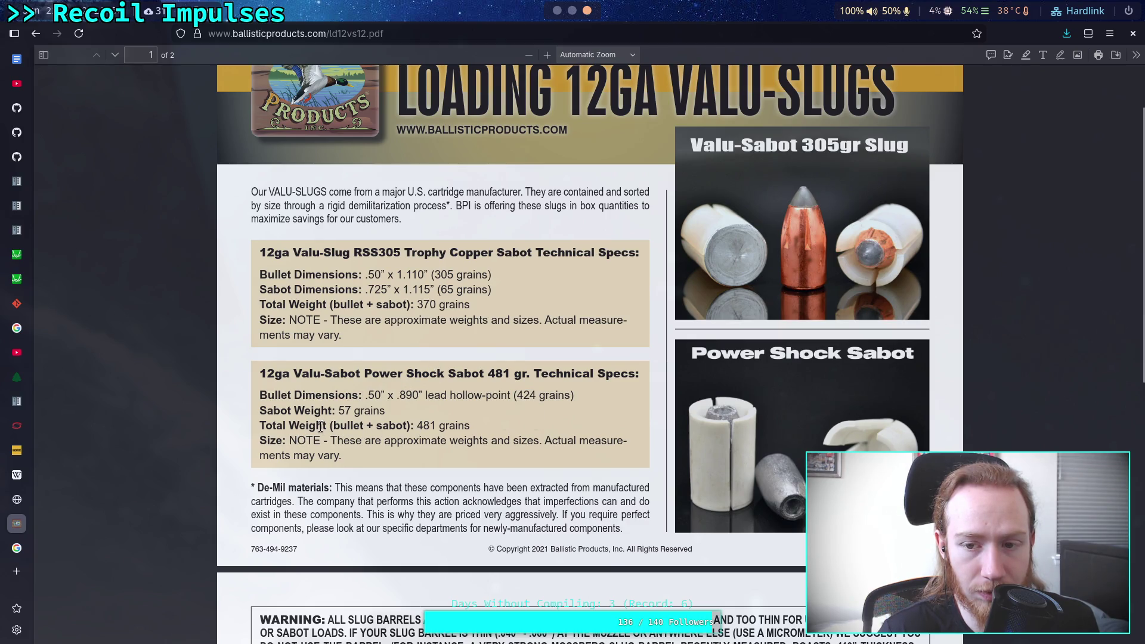
Step: Check the load table's powder charges, such as 25.1 grains, then return to the calculator
{"action": "scroll", "coordinate": [322, 418], "scroll_direction": "down", "scroll_amount": 5}
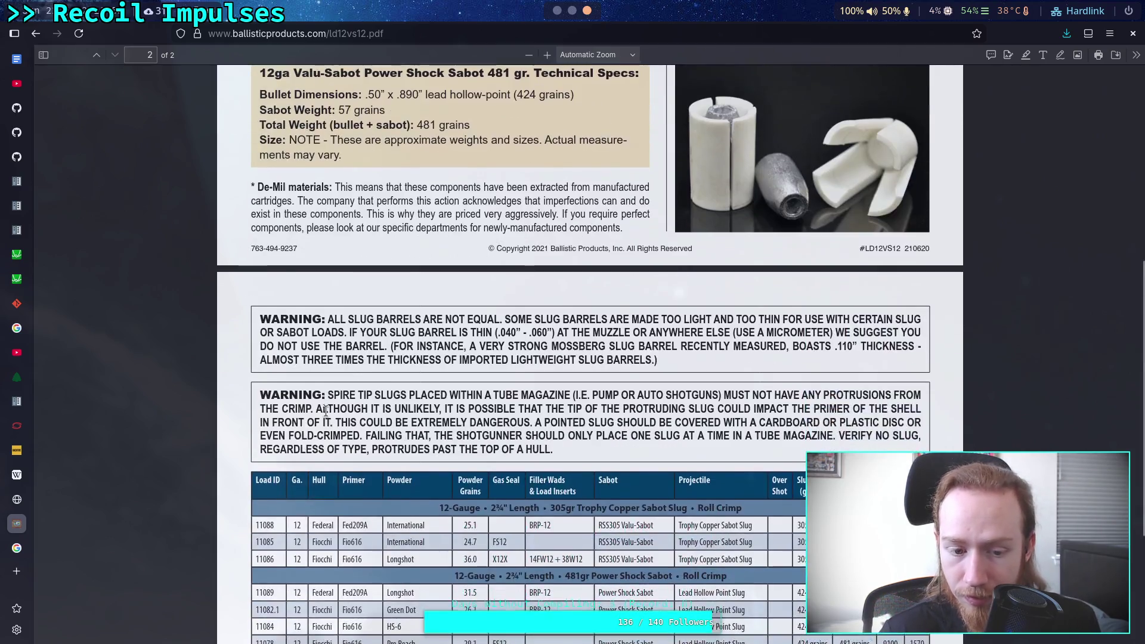
{"action": "scroll", "coordinate": [326, 411], "scroll_direction": "down", "scroll_amount": 3}
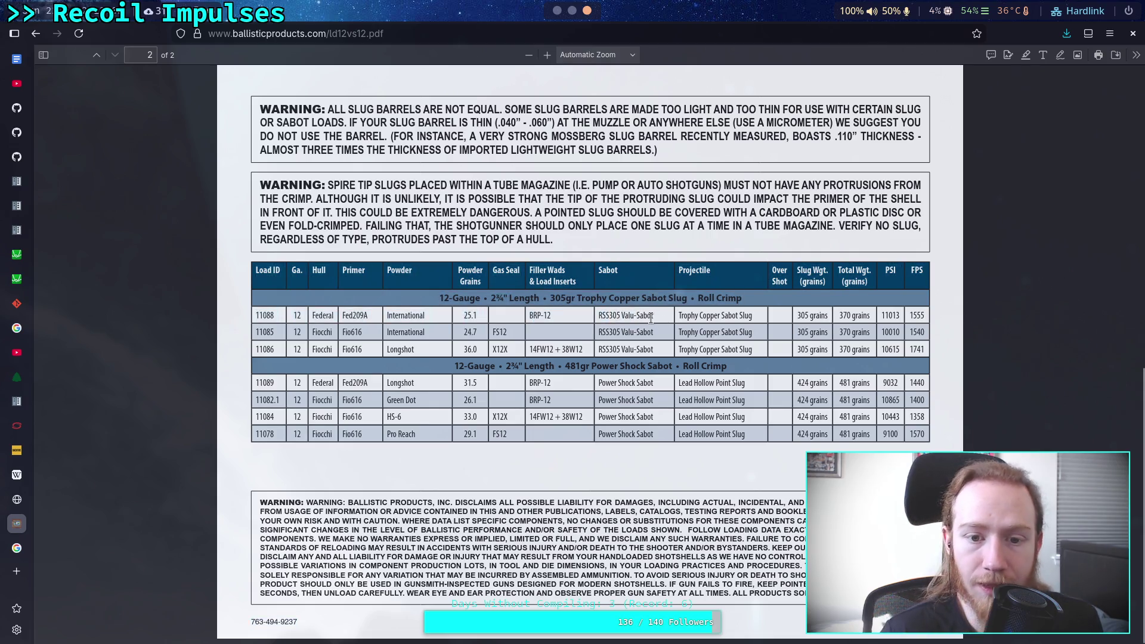
{"action": "scroll", "coordinate": [547, 357], "scroll_direction": "up", "scroll_amount": 1}
{"action": "double_click", "coordinate": [467, 393]}
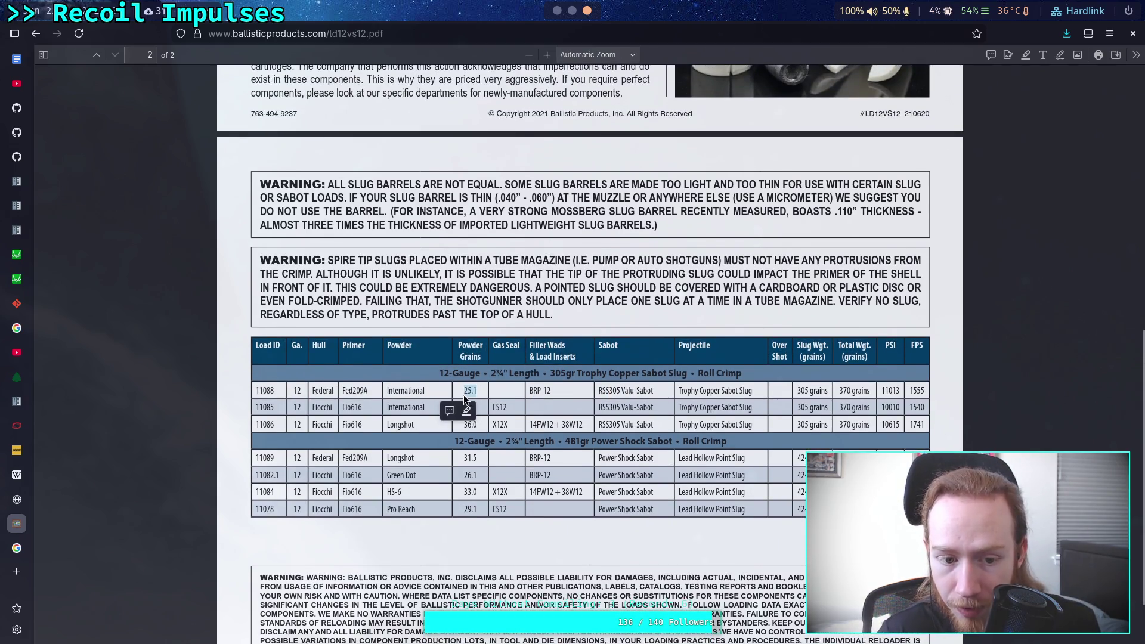
{"action": "left_click", "coordinate": [536, 437]}
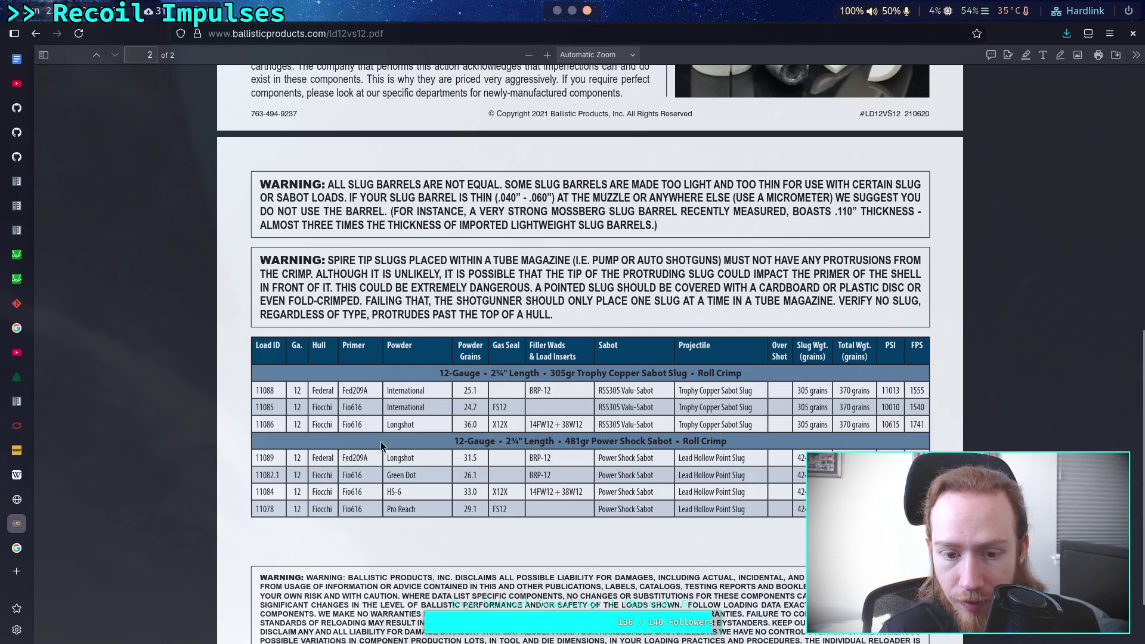
{"action": "left_click", "coordinate": [16, 500]}
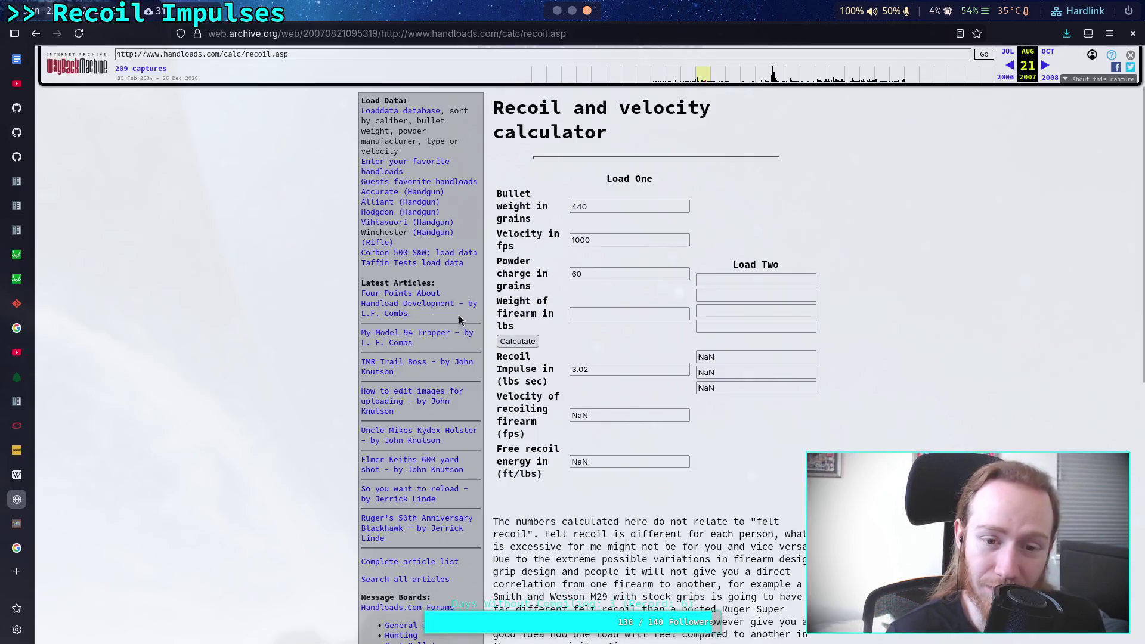
Step: Recalculate impulse for 25 grains of powder (2.40) and convert 2.4 pound-force to 10.6757 newtons
{"action": "left_click", "coordinate": [527, 344]}
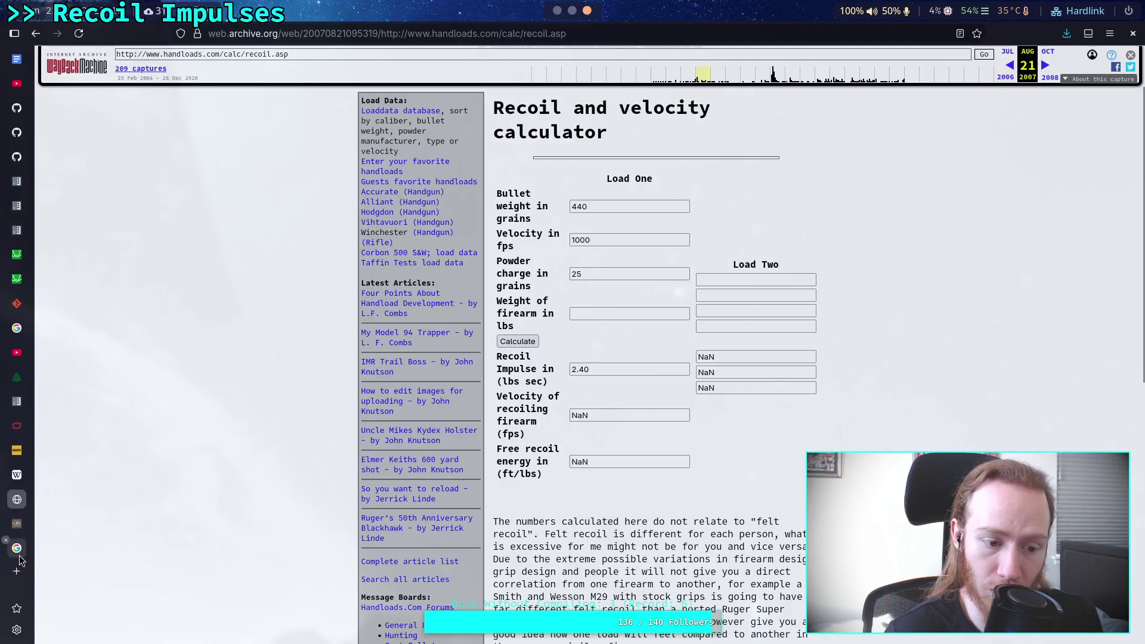
{"action": "left_click", "coordinate": [17, 548]}
{"action": "double_click", "coordinate": [241, 201]}
{"action": "type", "text": "2.5"}
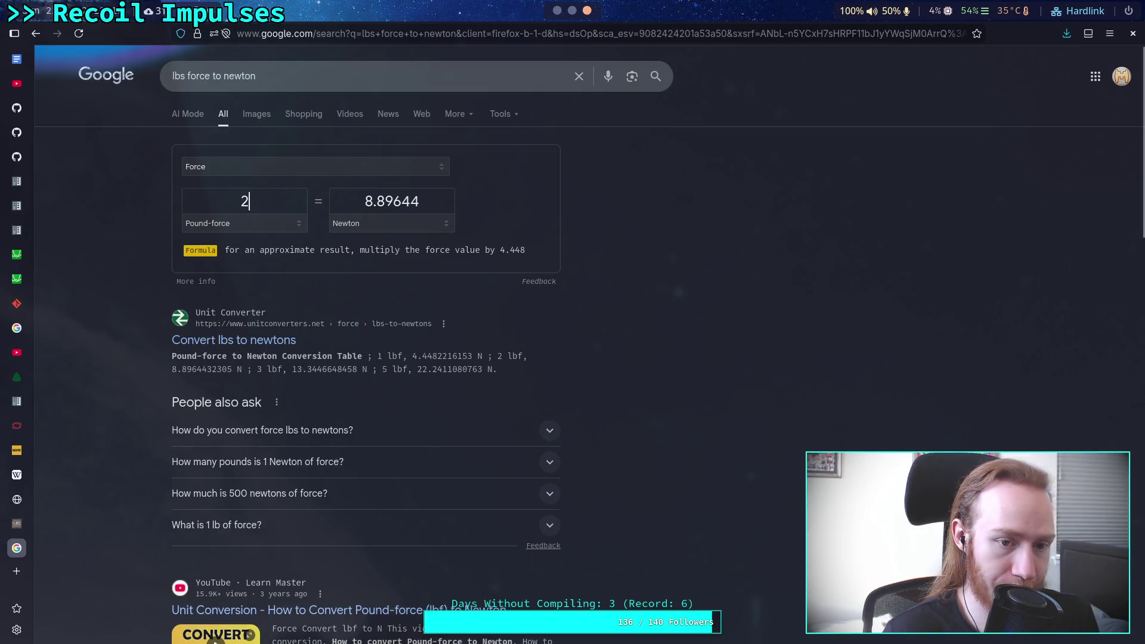
{"action": "key", "text": "BackSpace"}
{"action": "type", "text": "4"}
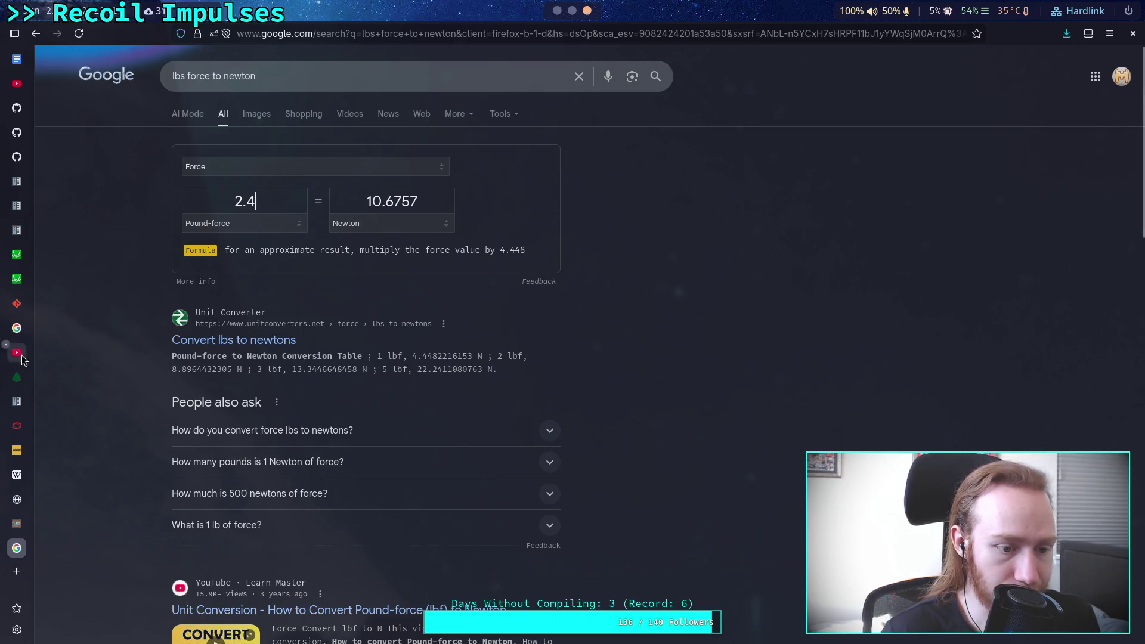
Step: Add ', shotgun ~12,' to AmmoResource.gd's recoil force comment, save, and open WeaponNode.gd
{"action": "left_click", "coordinate": [557, 10]}
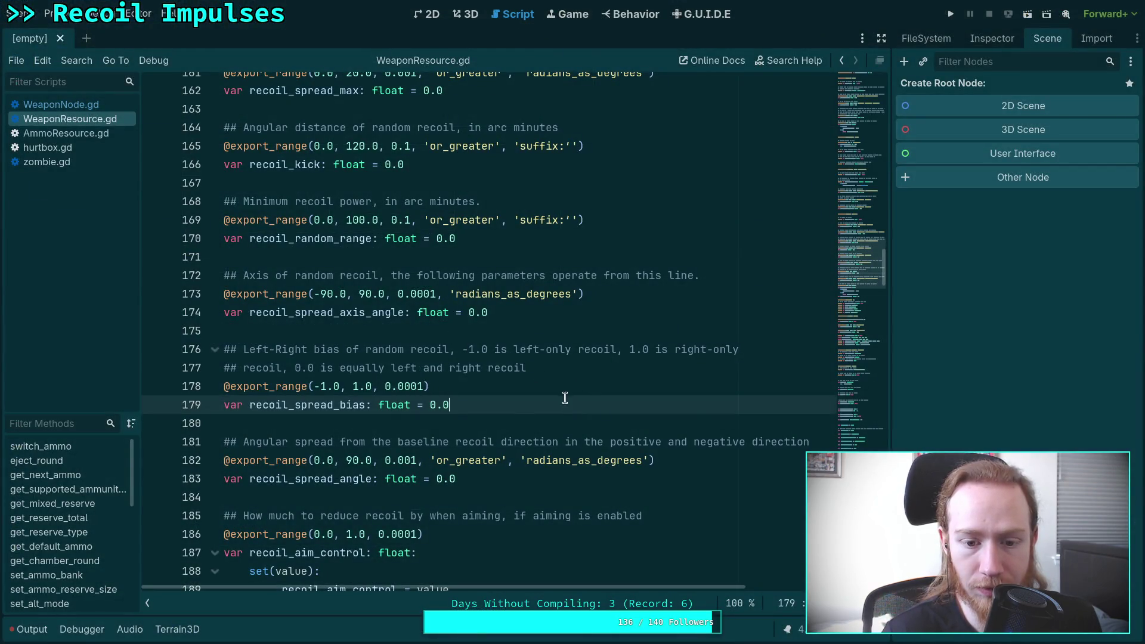
{"action": "scroll", "coordinate": [517, 427], "scroll_direction": "up", "scroll_amount": 4}
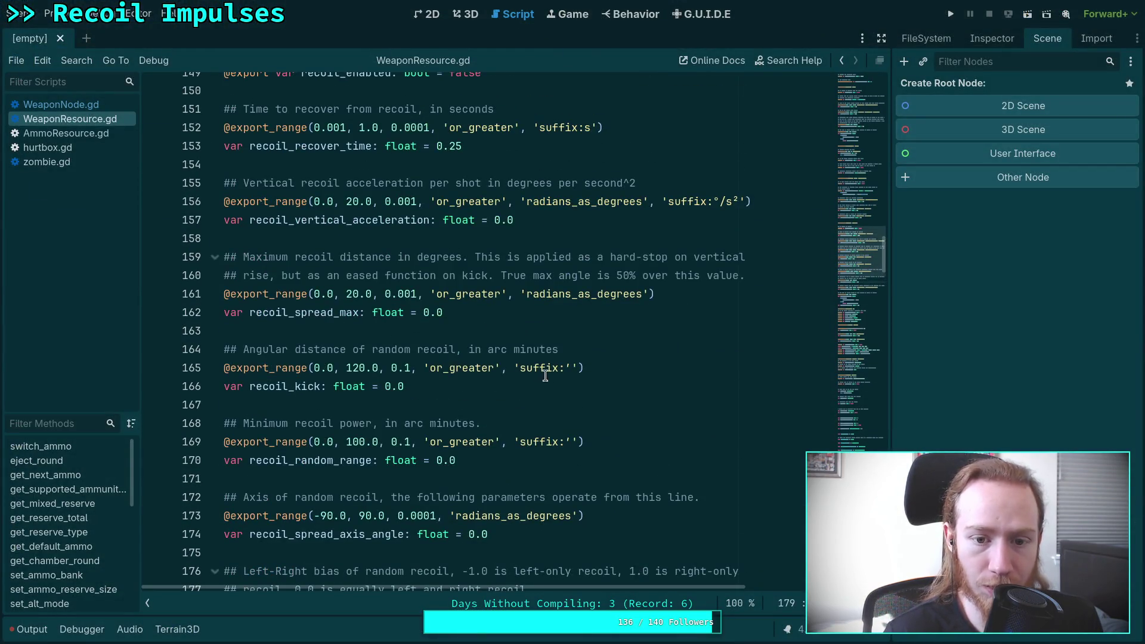
{"action": "scroll", "coordinate": [551, 379], "scroll_direction": "down", "scroll_amount": 6}
{"action": "left_click", "coordinate": [81, 134]}
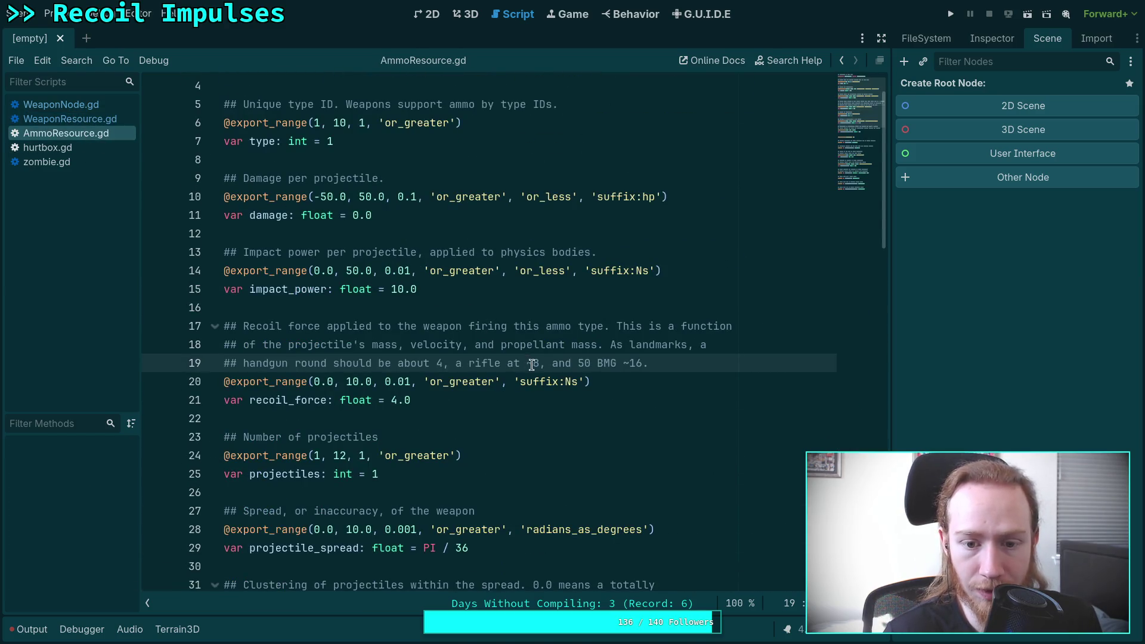
{"action": "type", "text": ","}
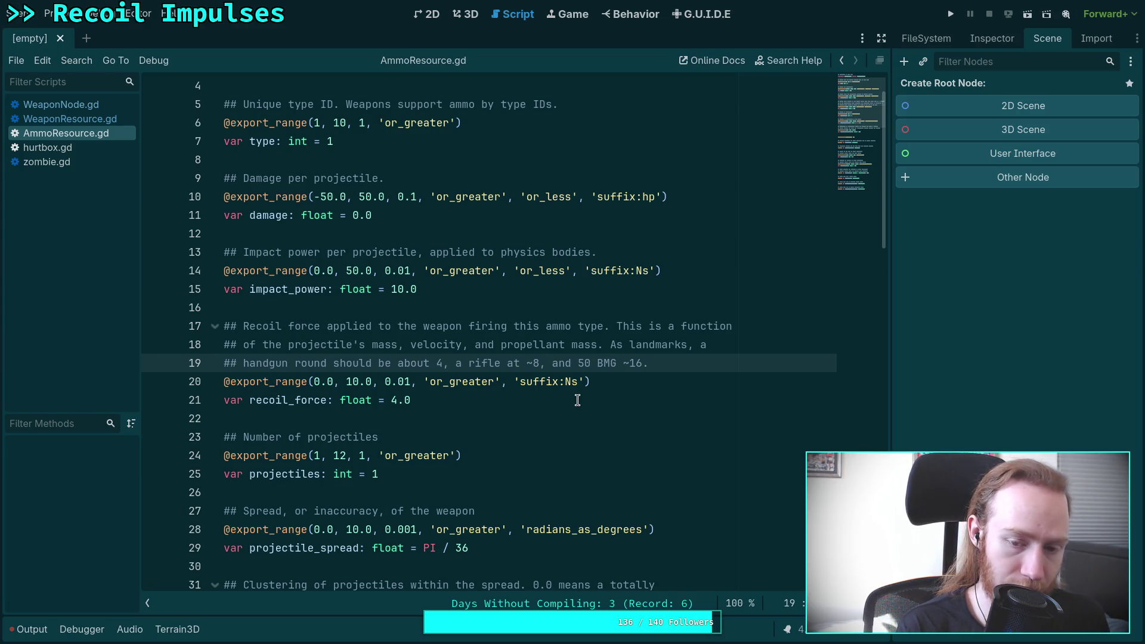
{"action": "type", "text": " shot"}
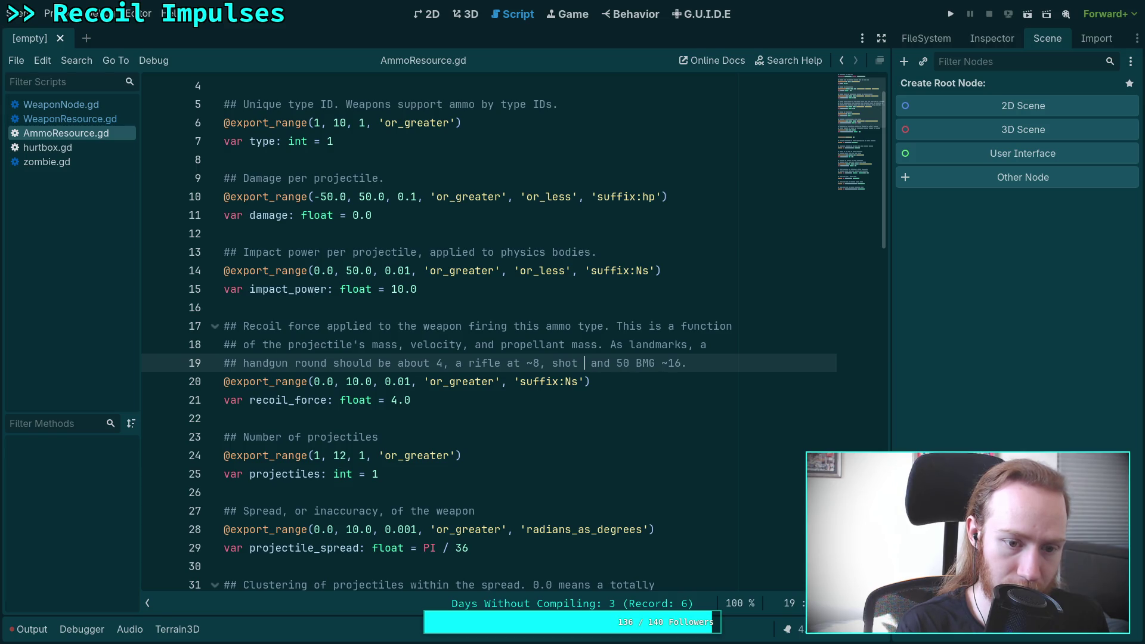
{"action": "key", "text": "BackSpace"}
{"action": "type", "text": "gun "}
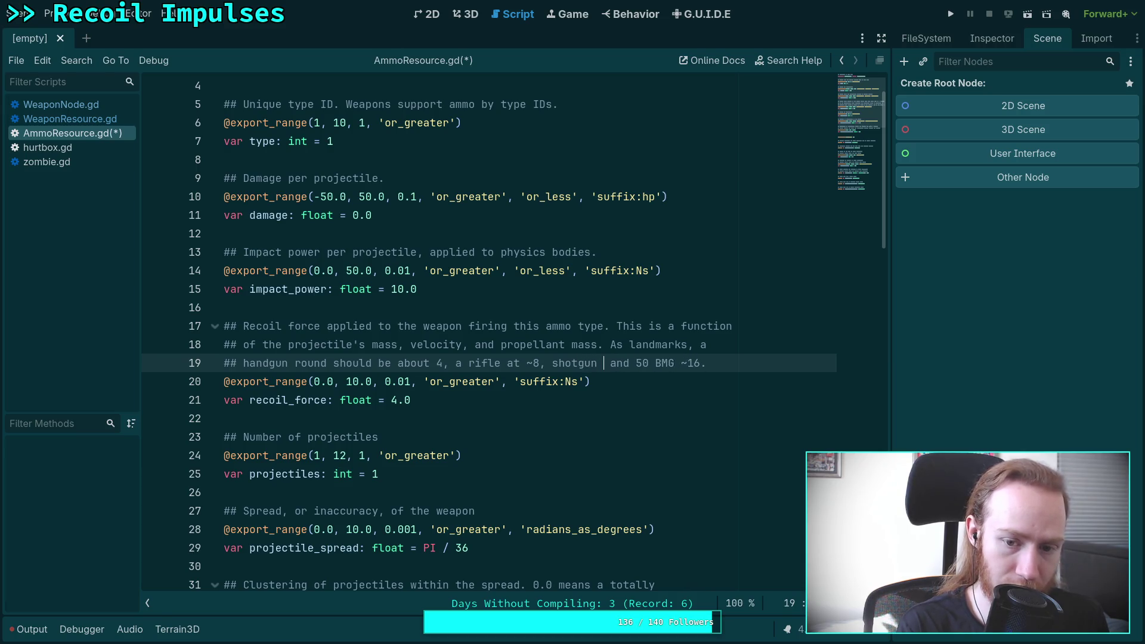
{"action": "type", "text": "~12,"}
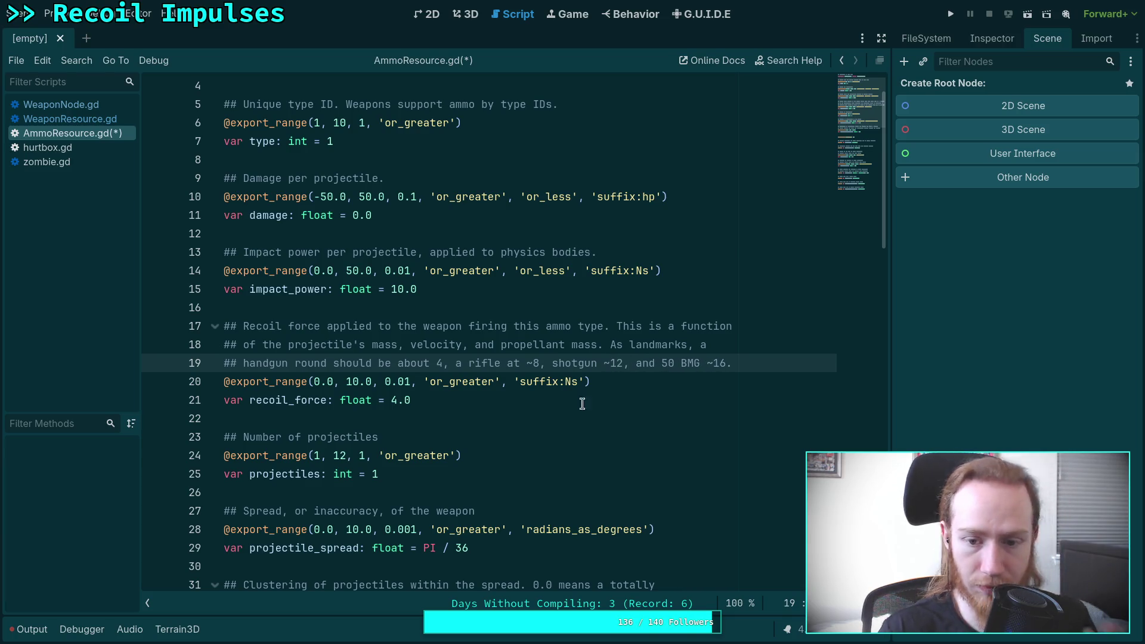
{"action": "left_click", "coordinate": [664, 412]}
{"action": "left_click", "coordinate": [659, 393]}
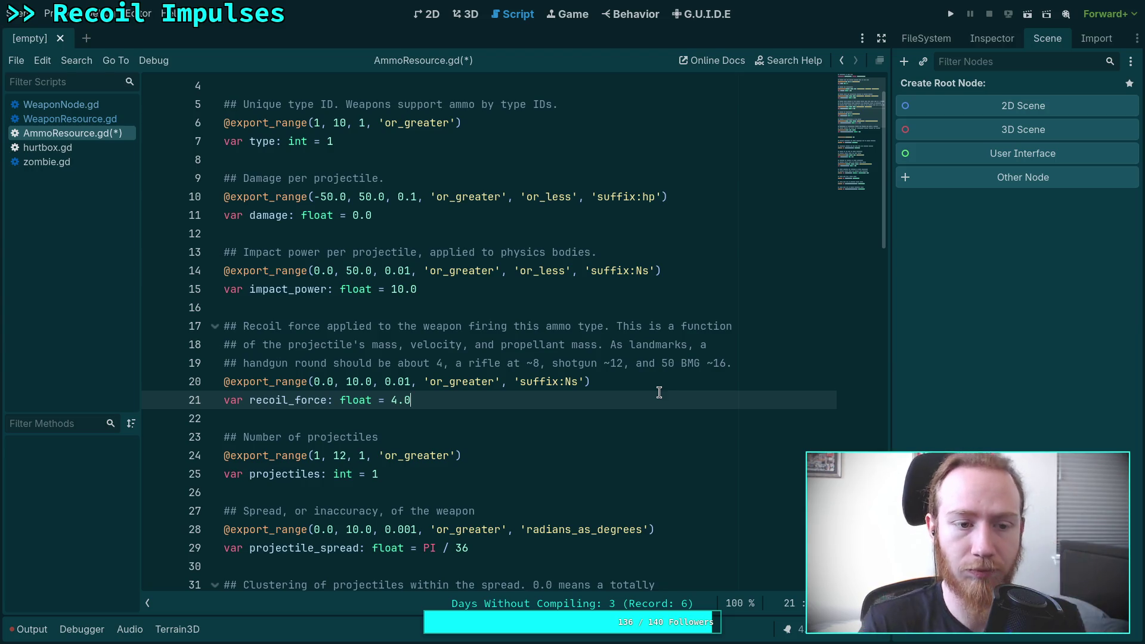
{"action": "key", "text": "ctrl+s"}
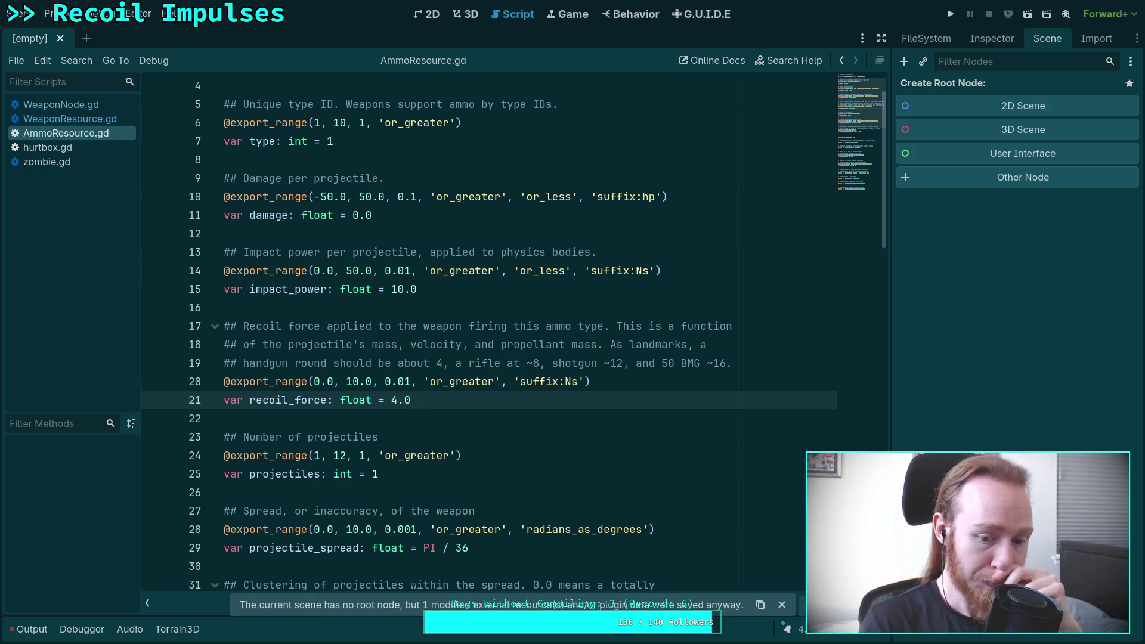
{"action": "left_click", "coordinate": [101, 107]}
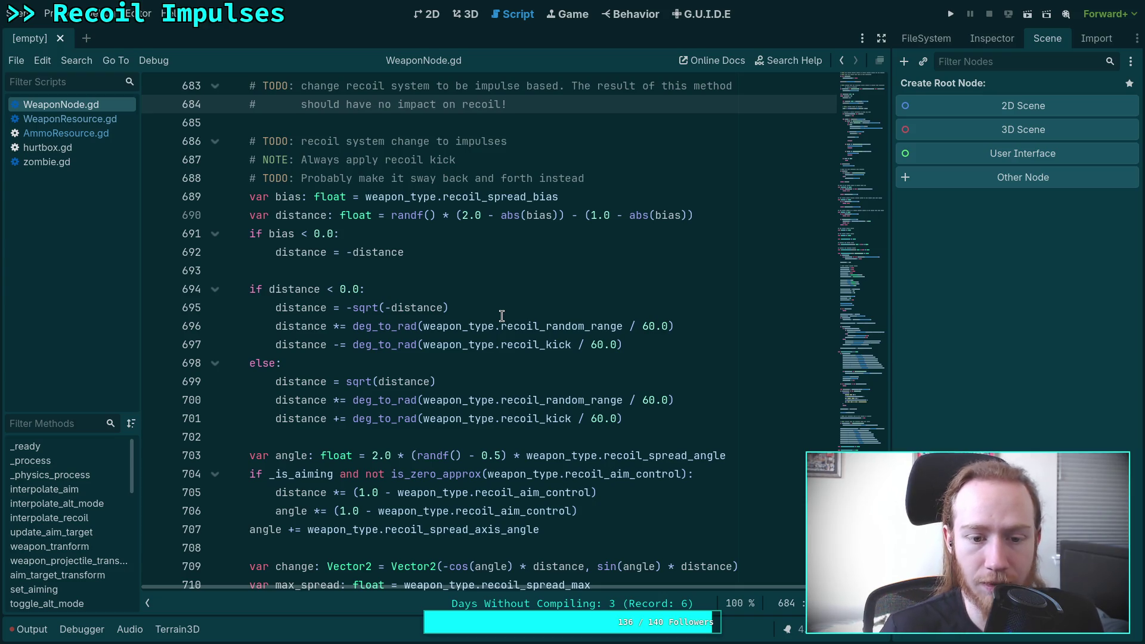
{"action": "scroll", "coordinate": [502, 316], "scroll_direction": "down", "scroll_amount": 3}
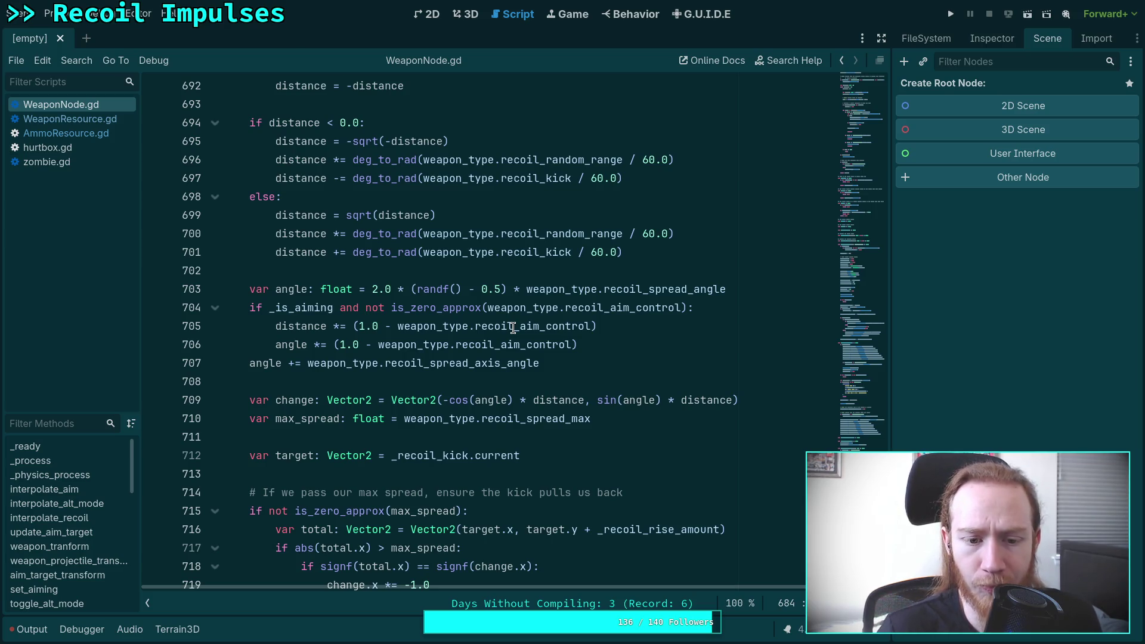
{"action": "scroll", "coordinate": [513, 328], "scroll_direction": "down", "scroll_amount": 2}
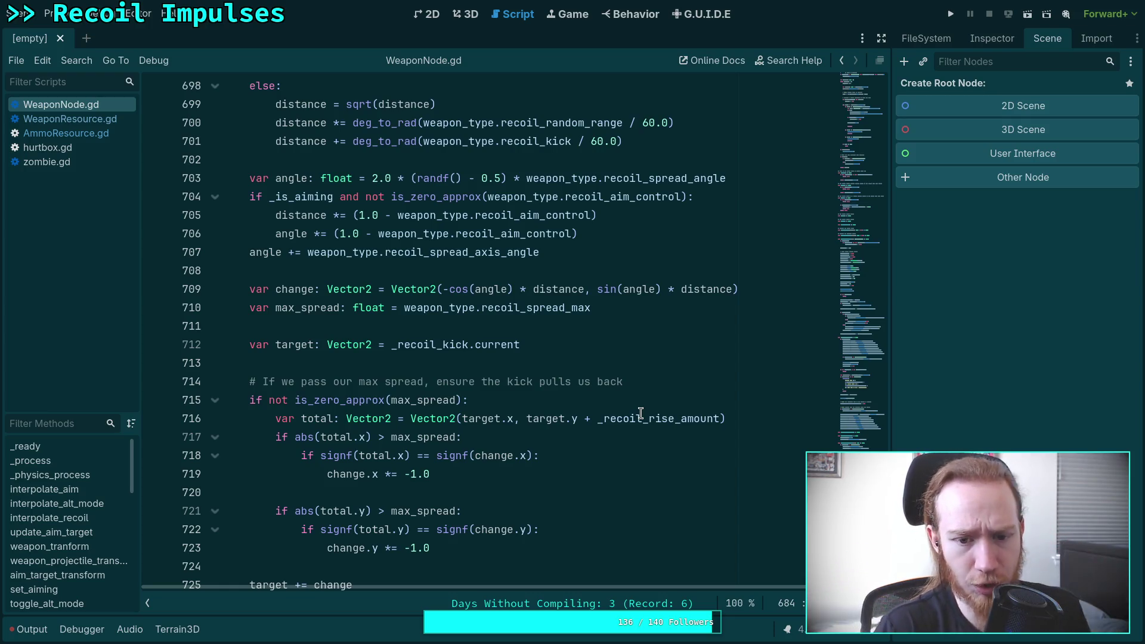
{"action": "scroll", "coordinate": [641, 413], "scroll_direction": "down", "scroll_amount": 1}
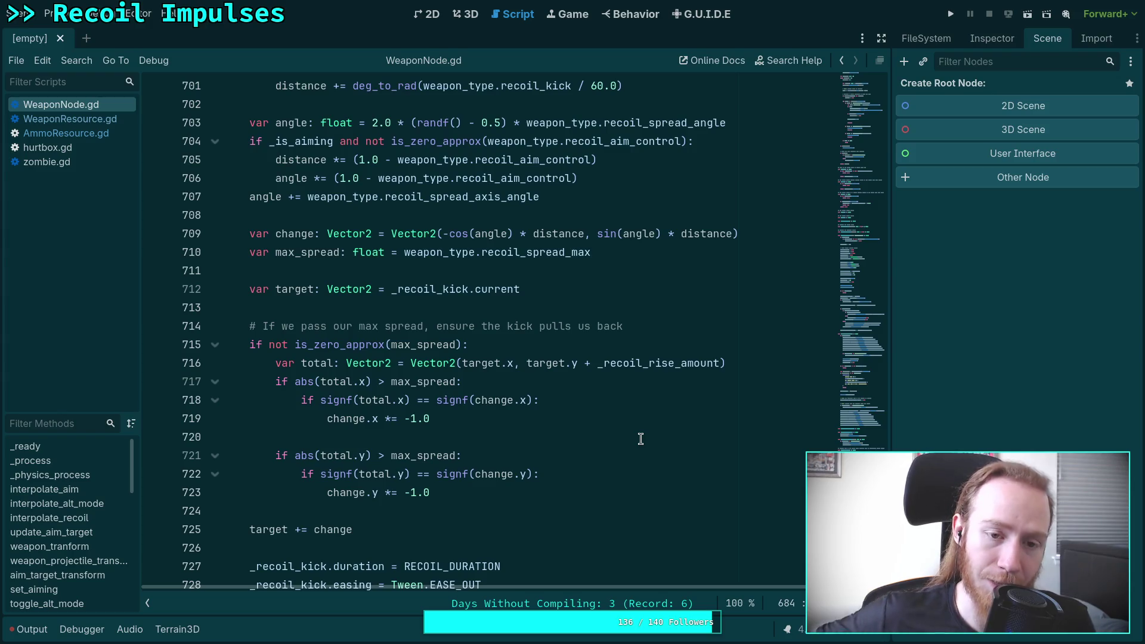
{"action": "left_click", "coordinate": [352, 307]}
{"action": "scroll", "coordinate": [386, 329], "scroll_direction": "up", "scroll_amount": 10}
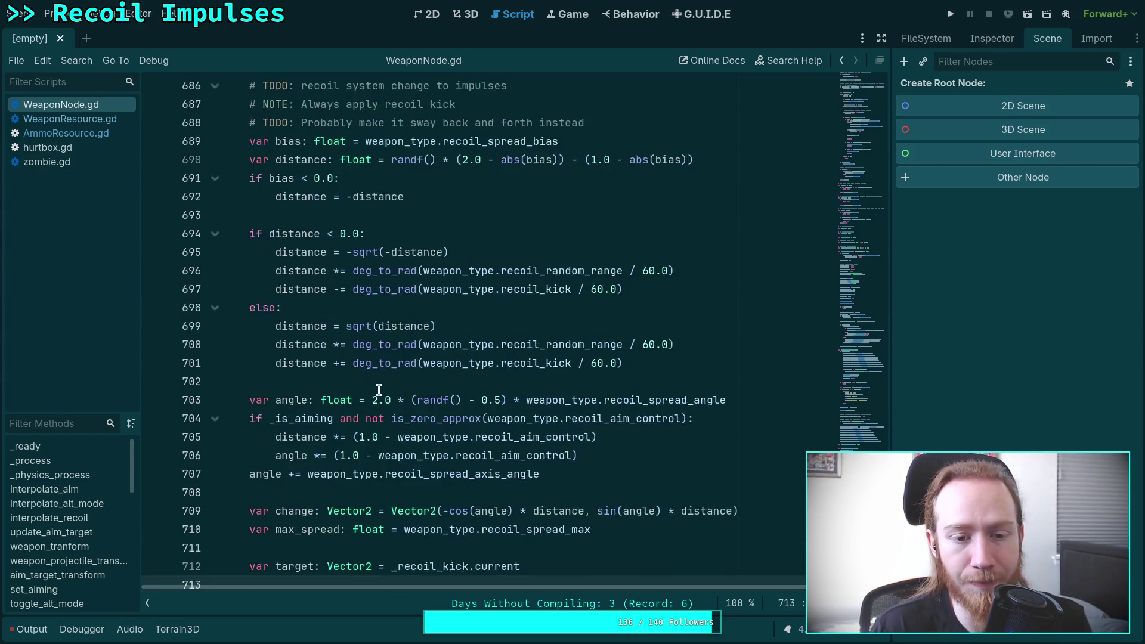
{"action": "scroll", "coordinate": [355, 364], "scroll_direction": "down", "scroll_amount": 3}
{"action": "scroll", "coordinate": [355, 364], "scroll_direction": "down", "scroll_amount": 11}
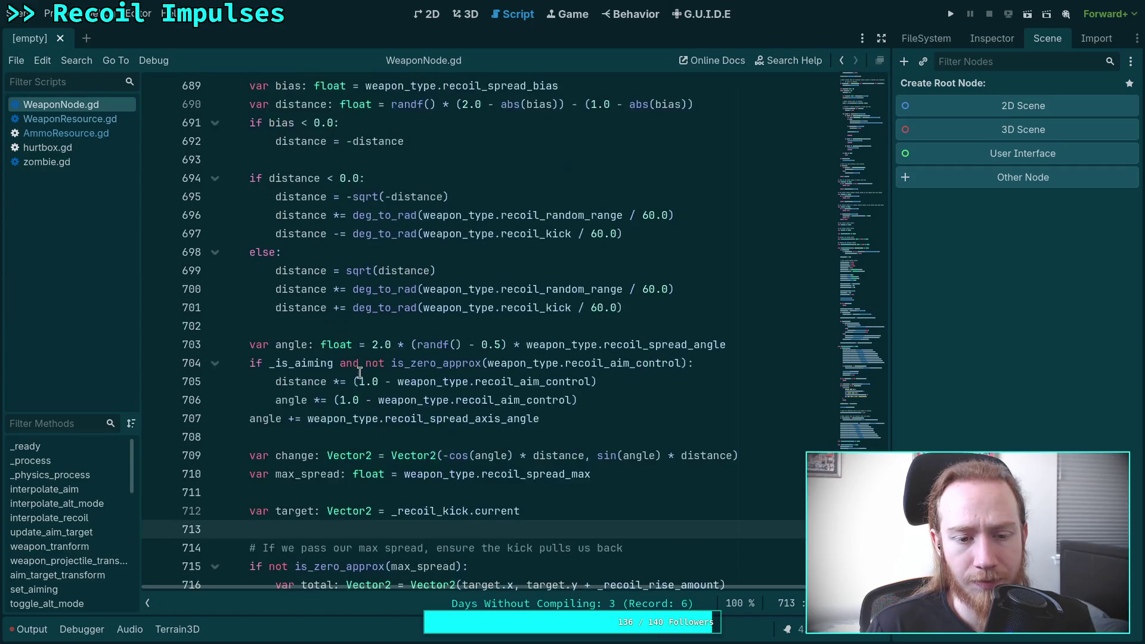
{"action": "left_click", "coordinate": [376, 326]}
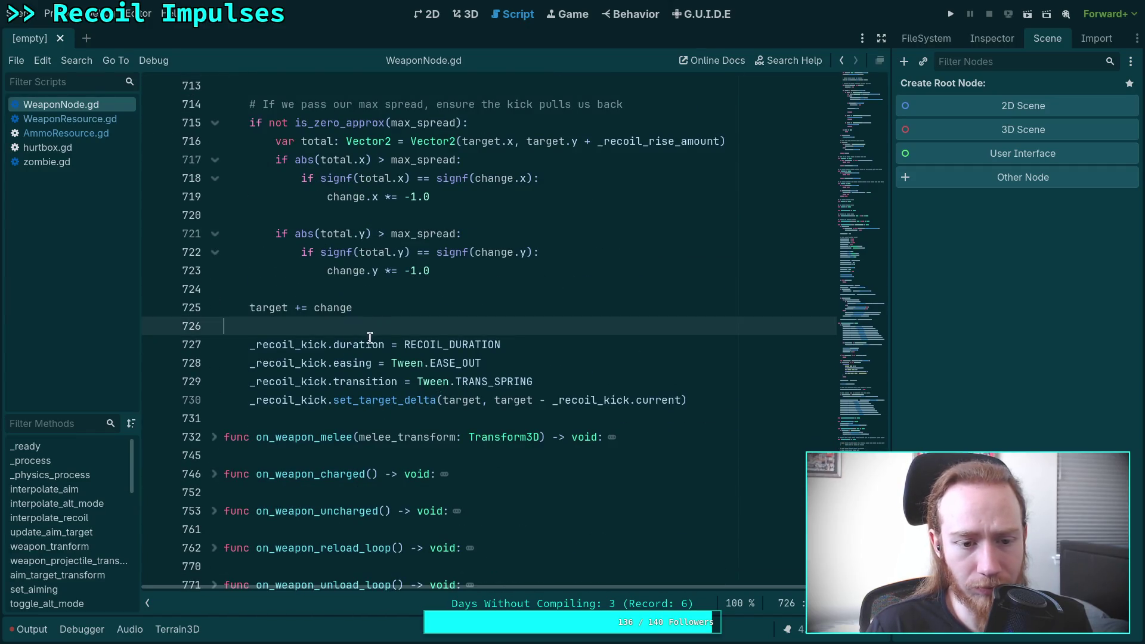
{"action": "scroll", "coordinate": [724, 445], "scroll_direction": "up", "scroll_amount": 10}
{"action": "left_click", "coordinate": [858, 398]}
{"action": "left_click_drag", "start_coordinate": [858, 397], "coordinate": [874, 200]}
{"action": "scroll", "coordinate": [503, 325], "scroll_direction": "down", "scroll_amount": 4}
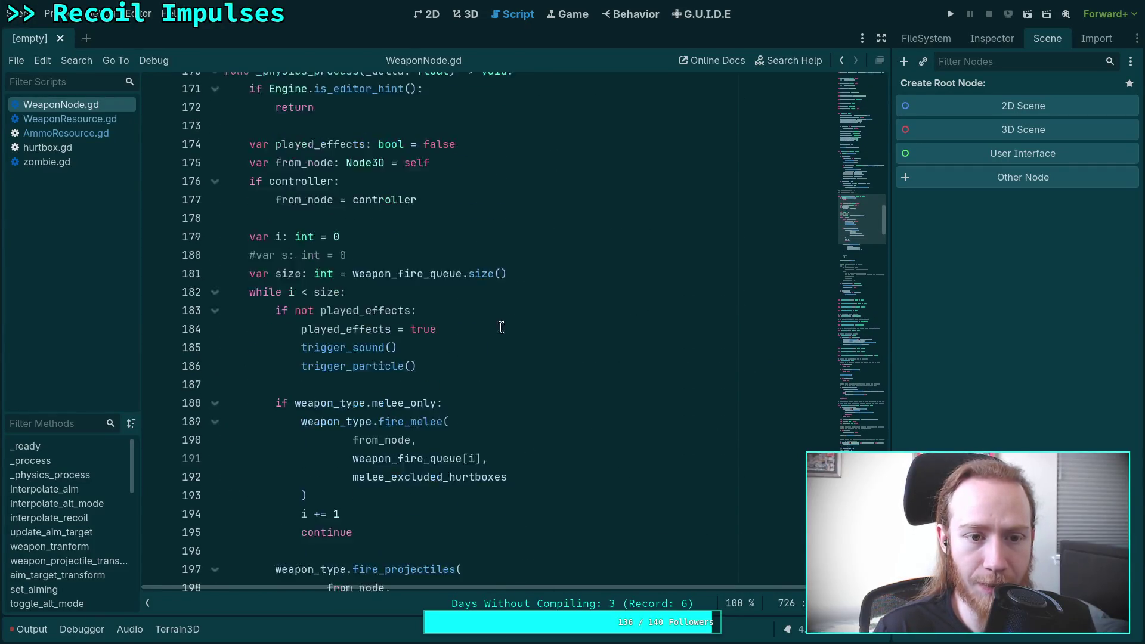
{"action": "left_click_drag", "start_coordinate": [460, 486], "coordinate": [572, 315]}
{"action": "left_click", "coordinate": [586, 321]}
{"action": "scroll", "coordinate": [586, 321], "scroll_direction": "down", "scroll_amount": 10}
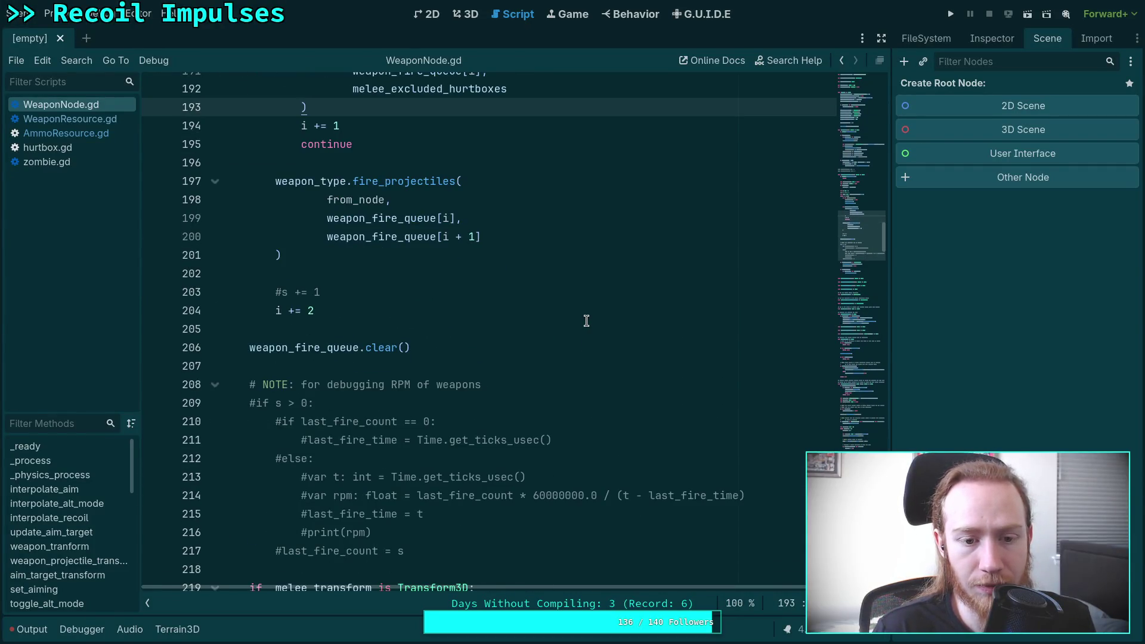
{"action": "scroll", "coordinate": [573, 307], "scroll_direction": "down", "scroll_amount": 12}
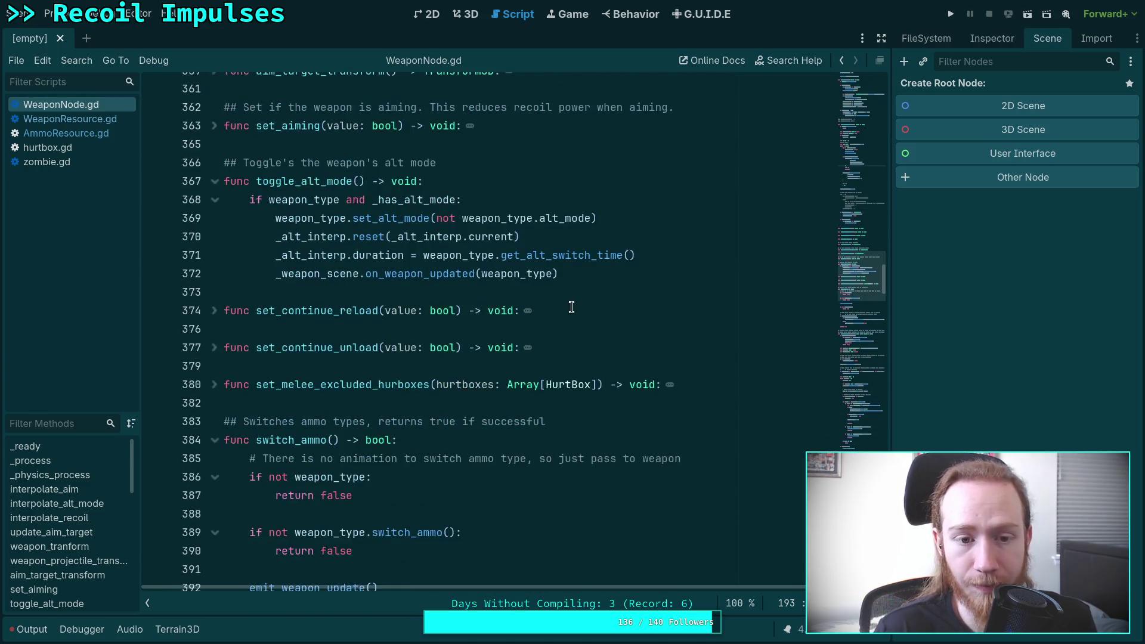
{"action": "scroll", "coordinate": [571, 307], "scroll_direction": "down", "scroll_amount": 10}
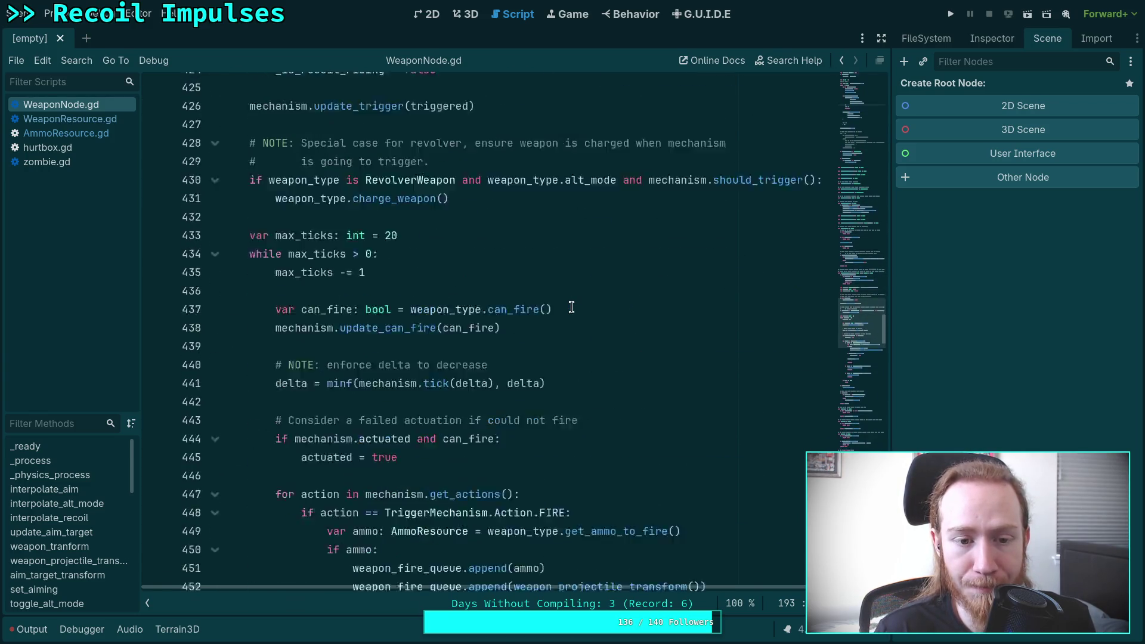
{"action": "mouse_move", "coordinate": [515, 358]}
{"action": "left_mouse_down"}
{"action": "mouse_move", "coordinate": [509, 340]}
{"action": "mouse_move", "coordinate": [356, 296]}
{"action": "left_mouse_up"}
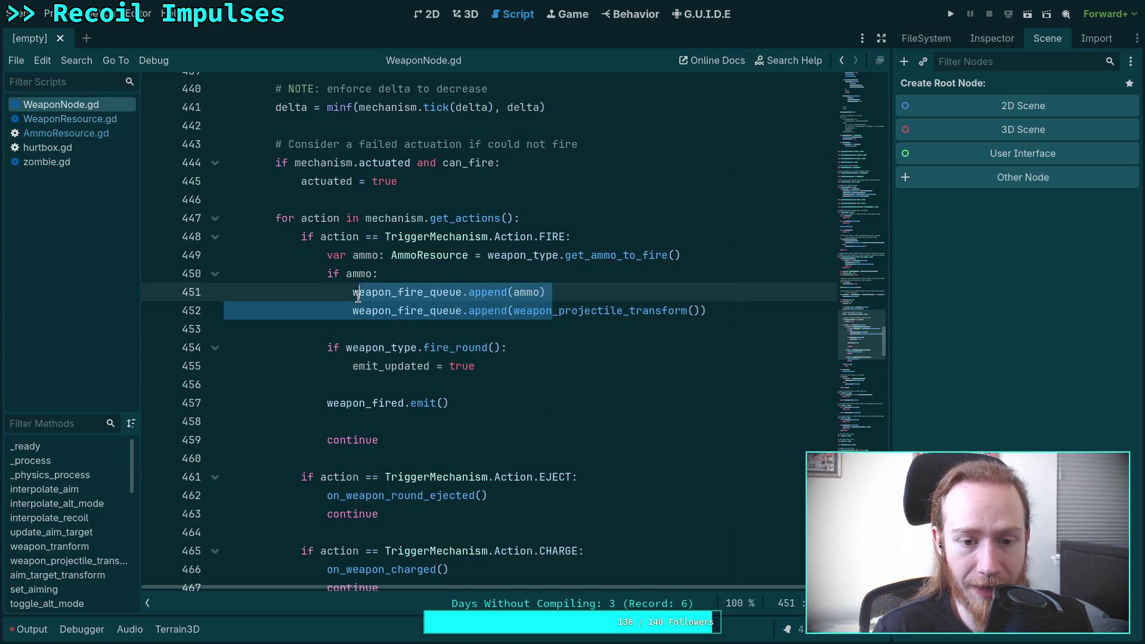
{"action": "left_click", "coordinate": [719, 317]}
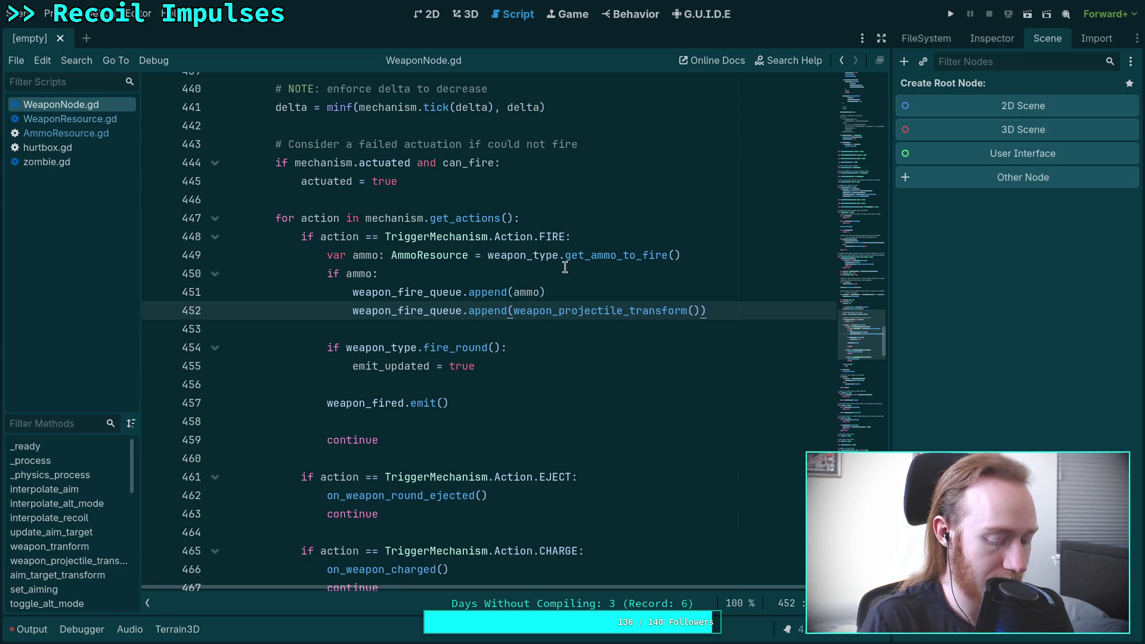
Step: Go to YouTube in Firefox
{"action": "key", "text": "alt+Tab"}
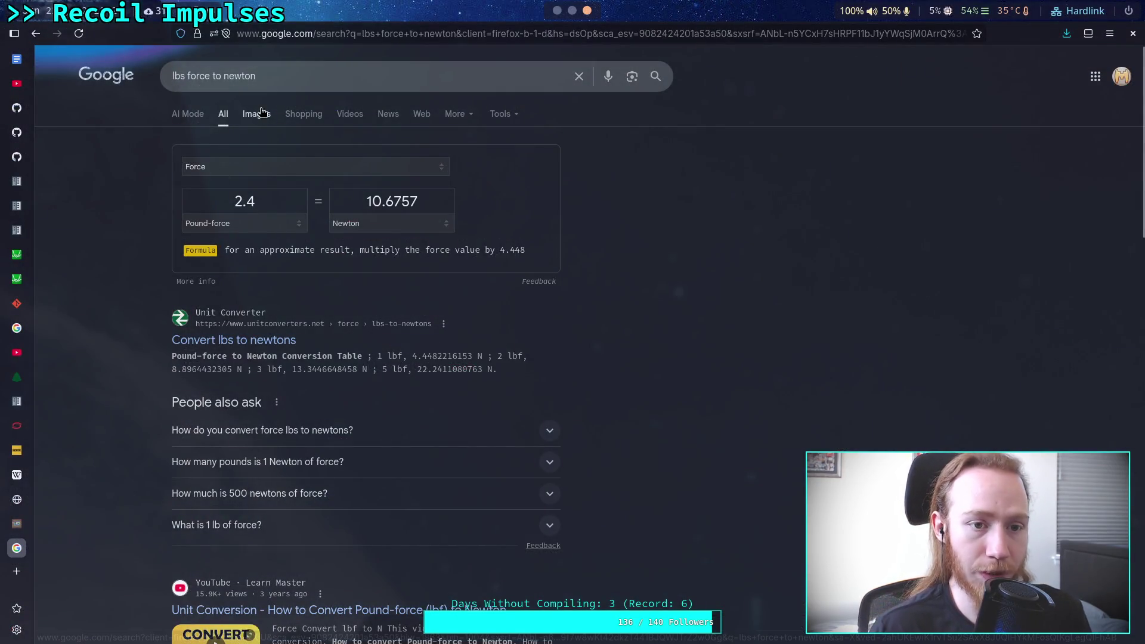
{"action": "key", "text": "ctrl+l"}
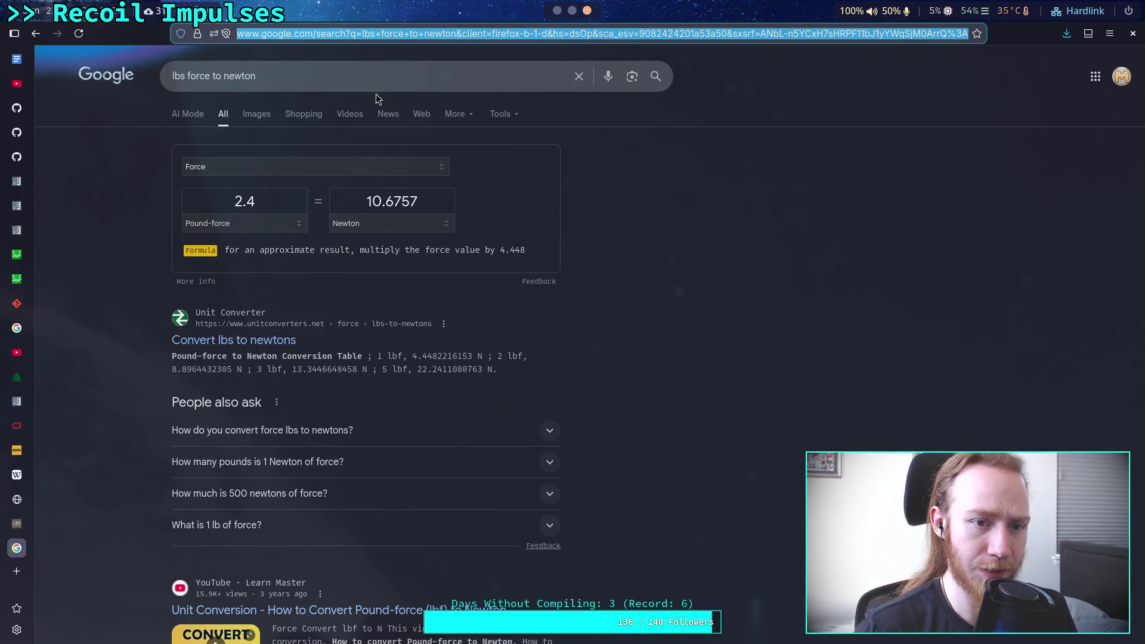
{"action": "type", "text": "youtube"}
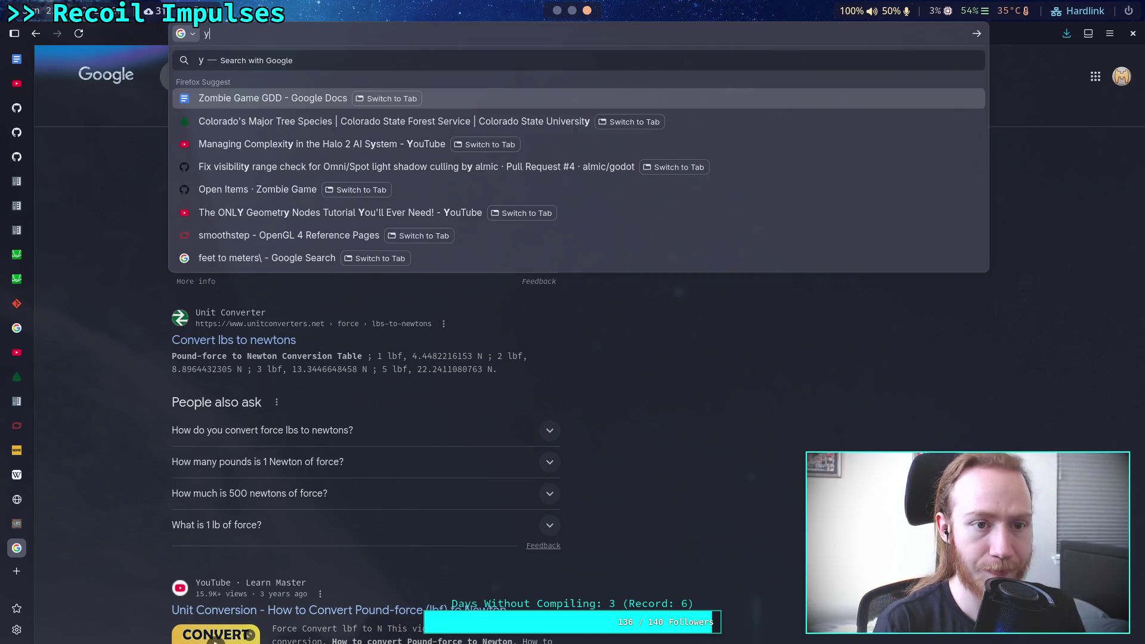
{"action": "key", "text": "Return"}
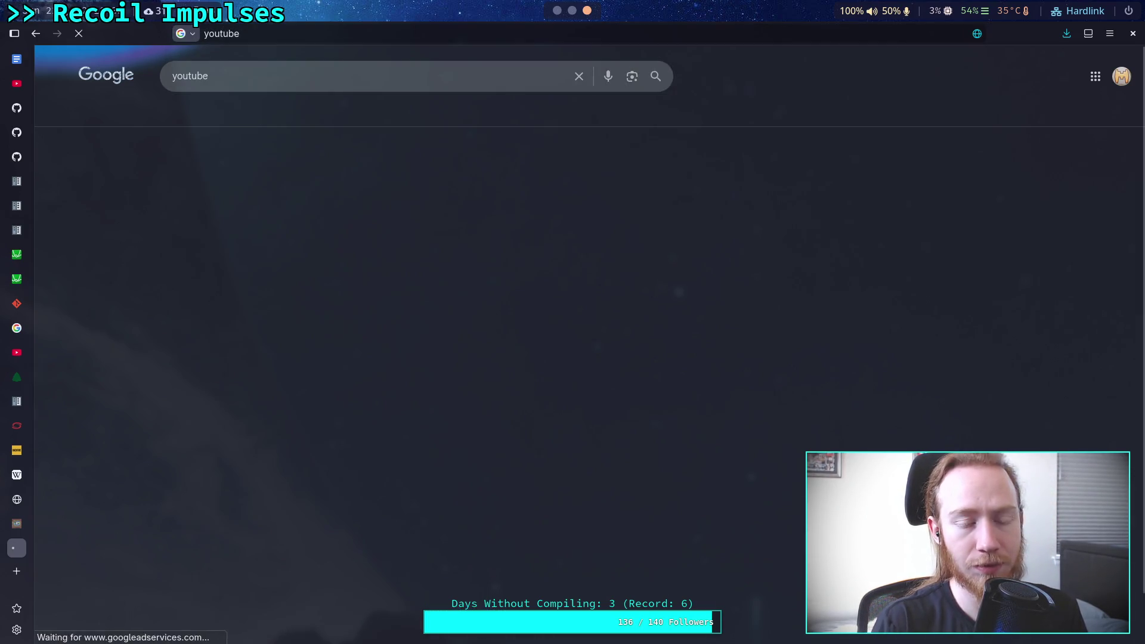
{"action": "left_click", "coordinate": [195, 177]}
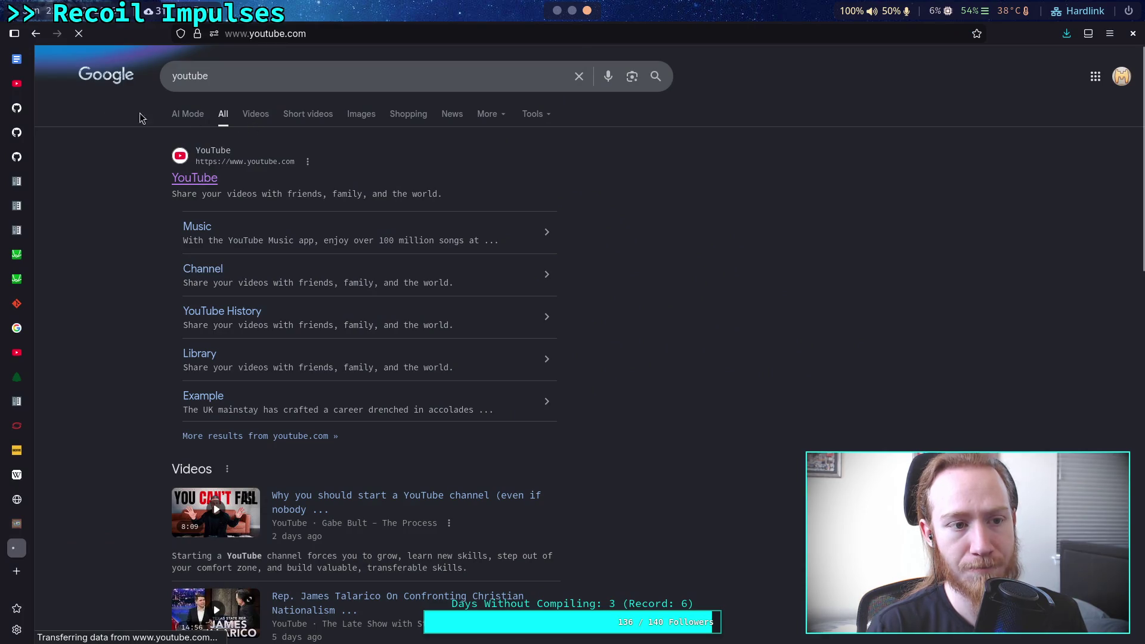
Step: Search YouTube for 'slow motion pistol cycle'
{"action": "mouse_move", "coordinate": [23, 89]}
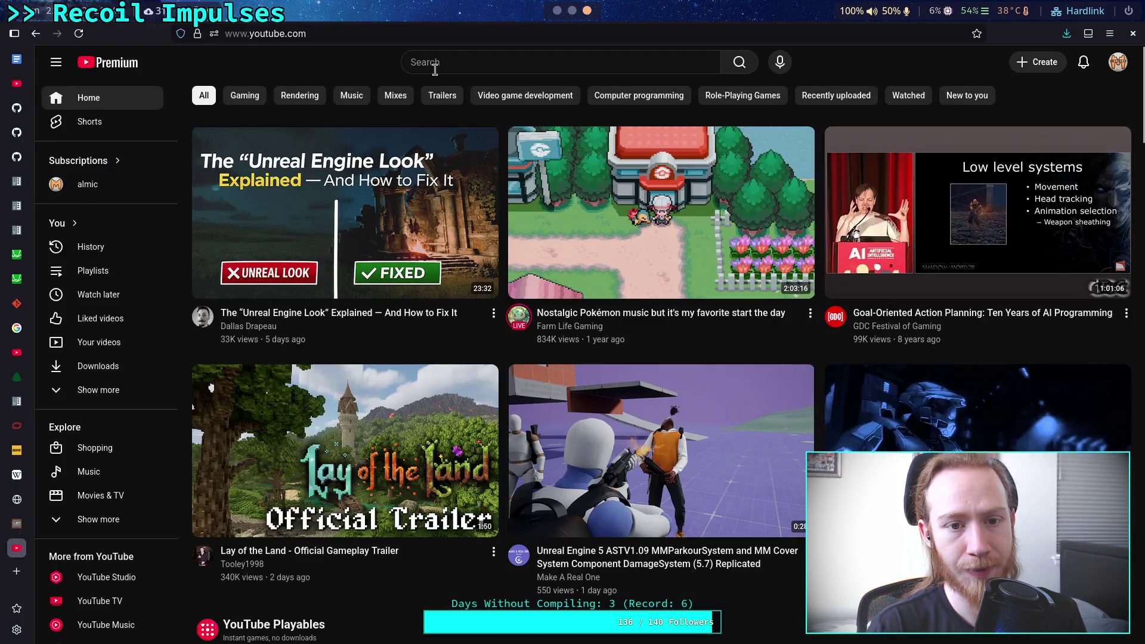
{"action": "left_click", "coordinate": [448, 62]}
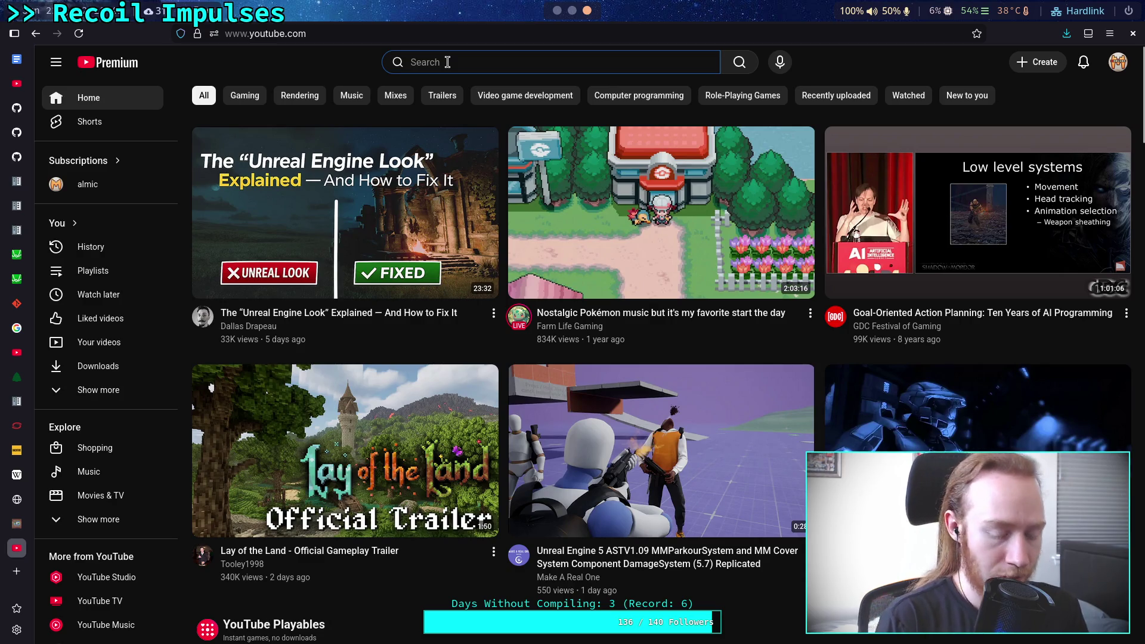
{"action": "type", "text": "slow motion pistol c"}
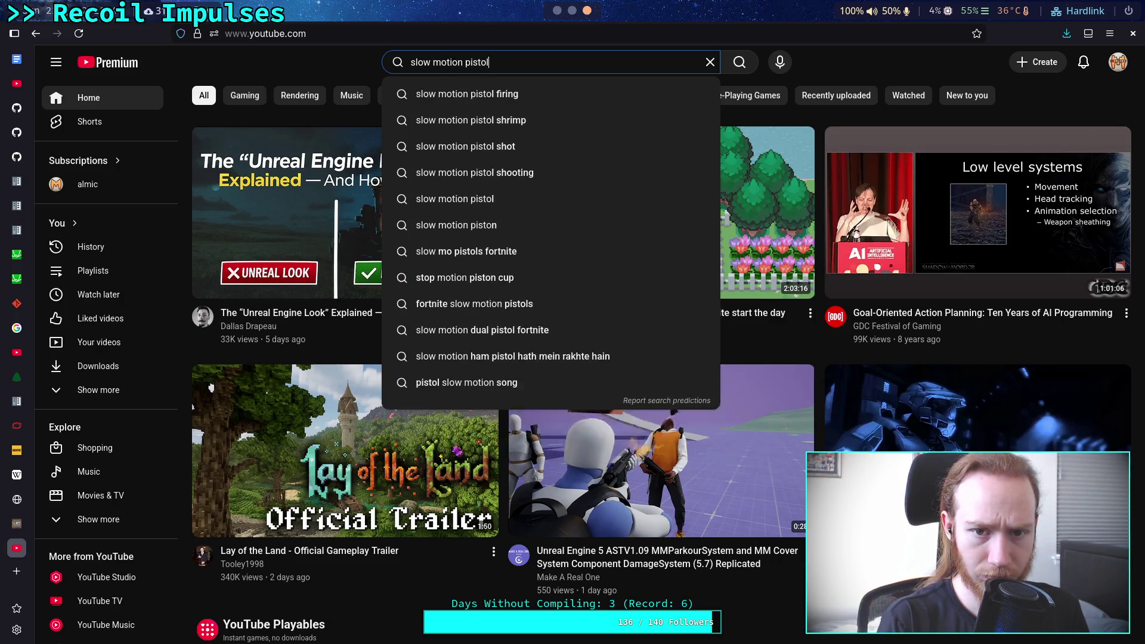
{"action": "type", "text": "ycle"}
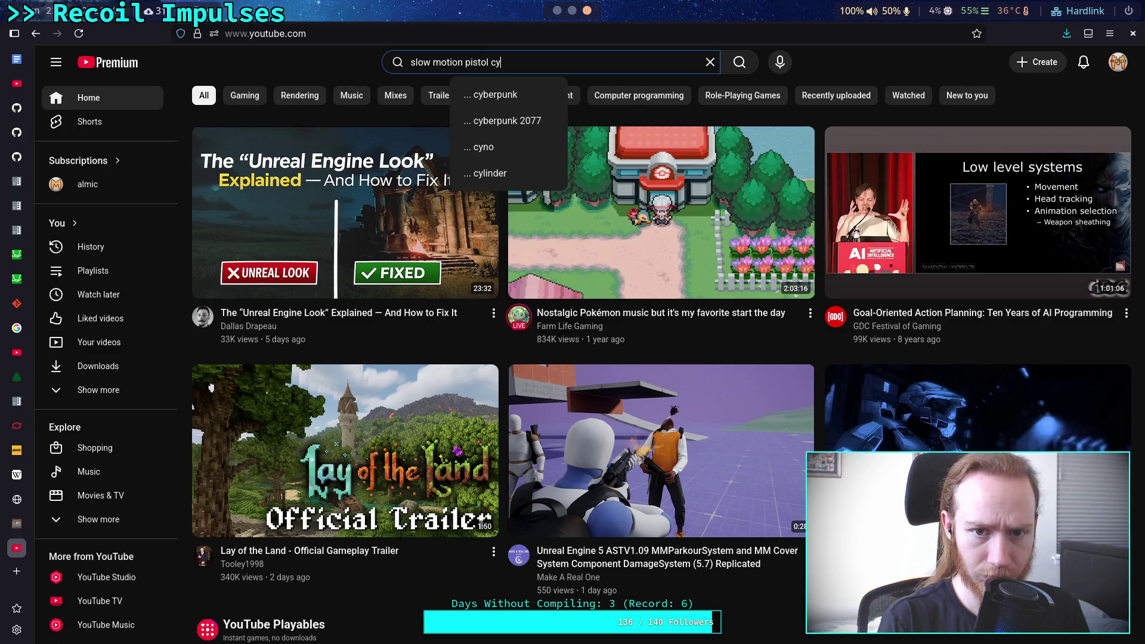
{"action": "key", "text": "Return"}
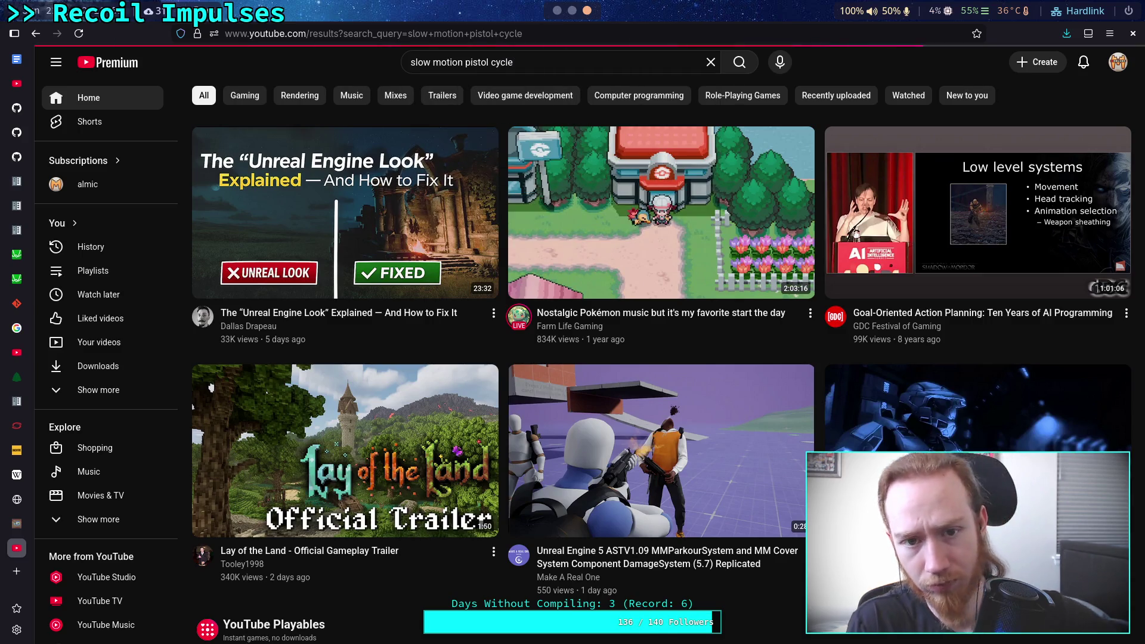
{"action": "scroll", "coordinate": [230, 281], "scroll_direction": "down", "scroll_amount": 4}
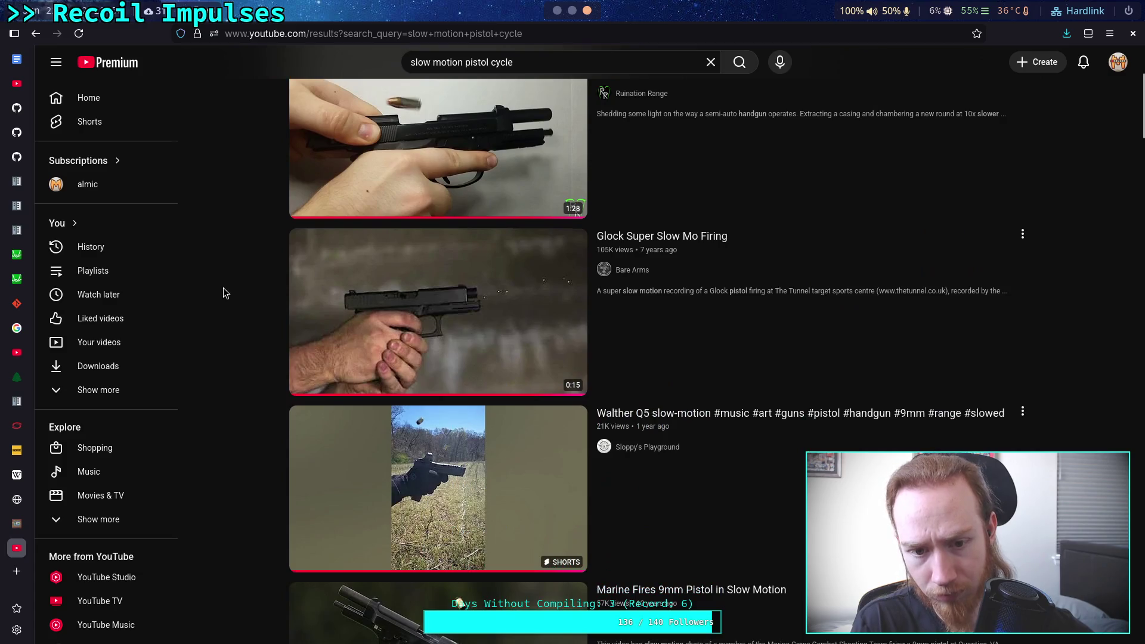
Step: Browse the results and open the Ballistic High-Speed channel from the muzzle exit compilation
{"action": "scroll", "coordinate": [223, 287], "scroll_direction": "down", "scroll_amount": 10}
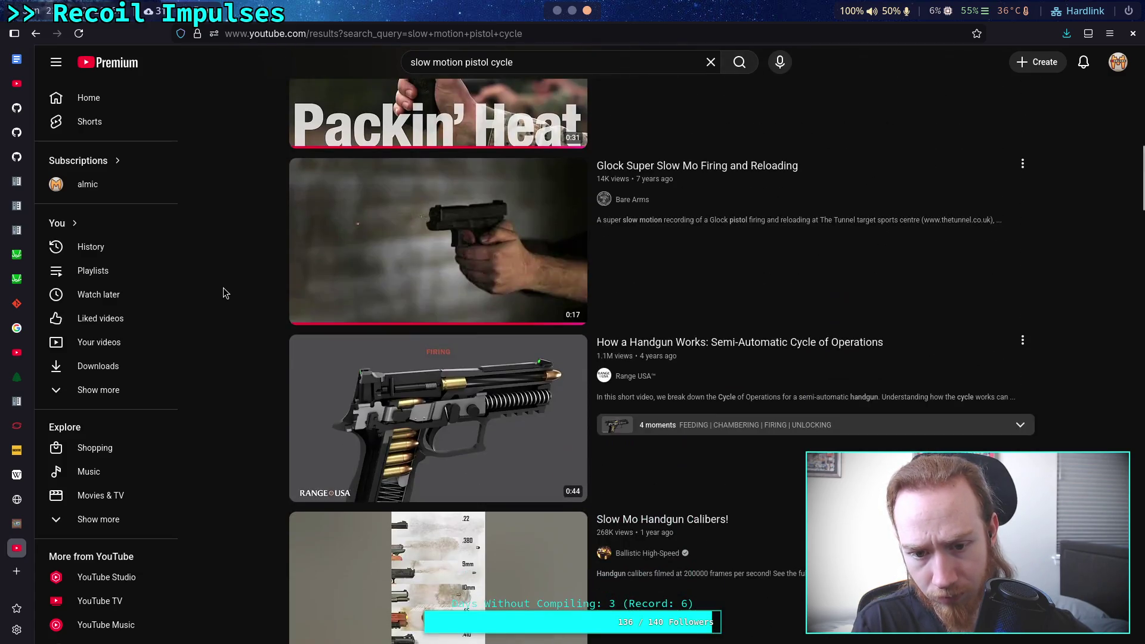
{"action": "scroll", "coordinate": [223, 288], "scroll_direction": "down", "scroll_amount": 3}
{"action": "scroll", "coordinate": [223, 288], "scroll_direction": "up", "scroll_amount": 4}
{"action": "scroll", "coordinate": [223, 284], "scroll_direction": "down", "scroll_amount": 5}
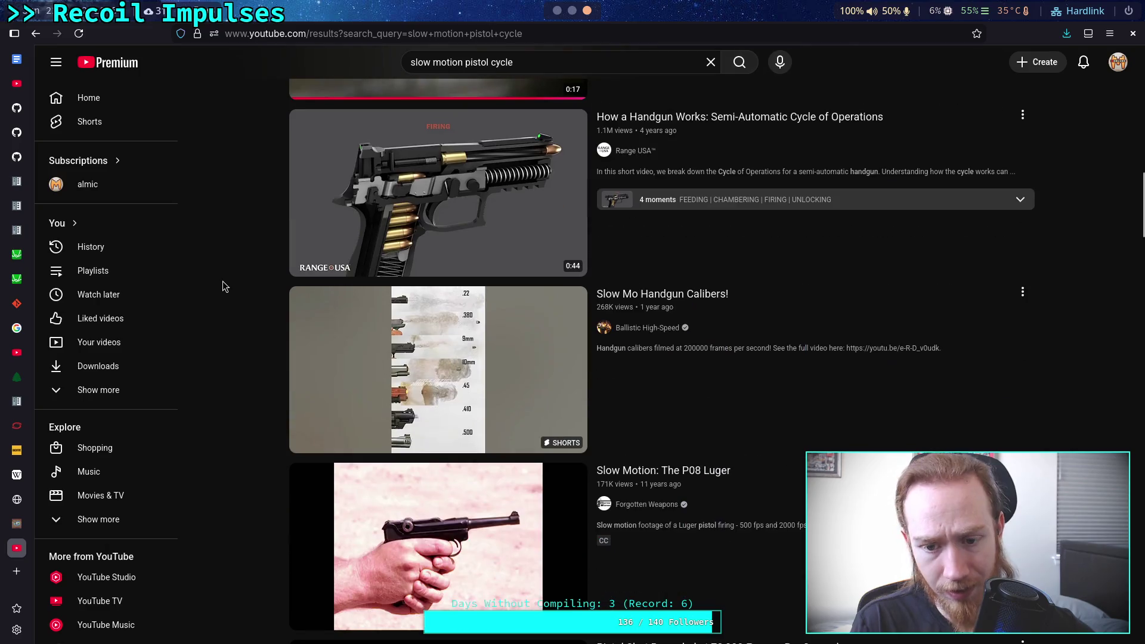
{"action": "scroll", "coordinate": [217, 278], "scroll_direction": "down", "scroll_amount": 9}
{"action": "scroll", "coordinate": [216, 278], "scroll_direction": "up", "scroll_amount": 6}
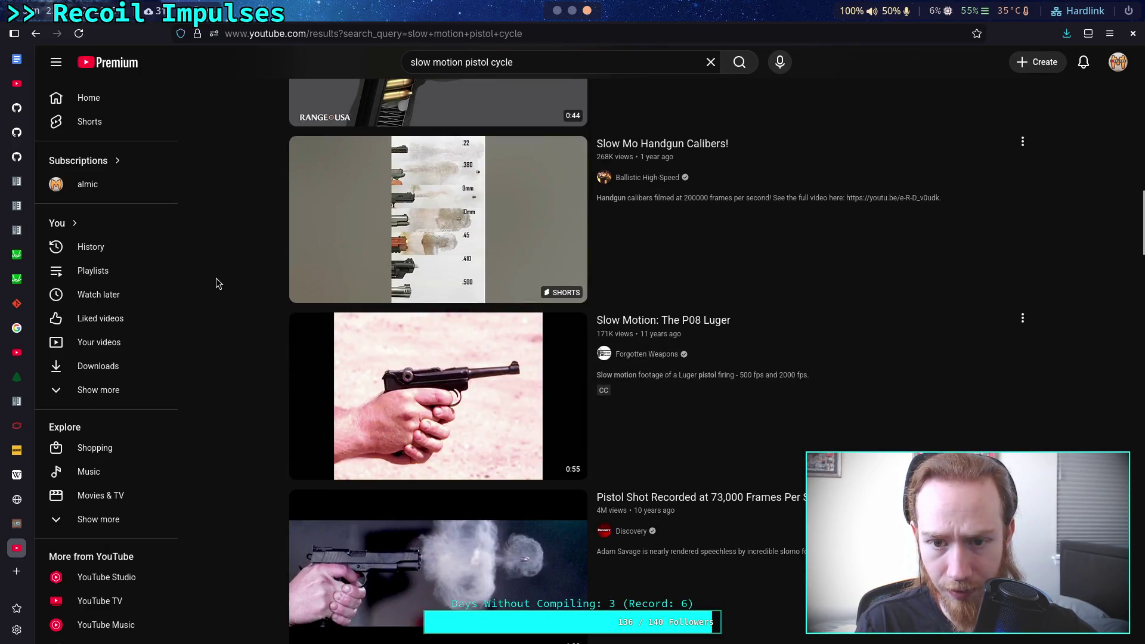
{"action": "scroll", "coordinate": [216, 278], "scroll_direction": "down", "scroll_amount": 7}
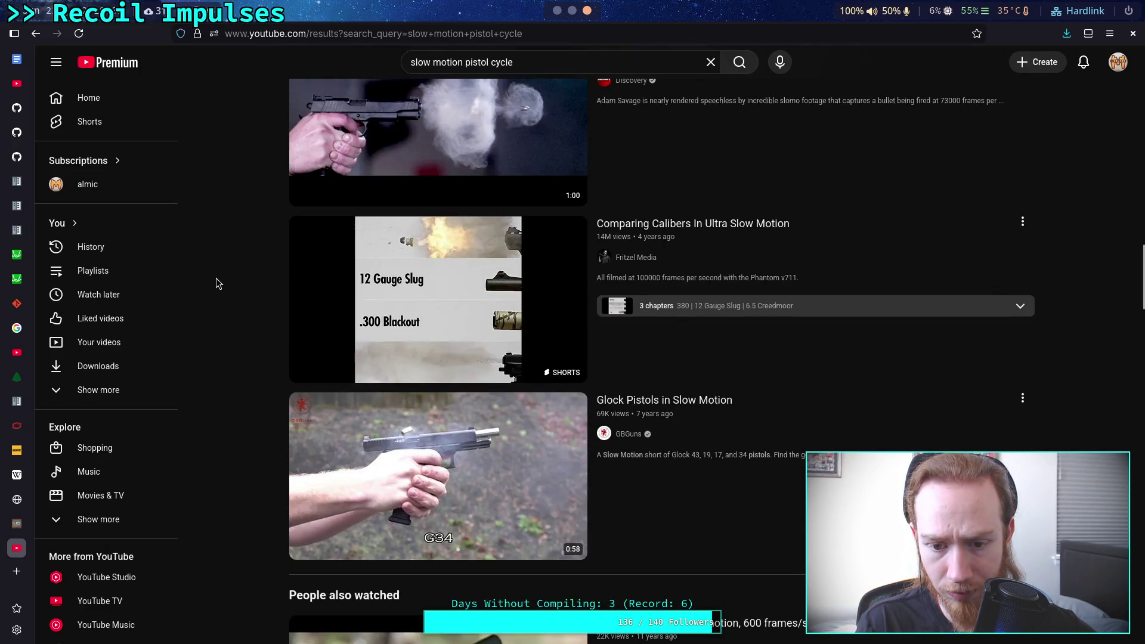
{"action": "scroll", "coordinate": [216, 278], "scroll_direction": "down", "scroll_amount": 9}
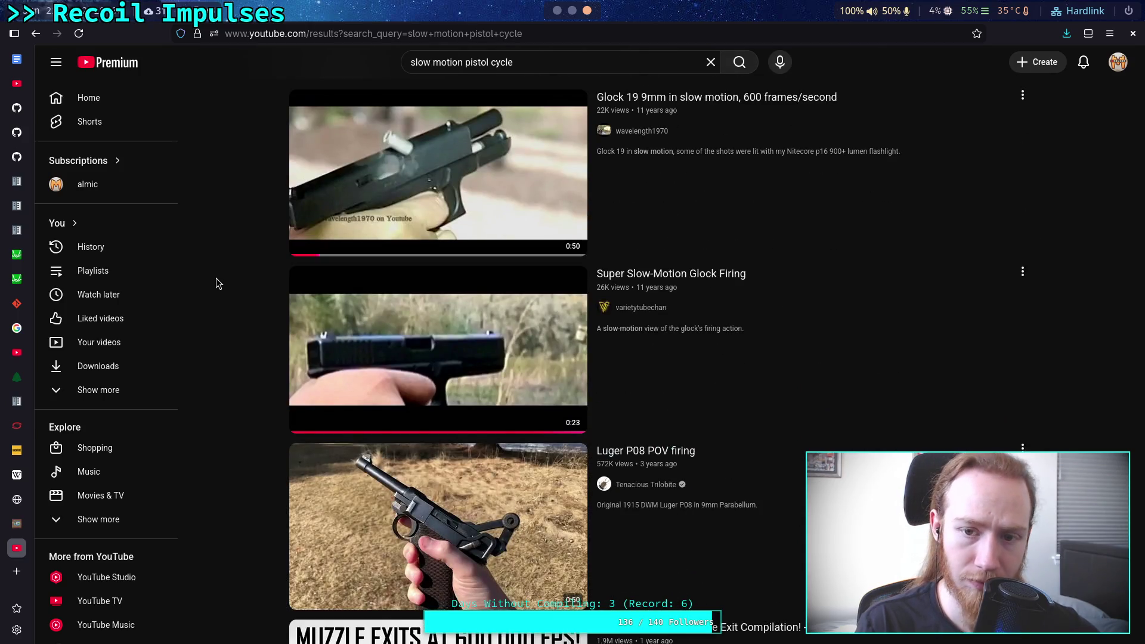
{"action": "scroll", "coordinate": [216, 278], "scroll_direction": "down", "scroll_amount": 8}
{"action": "scroll", "coordinate": [216, 278], "scroll_direction": "down", "scroll_amount": 10}
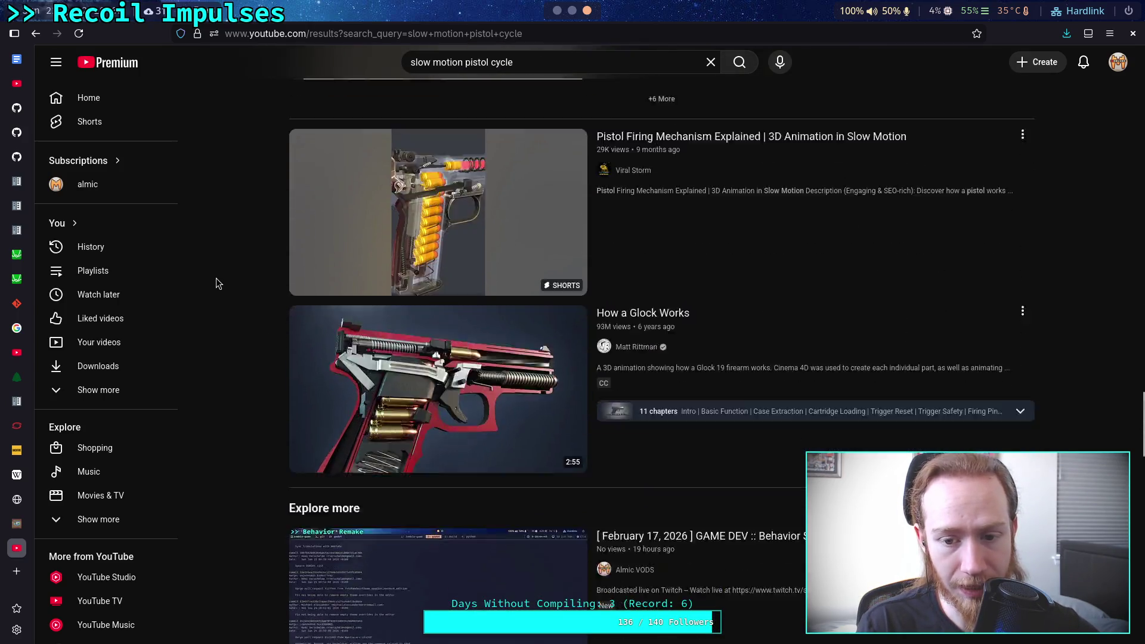
{"action": "scroll", "coordinate": [216, 278], "scroll_direction": "down", "scroll_amount": 4}
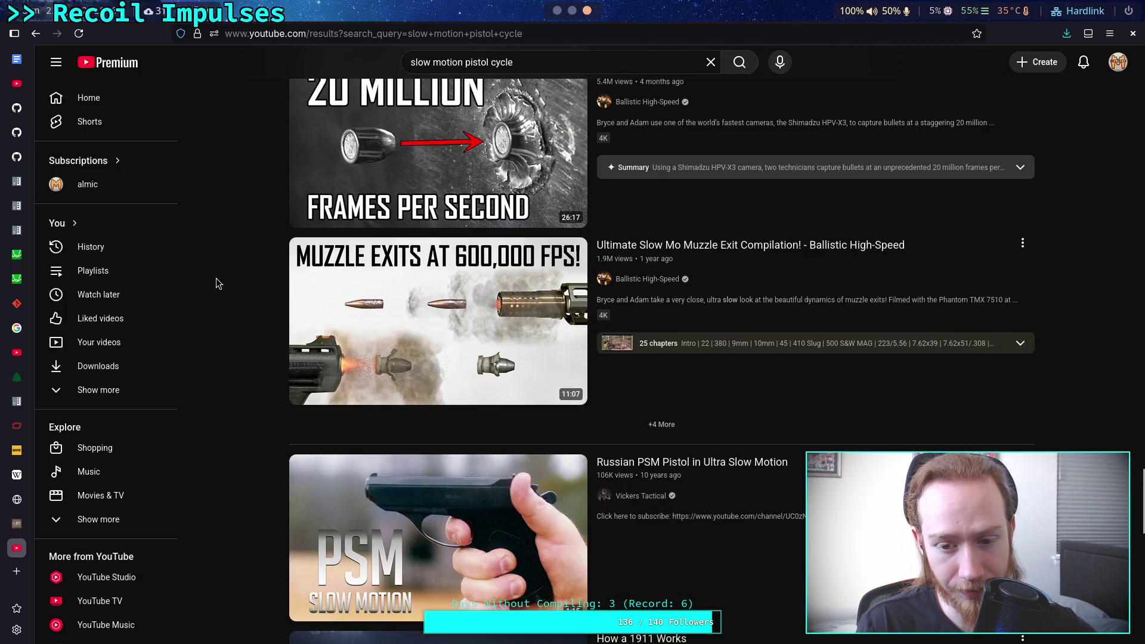
{"action": "scroll", "coordinate": [216, 278], "scroll_direction": "down", "scroll_amount": 6}
{"action": "scroll", "coordinate": [216, 278], "scroll_direction": "up", "scroll_amount": 6}
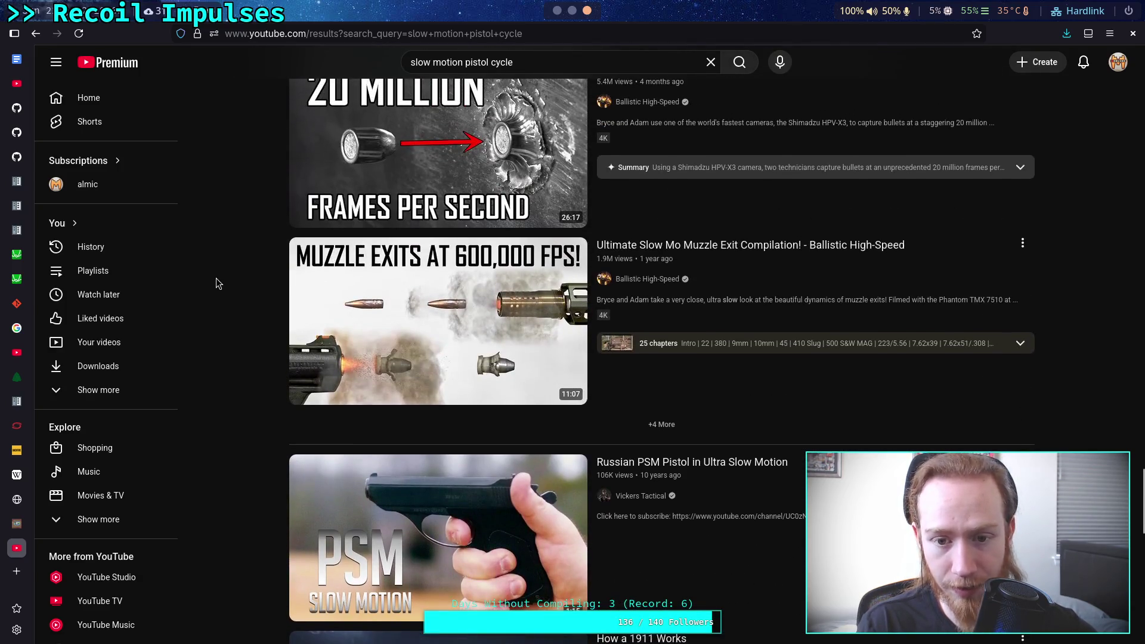
{"action": "scroll", "coordinate": [233, 284], "scroll_direction": "down", "scroll_amount": 7}
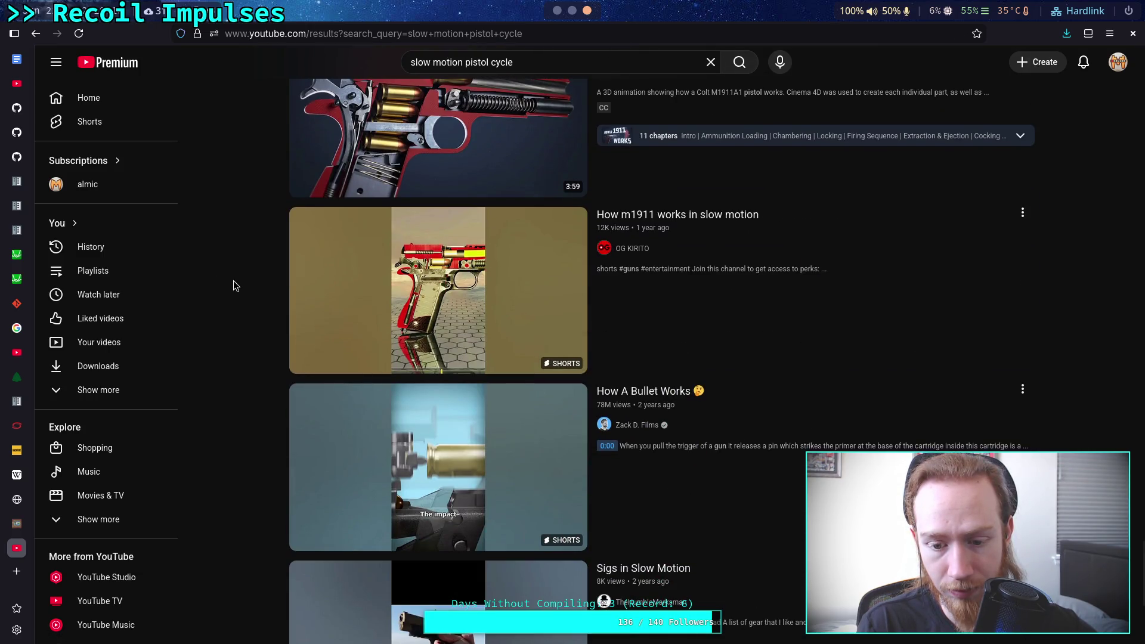
{"action": "scroll", "coordinate": [233, 281], "scroll_direction": "up", "scroll_amount": 6}
{"action": "scroll", "coordinate": [655, 192], "scroll_direction": "up", "scroll_amount": 4}
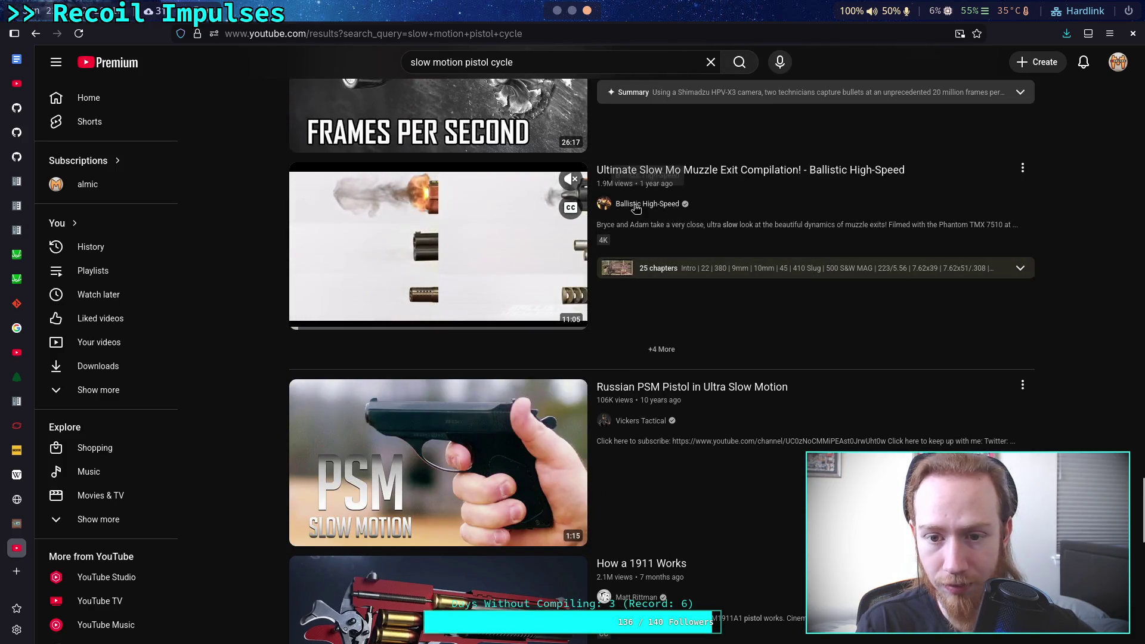
{"action": "left_click", "coordinate": [636, 205]}
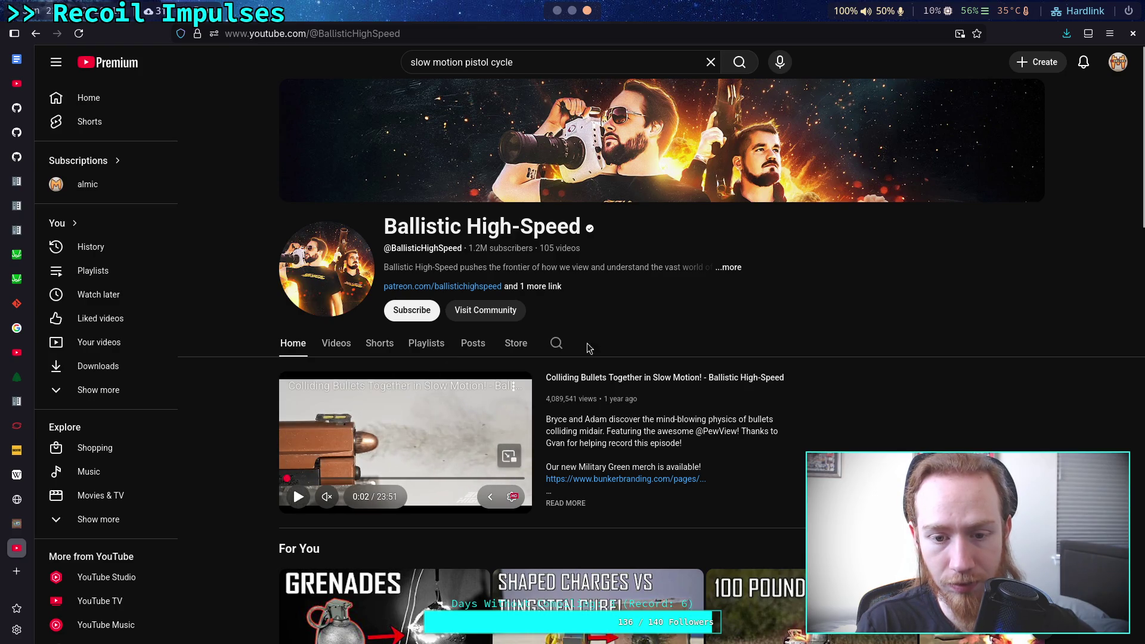
Step: Search the channel for 'pistol' and open the 9mm FMJ Ballistic Gel slow-motion video
{"action": "left_click", "coordinate": [557, 344]}
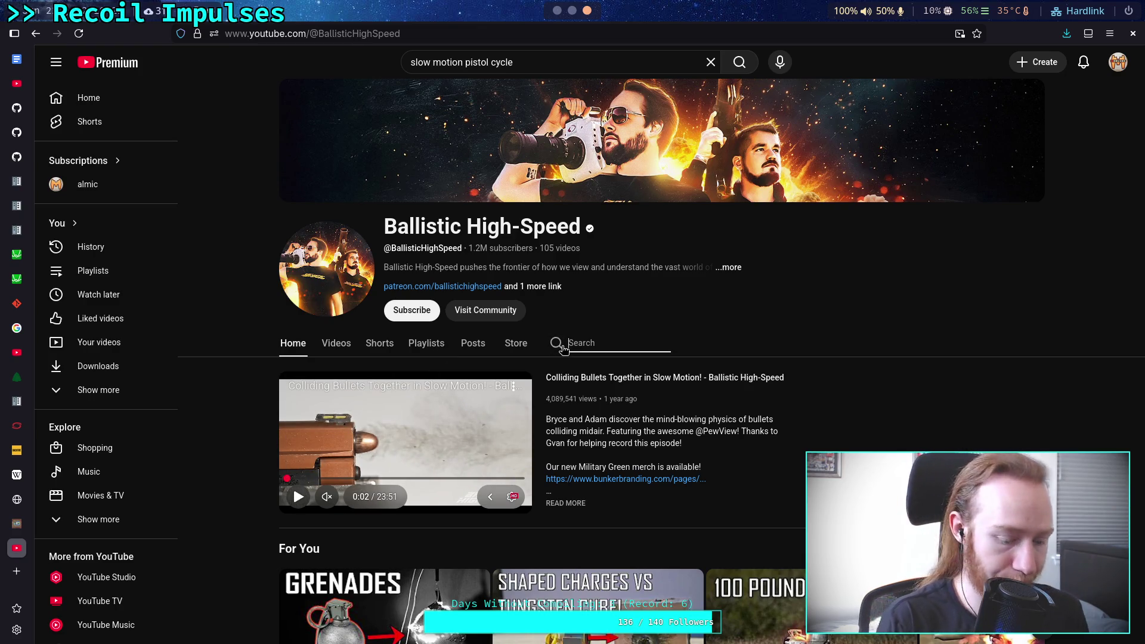
{"action": "type", "text": "pistol"}
{"action": "key", "text": "Return"}
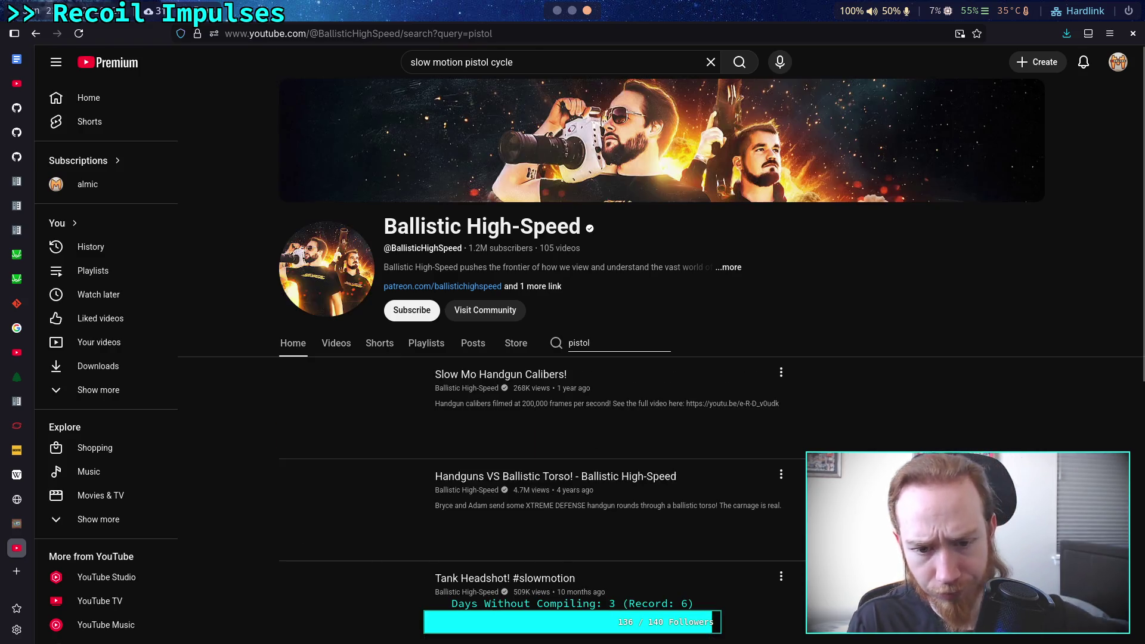
{"action": "scroll", "coordinate": [218, 403], "scroll_direction": "down", "scroll_amount": 7}
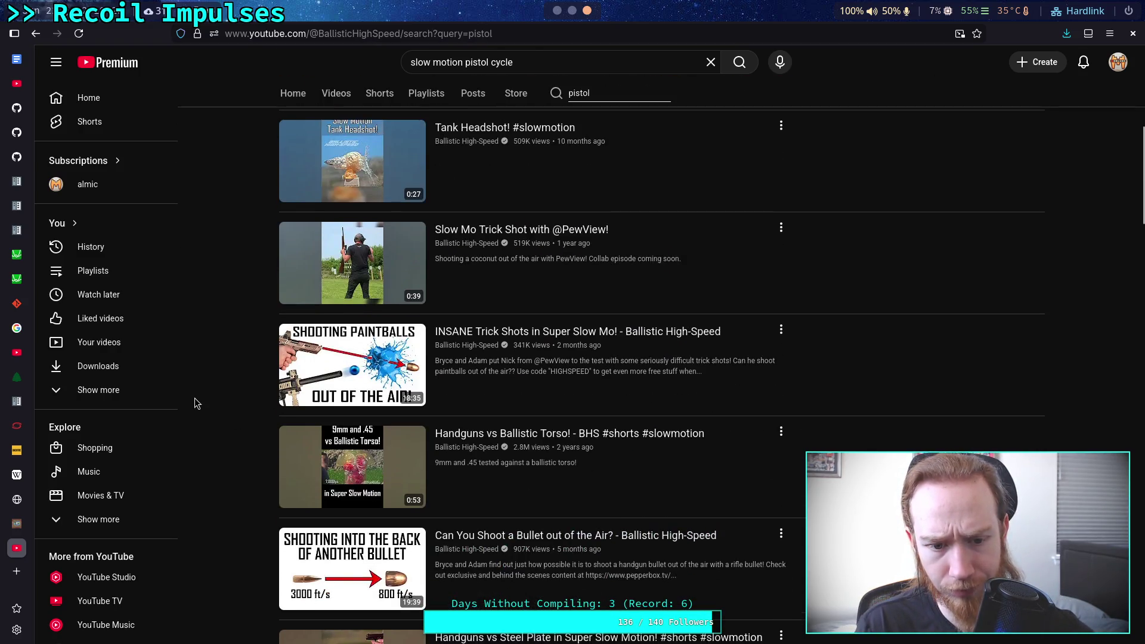
{"action": "scroll", "coordinate": [194, 399], "scroll_direction": "down", "scroll_amount": 5}
{"action": "scroll", "coordinate": [194, 396], "scroll_direction": "down", "scroll_amount": 5}
{"action": "scroll", "coordinate": [195, 396], "scroll_direction": "up", "scroll_amount": 2}
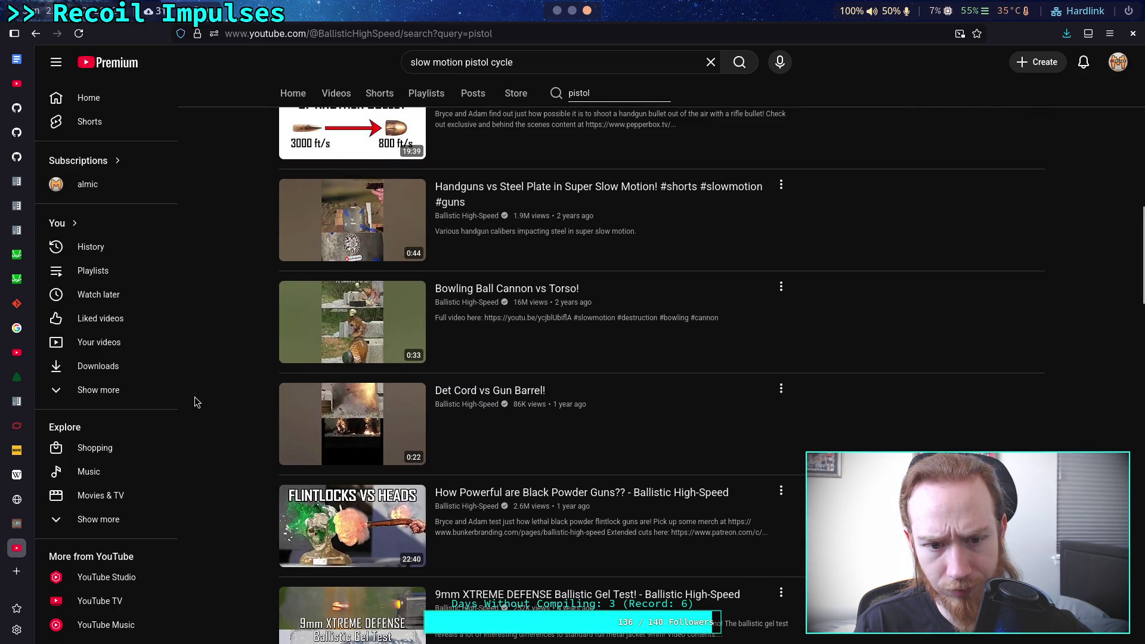
{"action": "scroll", "coordinate": [194, 396], "scroll_direction": "down", "scroll_amount": 5}
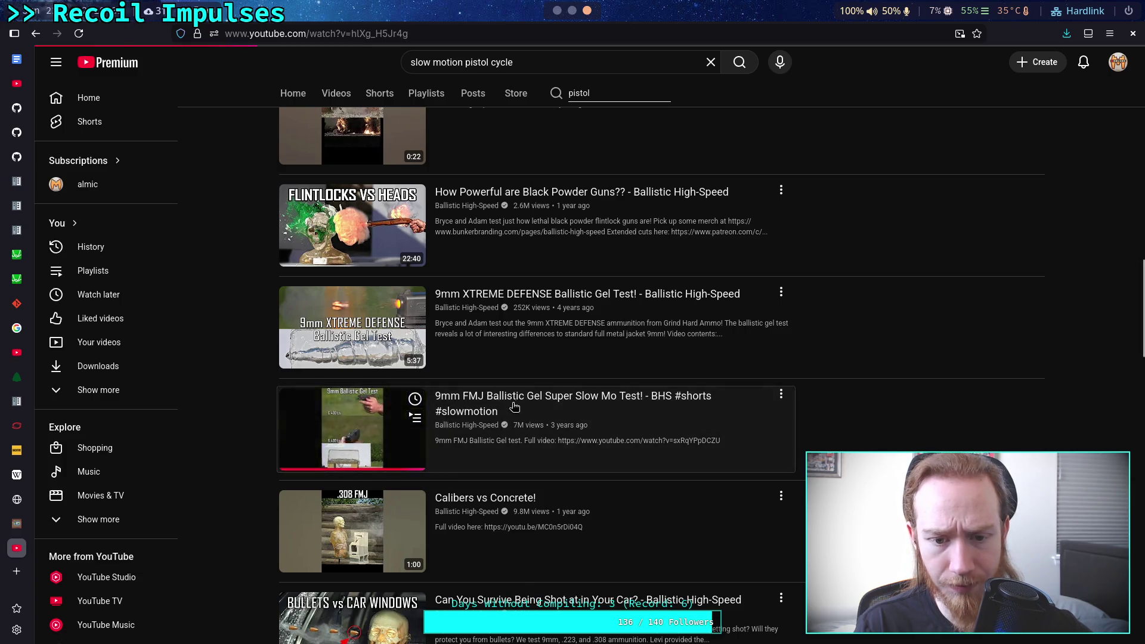
{"action": "left_click", "coordinate": [519, 420]}
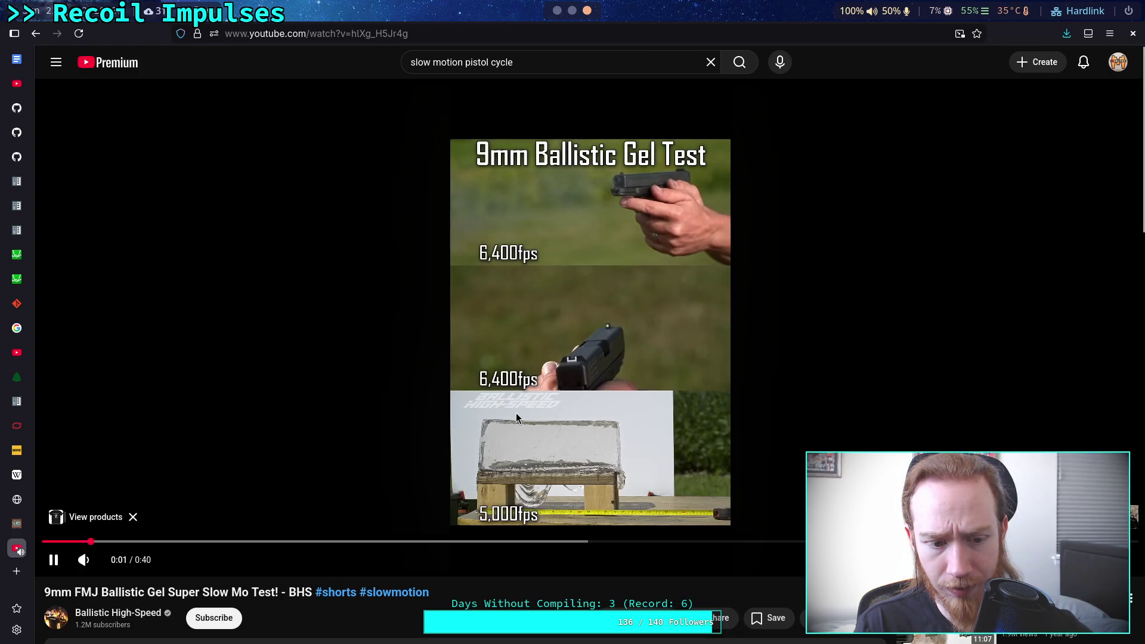
Step: Rewind and replay the gel test's firing moment, then close the tab and return to Godot
{"action": "left_click", "coordinate": [516, 418]}
{"action": "left_click_drag", "start_coordinate": [101, 542], "coordinate": [43, 560]}
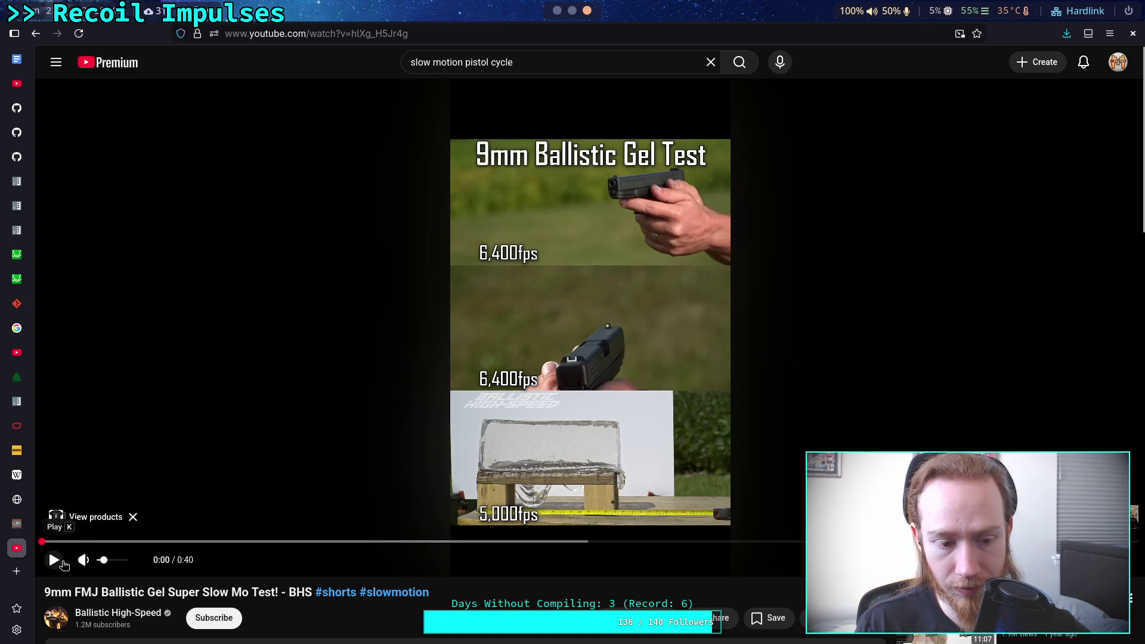
{"action": "left_click", "coordinate": [57, 562]}
{"action": "left_click", "coordinate": [60, 565]}
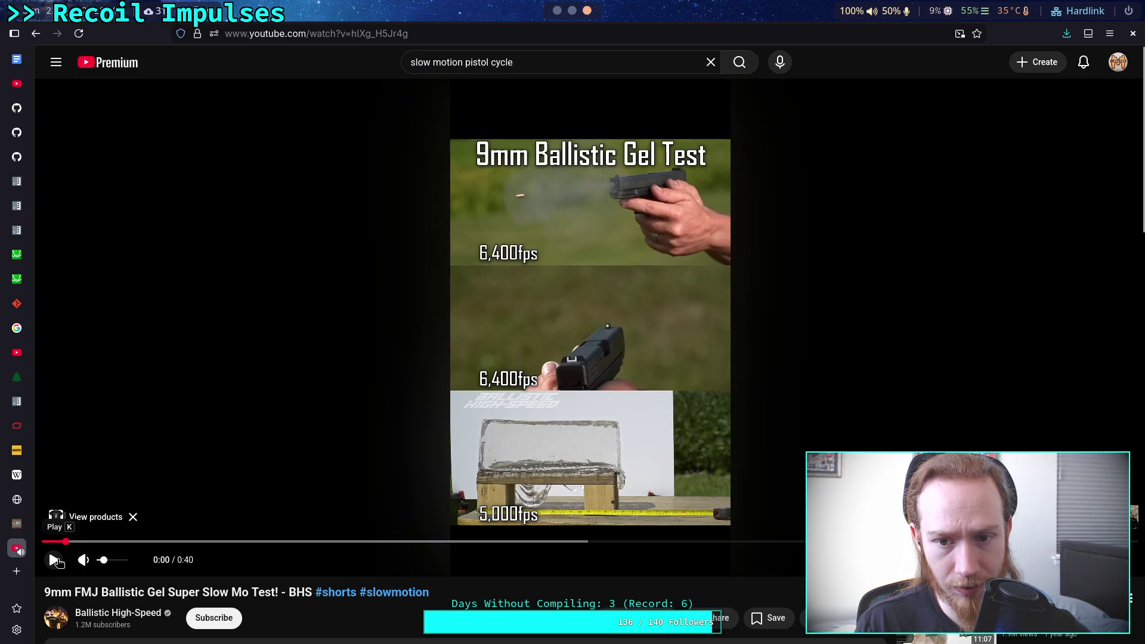
{"action": "left_click_drag", "start_coordinate": [59, 541], "coordinate": [56, 544]}
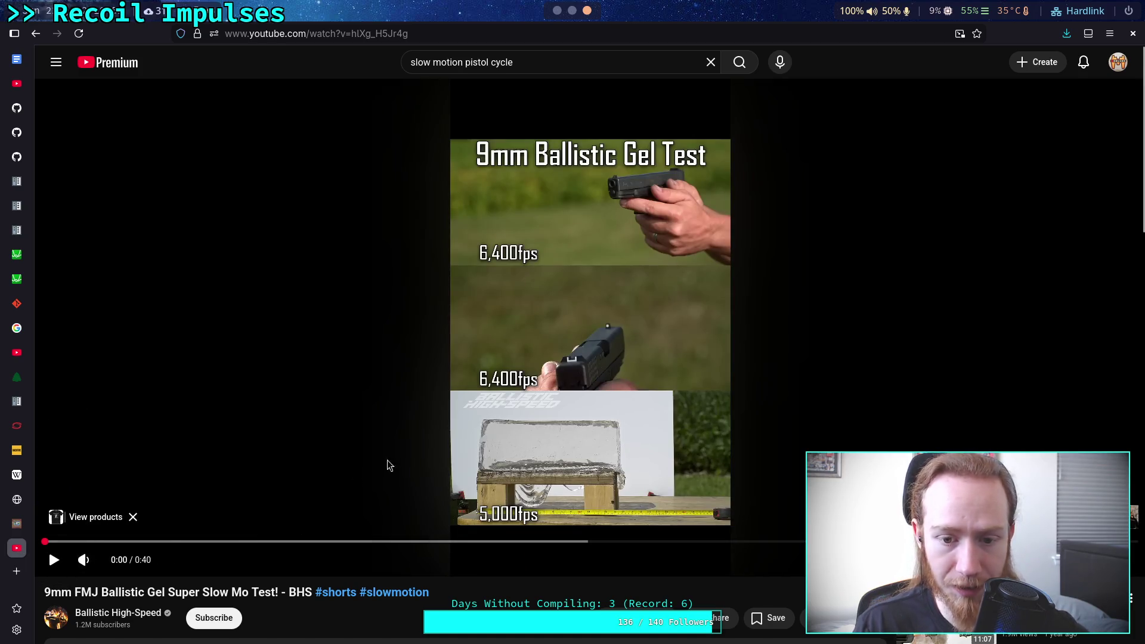
{"action": "left_click", "coordinate": [55, 564]}
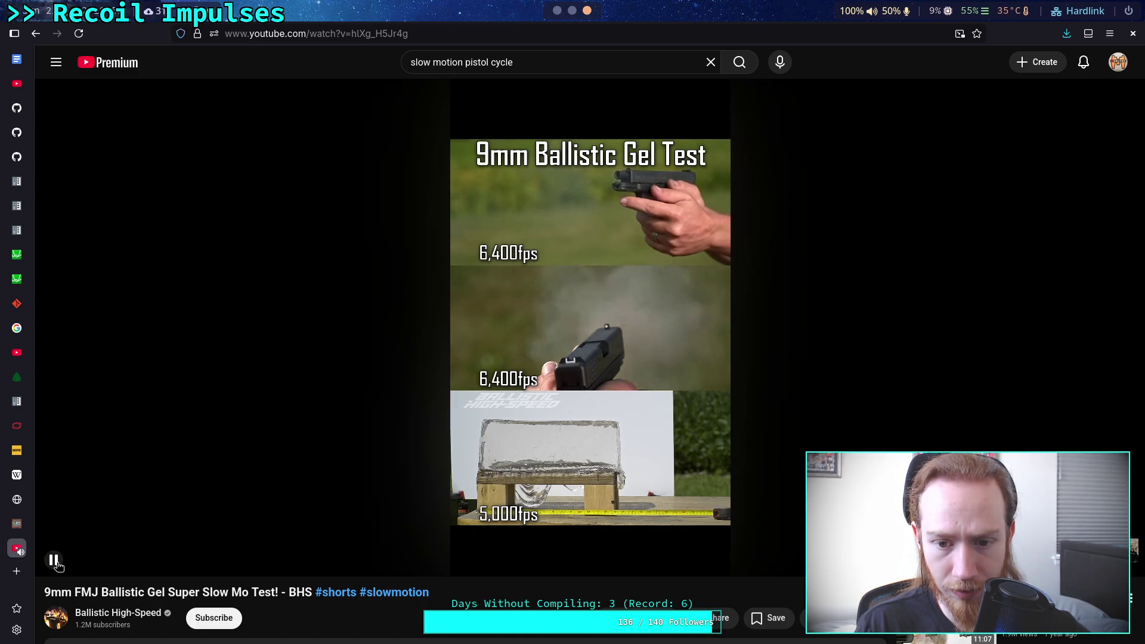
{"action": "left_click", "coordinate": [55, 561]}
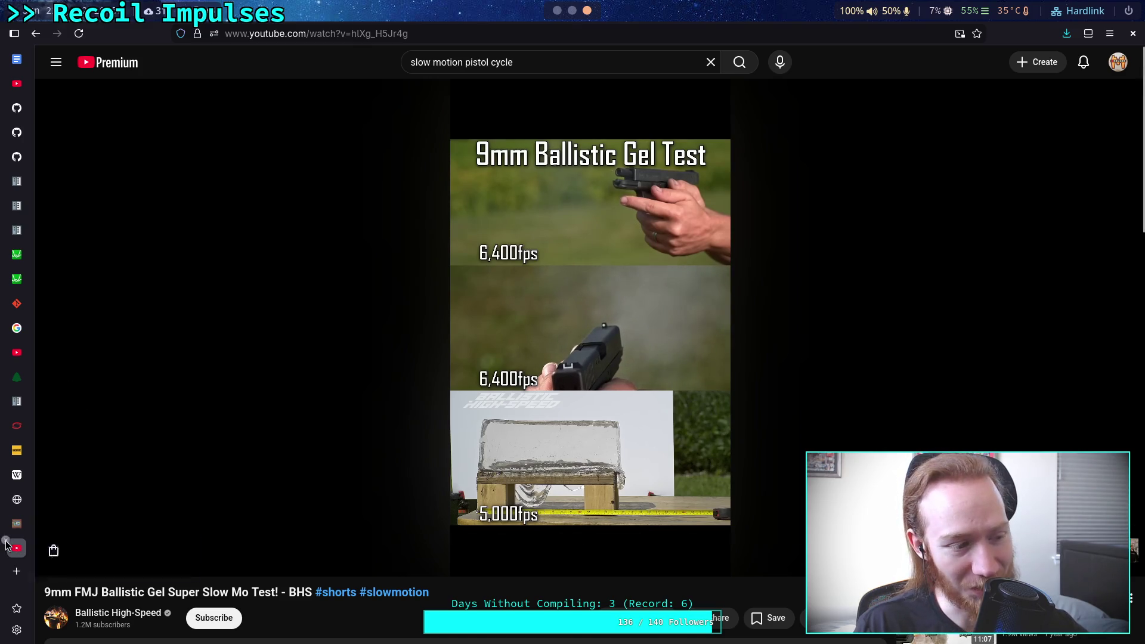
{"action": "left_click", "coordinate": [6, 541]}
{"action": "key", "text": "alt+Tab"}
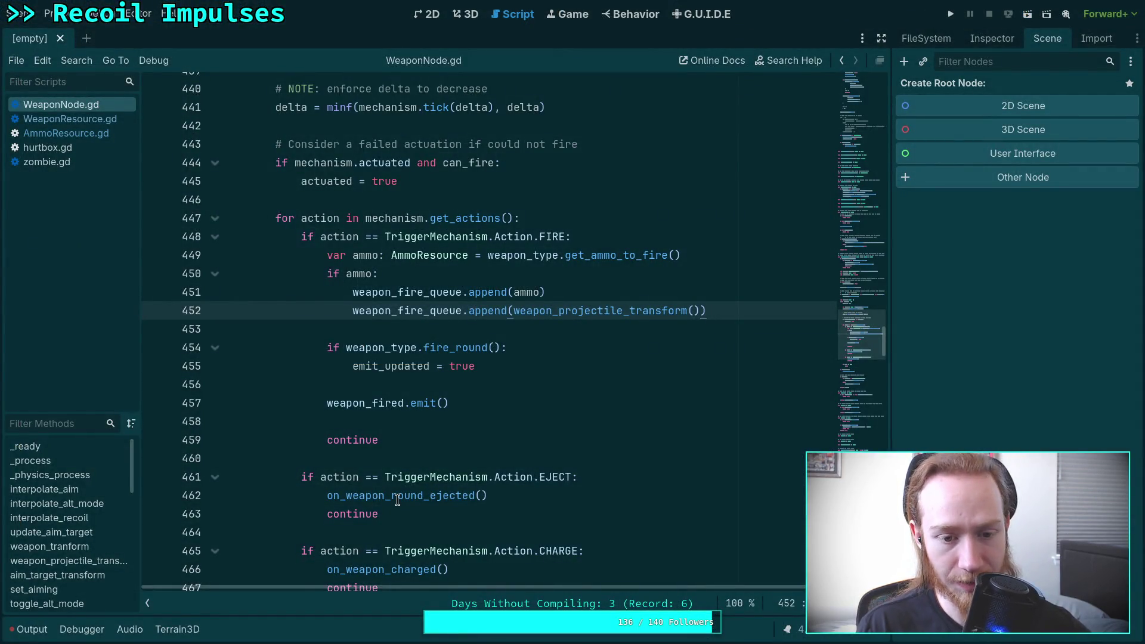
{"action": "scroll", "coordinate": [398, 500], "scroll_direction": "up", "scroll_amount": 6}
{"action": "left_click", "coordinate": [360, 404]}
{"action": "scroll", "coordinate": [394, 412], "scroll_direction": "up", "scroll_amount": 5}
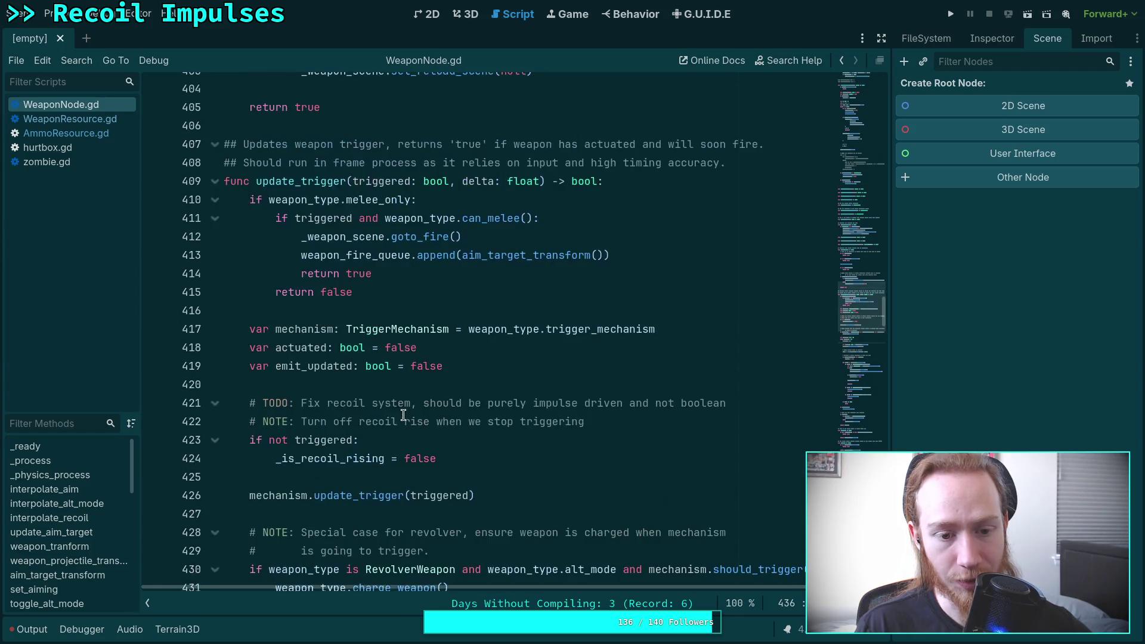
{"action": "scroll", "coordinate": [404, 416], "scroll_direction": "up", "scroll_amount": 4}
{"action": "scroll", "coordinate": [404, 415], "scroll_direction": "down", "scroll_amount": 6}
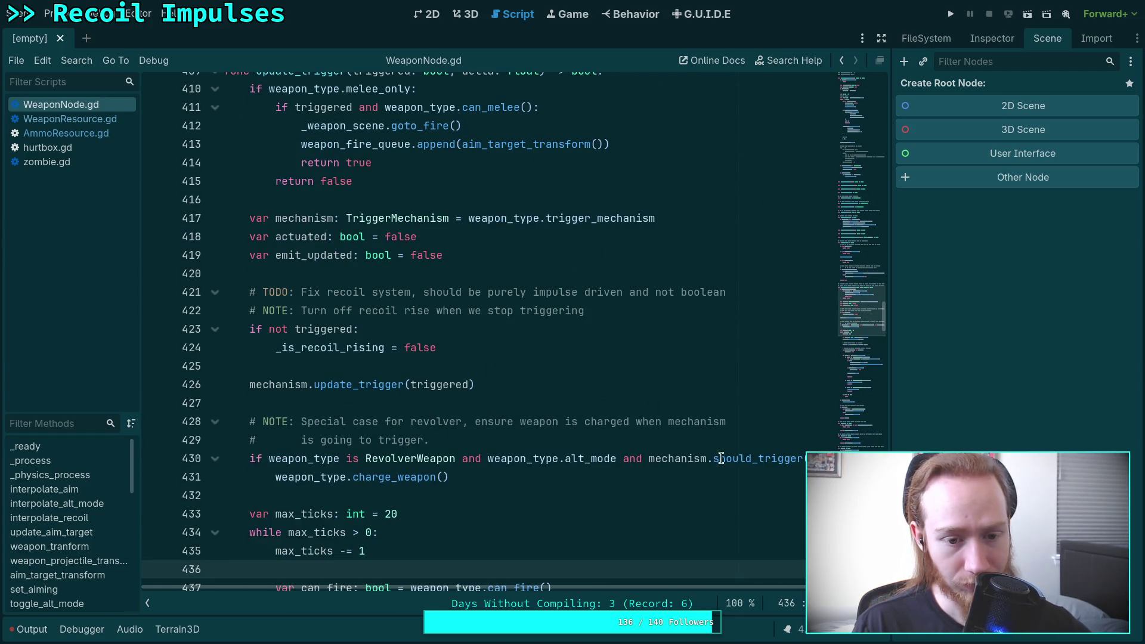
{"action": "scroll", "coordinate": [596, 417], "scroll_direction": "up", "scroll_amount": 2}
{"action": "double_click", "coordinate": [301, 181]}
{"action": "scroll", "coordinate": [516, 334], "scroll_direction": "up", "scroll_amount": 7}
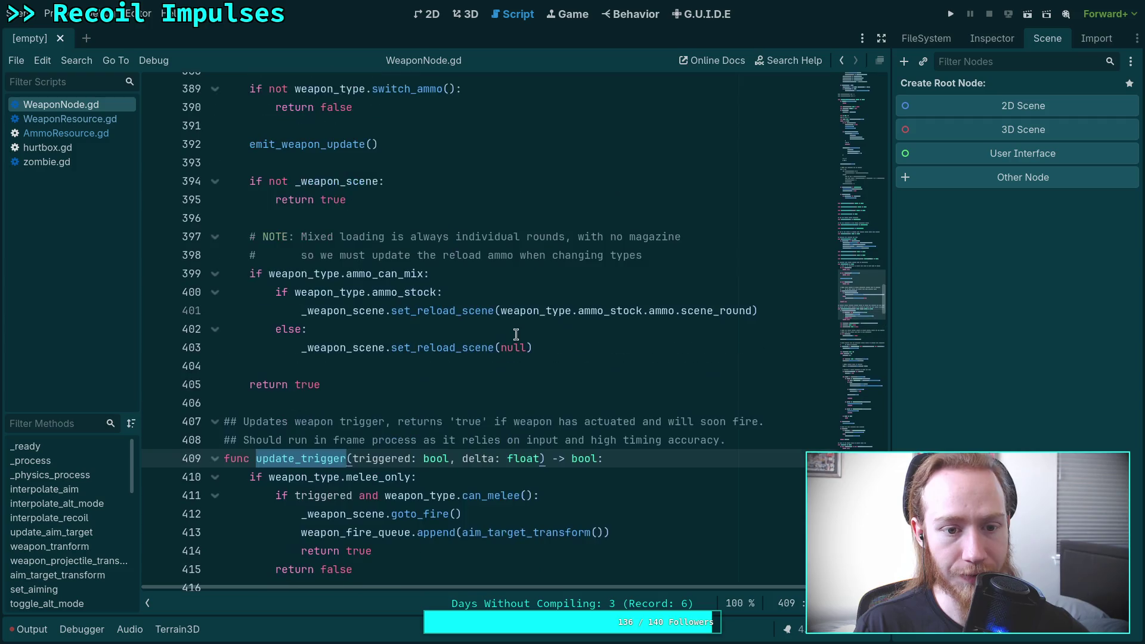
{"action": "left_click", "coordinate": [414, 395]}
{"action": "scroll", "coordinate": [414, 394], "scroll_direction": "down", "scroll_amount": 14}
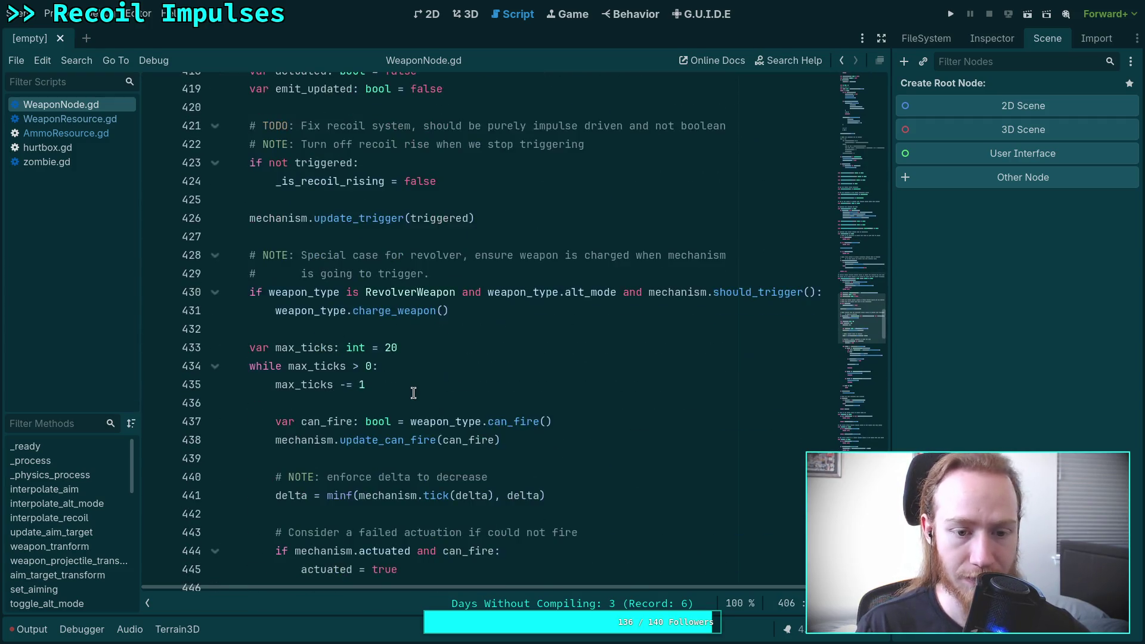
{"action": "left_click", "coordinate": [846, 155]}
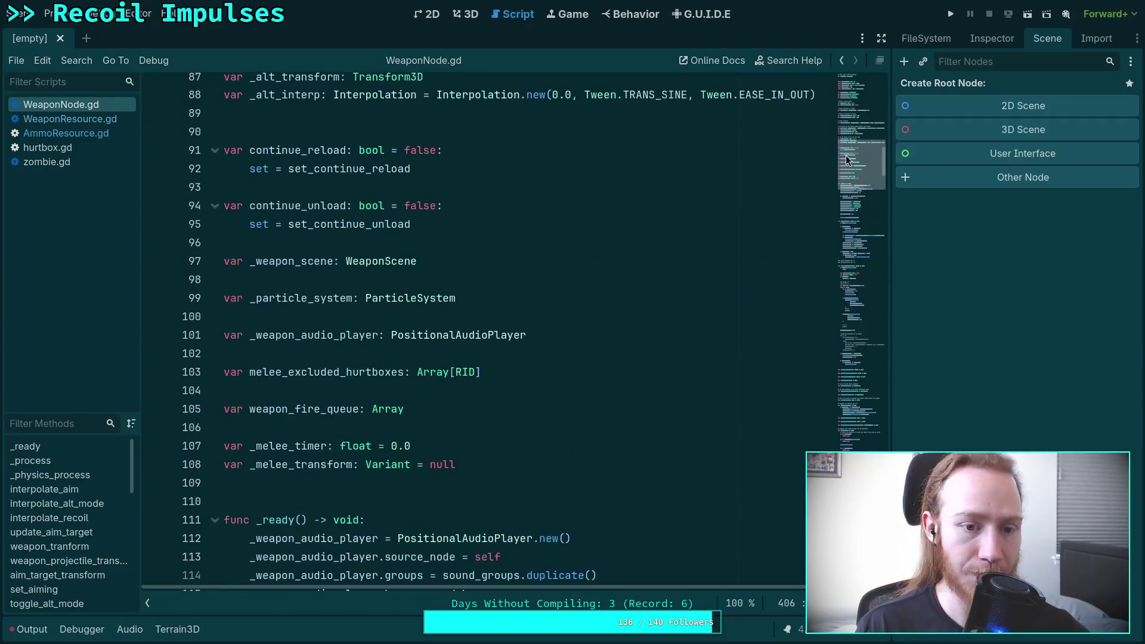
{"action": "scroll", "coordinate": [568, 449], "scroll_direction": "up", "scroll_amount": 8}
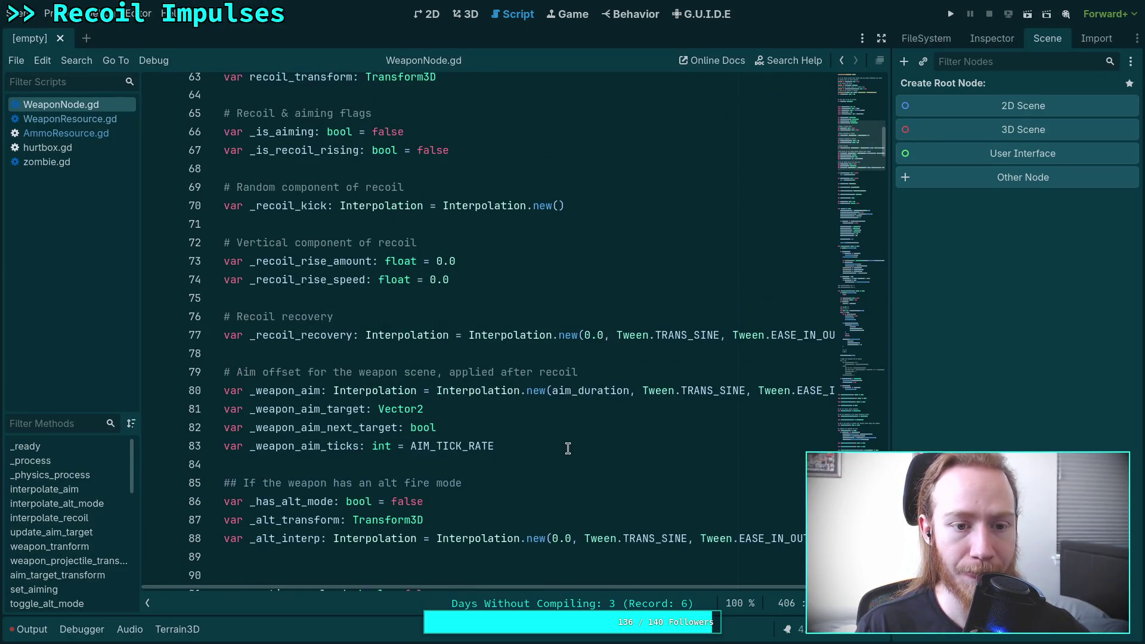
{"action": "scroll", "coordinate": [568, 449], "scroll_direction": "up", "scroll_amount": 2}
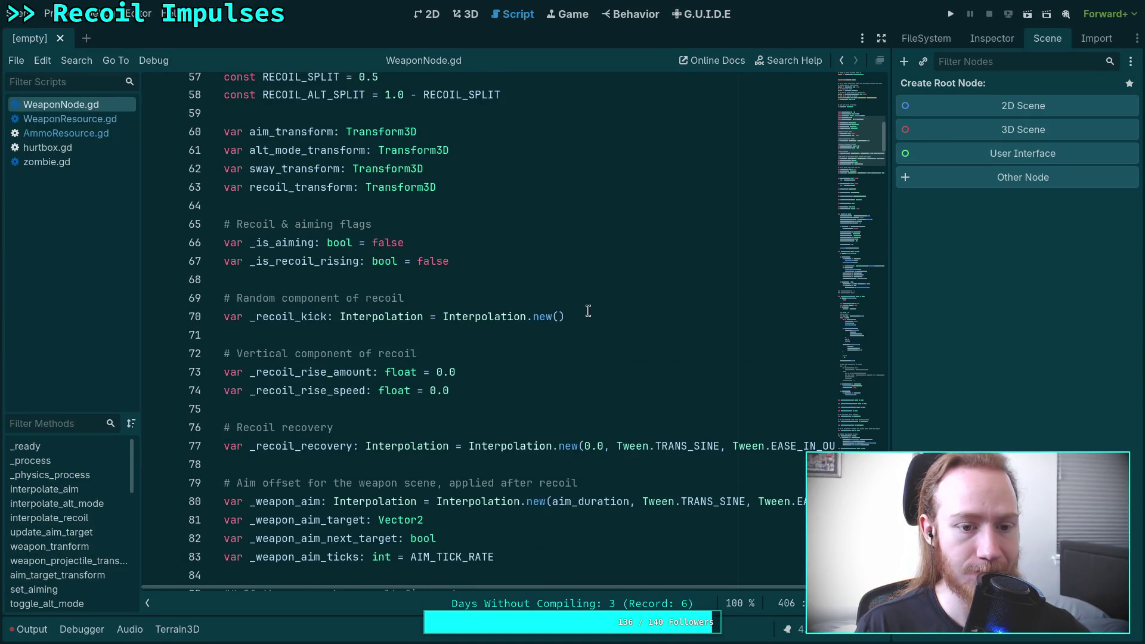
{"action": "left_click_drag", "start_coordinate": [515, 256], "coordinate": [153, 249]}
{"action": "left_click", "coordinate": [520, 260]}
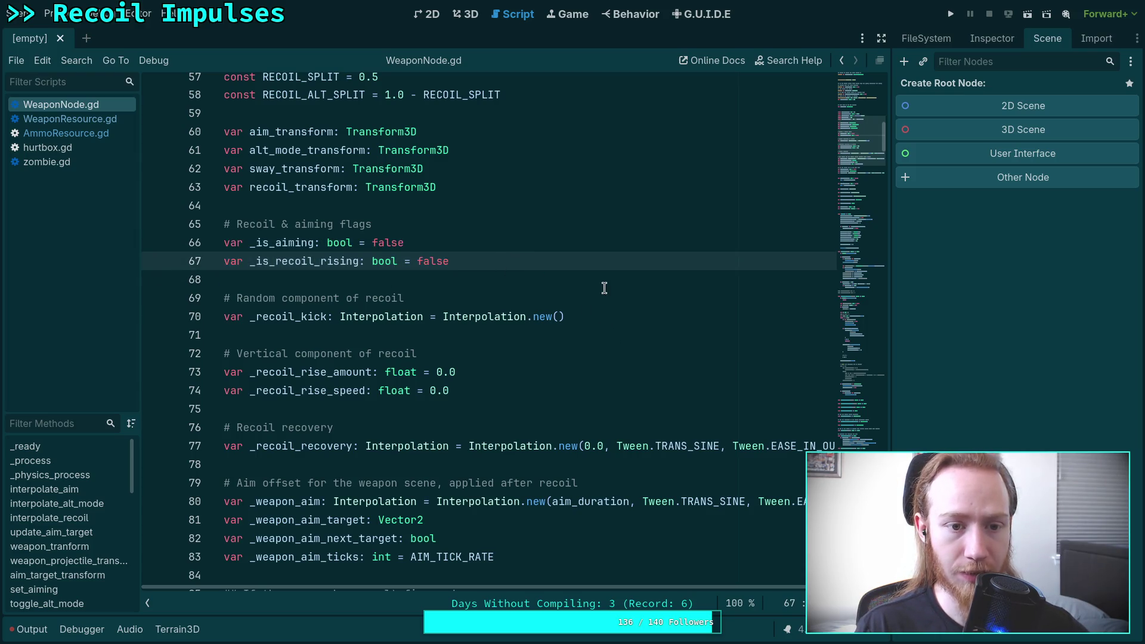
{"action": "scroll", "coordinate": [604, 288], "scroll_direction": "up", "scroll_amount": 2}
{"action": "left_click", "coordinate": [582, 316]}
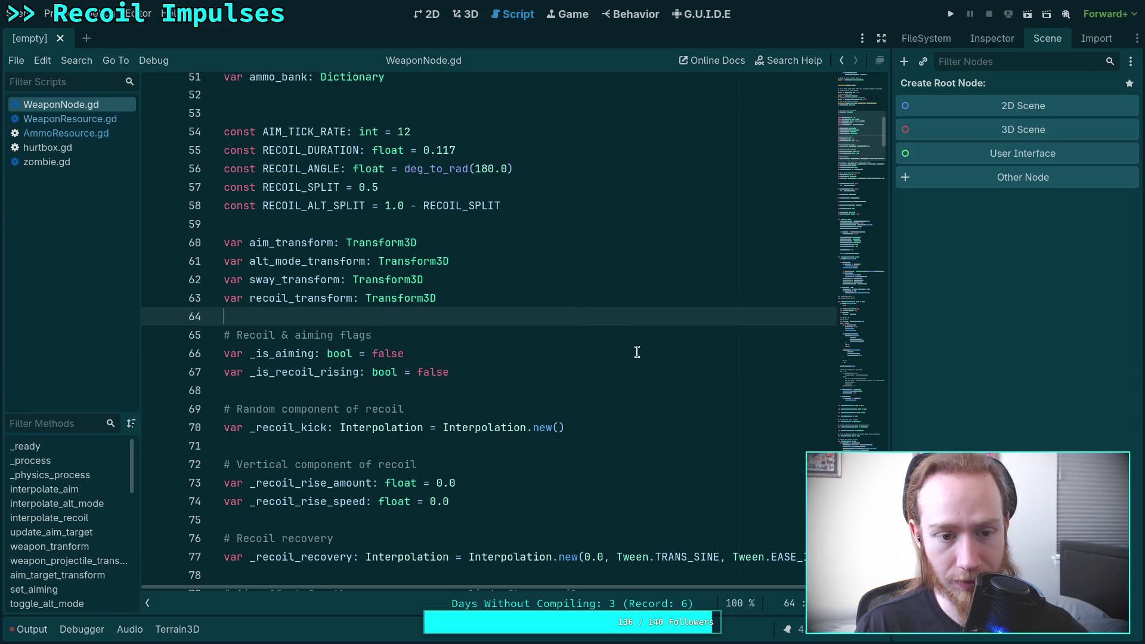
{"action": "scroll", "coordinate": [570, 401], "scroll_direction": "down", "scroll_amount": 2}
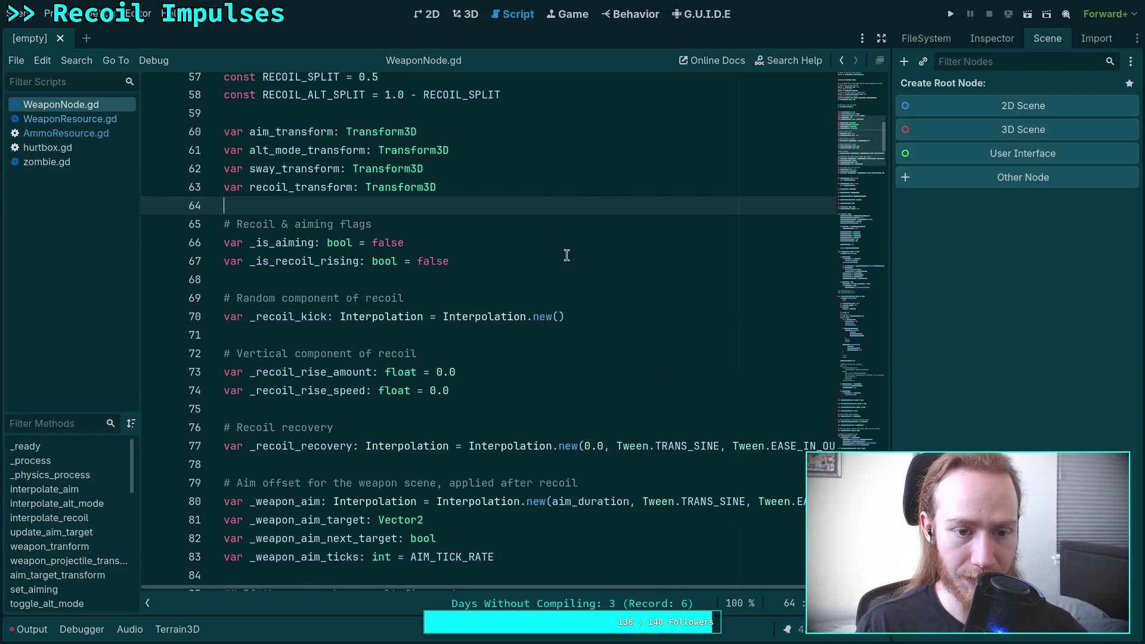
{"action": "left_click", "coordinate": [520, 246]}
Step: Add var _recoil_force: float = 0.0 on a new line below the _is_aiming flag
{"action": "key", "text": "Return"}
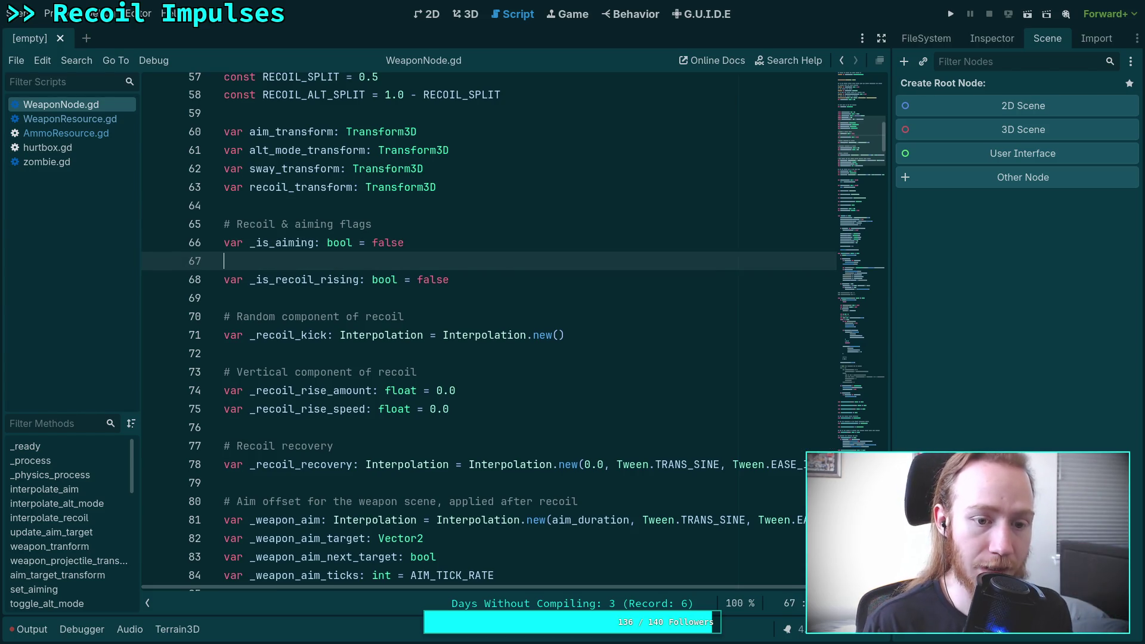
{"action": "type", "text": "var _recoil_"}
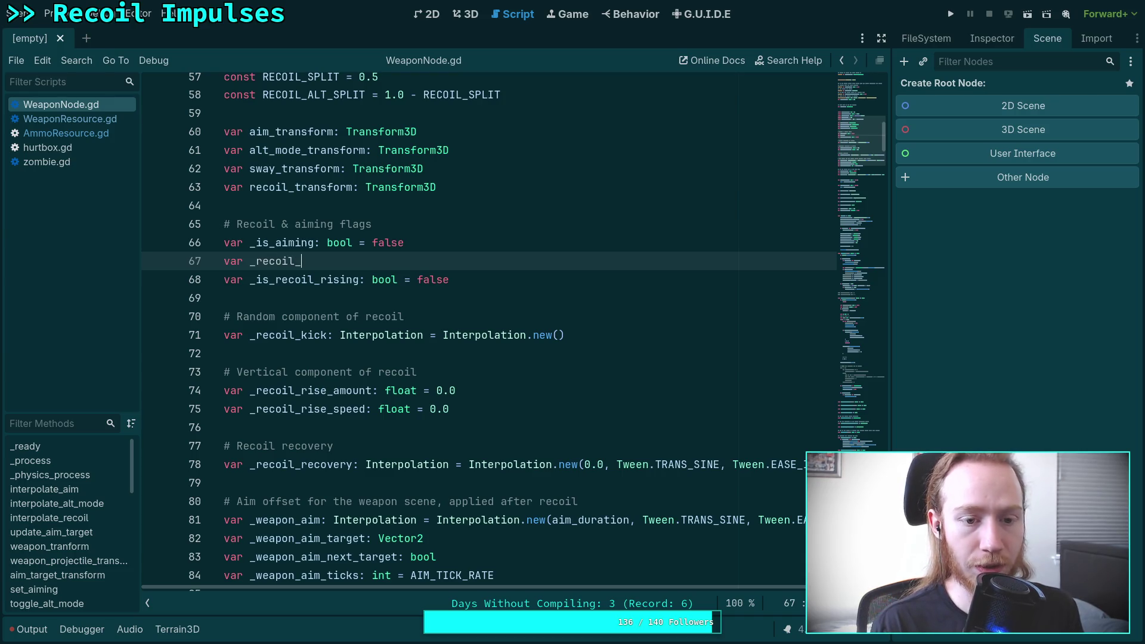
{"action": "type", "text": "force: float = "}
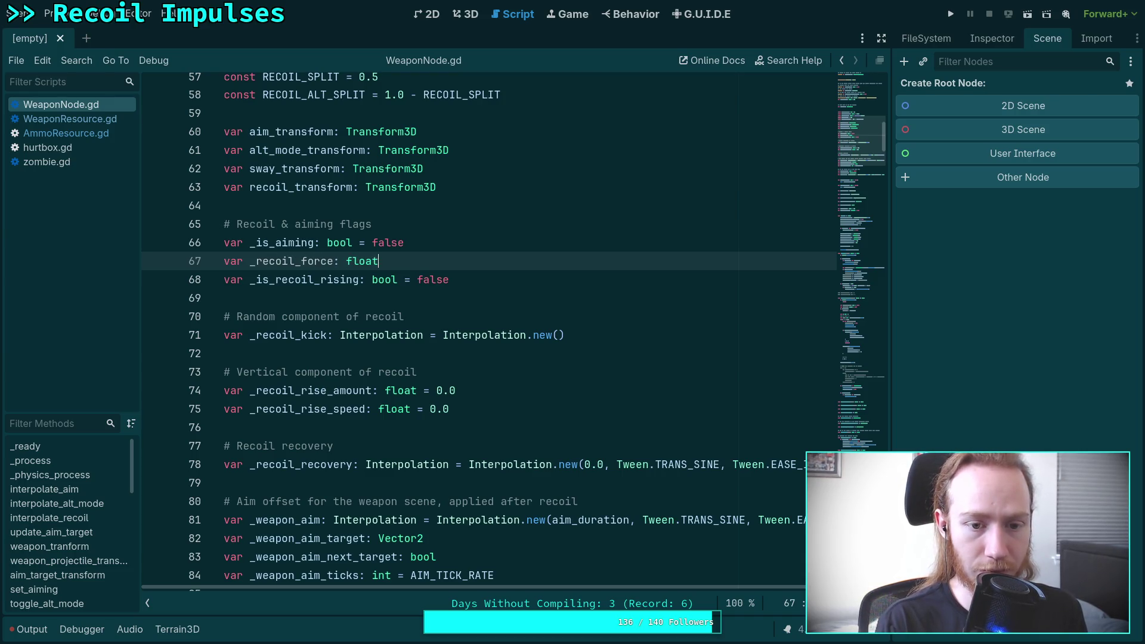
{"action": "type", "text": "0.0"}
{"action": "key", "text": "Down"}
{"action": "key", "text": "Down"}
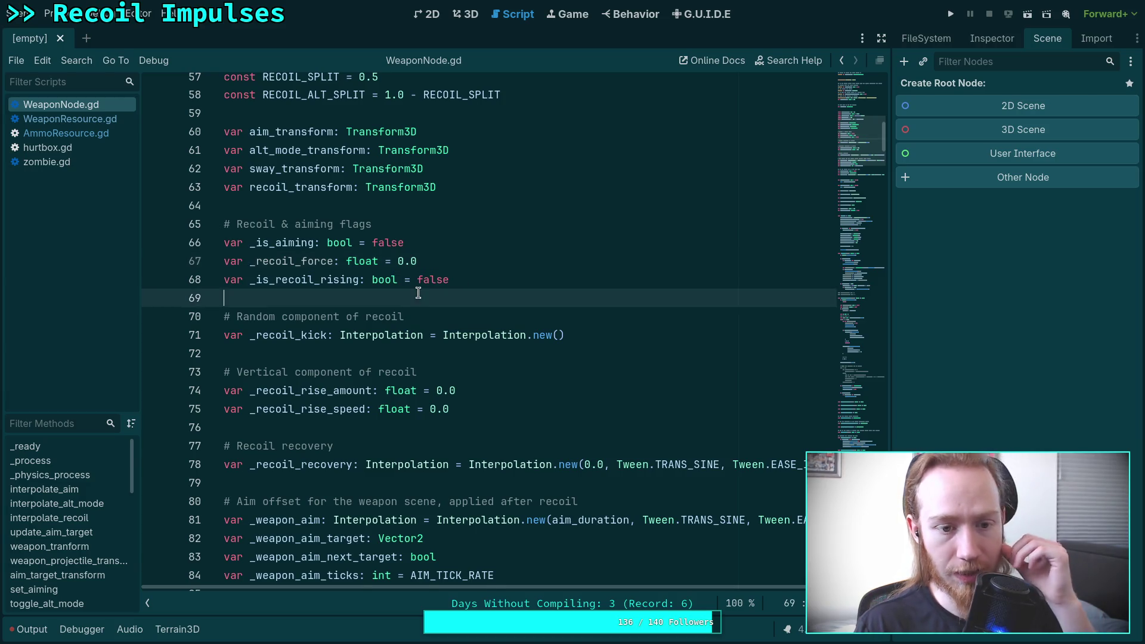
{"action": "left_click_drag", "start_coordinate": [849, 397], "coordinate": [844, 443]}
{"action": "scroll", "coordinate": [829, 413], "scroll_direction": "up", "scroll_amount": 20}
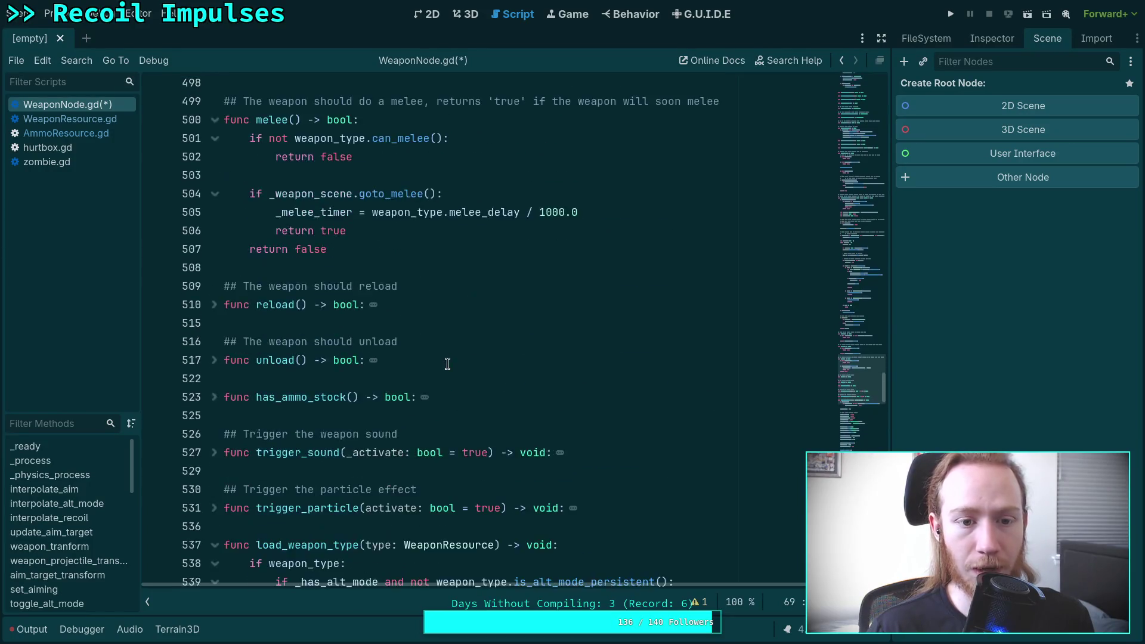
{"action": "scroll", "coordinate": [447, 364], "scroll_direction": "up", "scroll_amount": 13}
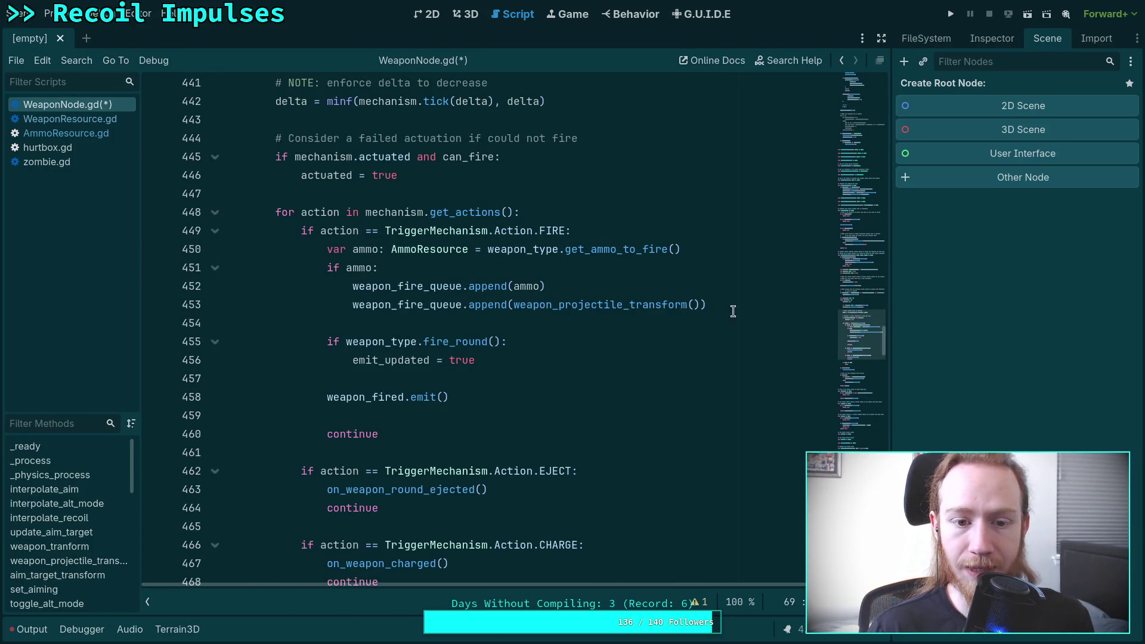
Step: Below the projectile append on line 453, add _recoil_force += ammo.recoil_force
{"action": "left_click", "coordinate": [784, 303]}
{"action": "key", "text": "Return"}
{"action": "type", "text": "_ce"}
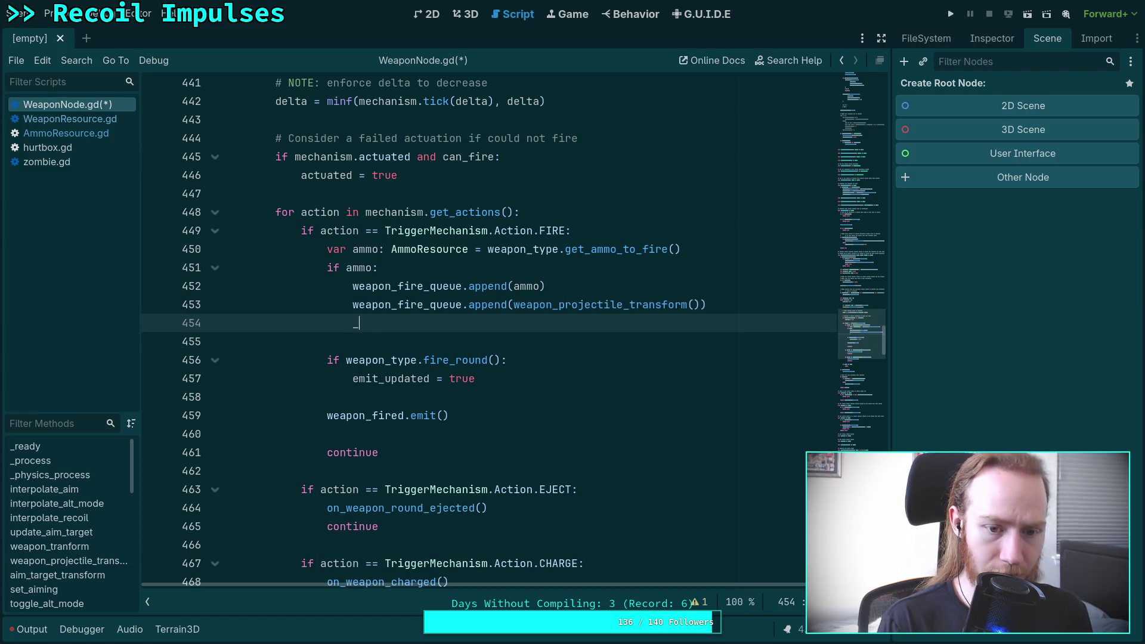
{"action": "key", "text": "Down"}
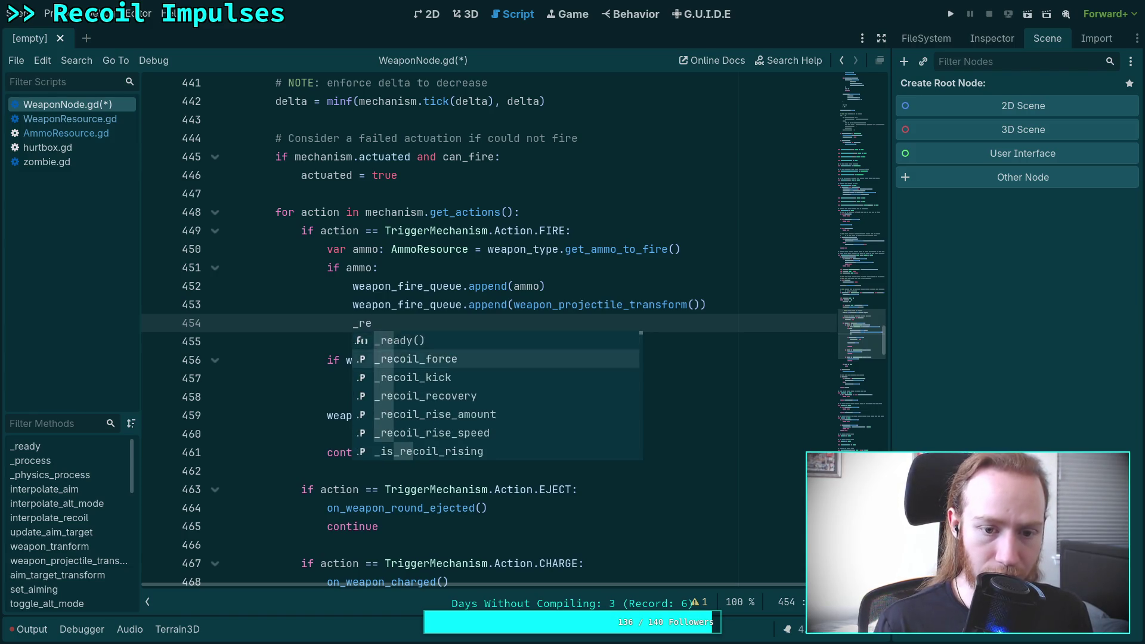
{"action": "key", "text": "Return"}
{"action": "type", "text": "+"}
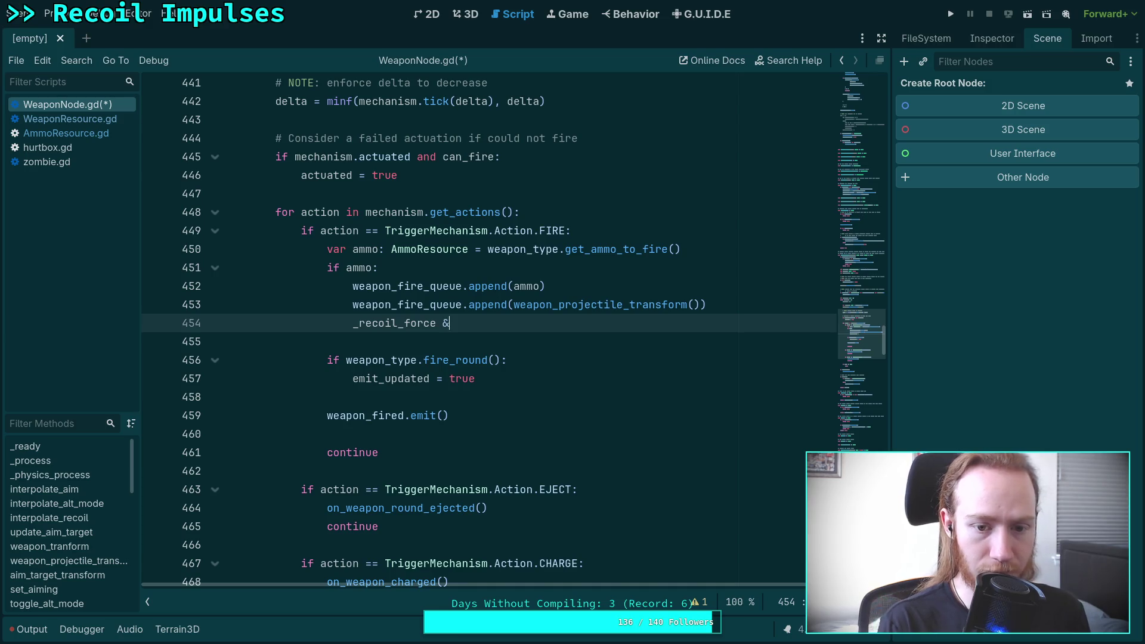
{"action": "type", "text": "= "}
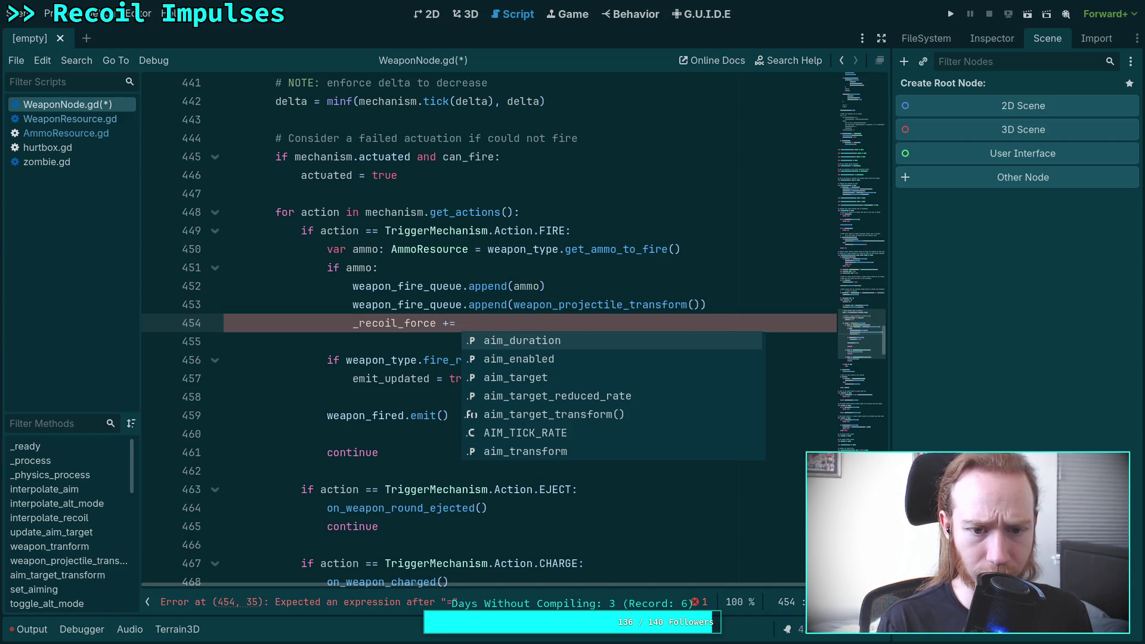
{"action": "type", "text": "ammo.re"}
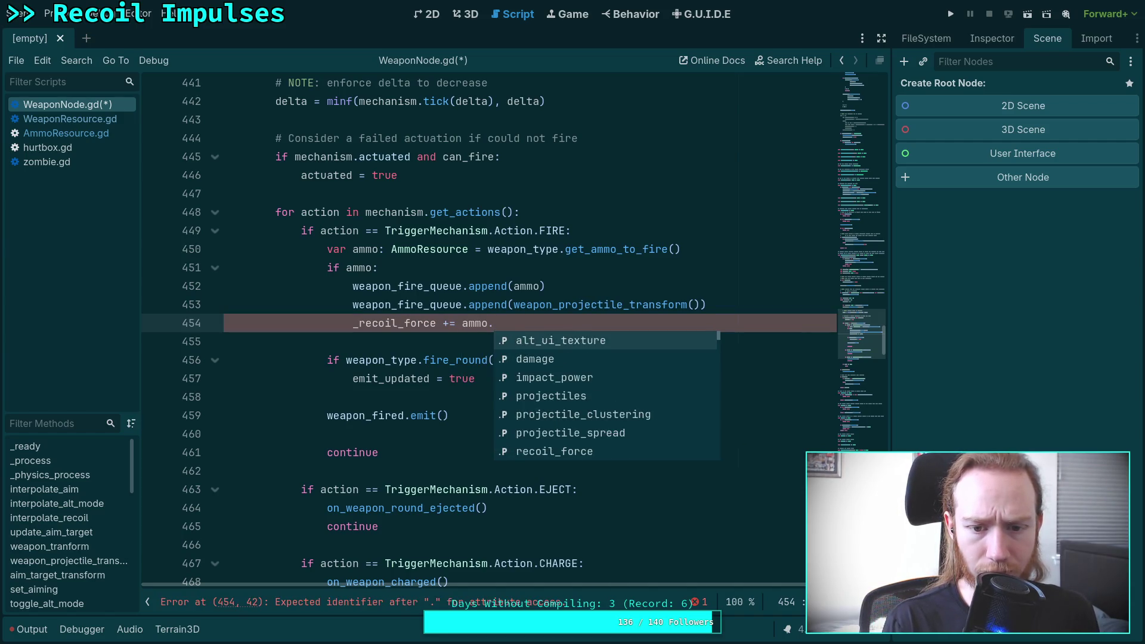
{"action": "key", "text": "Return"}
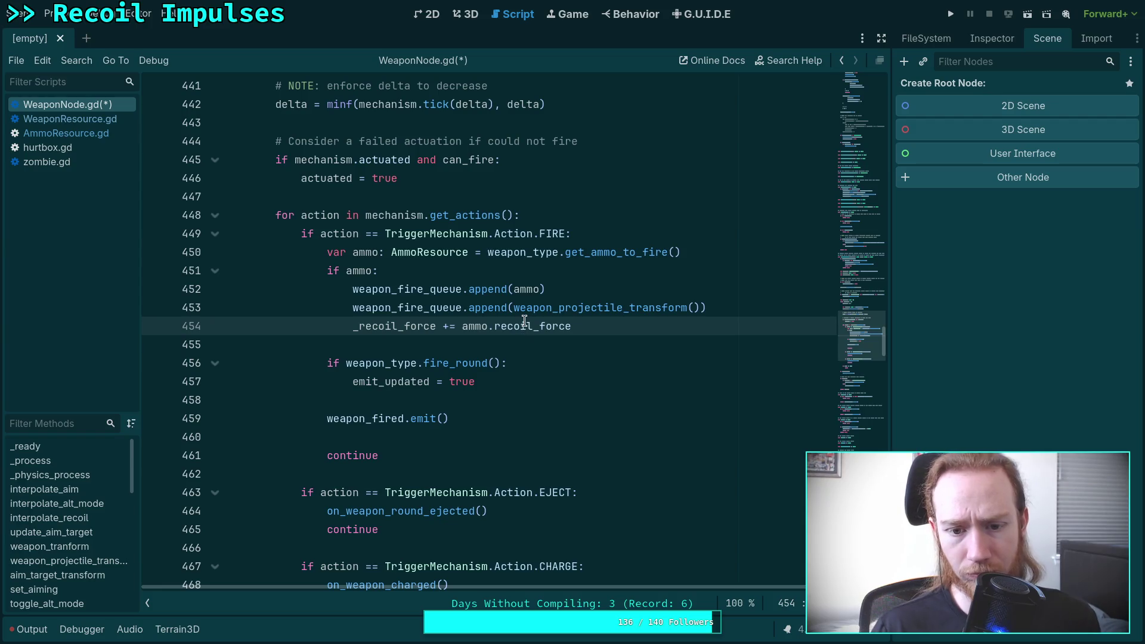
{"action": "mouse_move", "coordinate": [525, 321]}
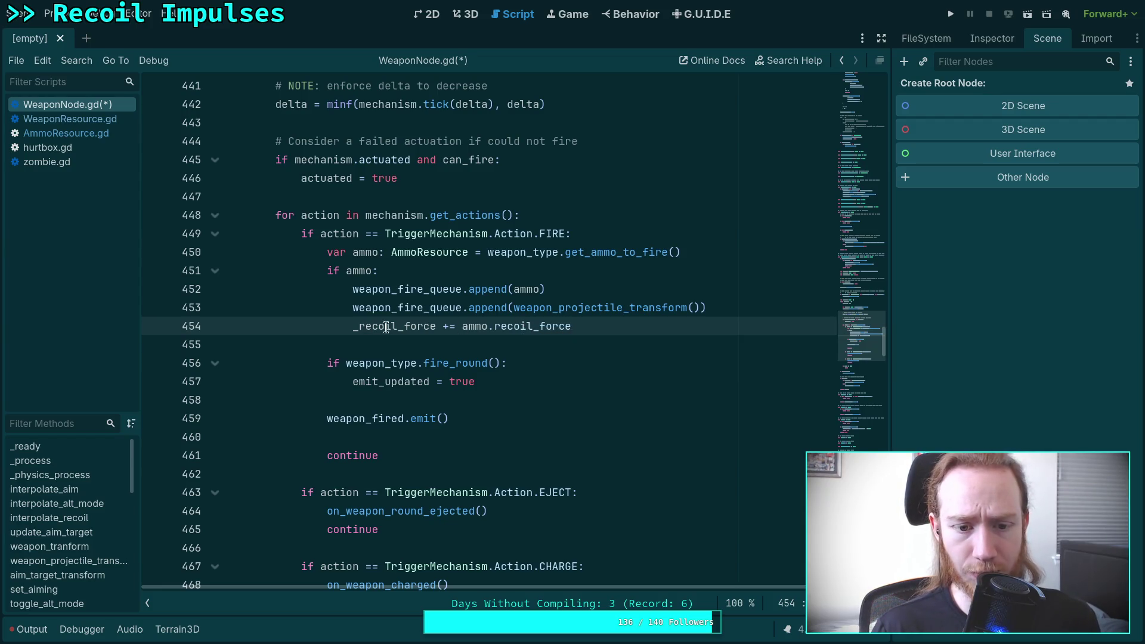
{"action": "scroll", "coordinate": [496, 389], "scroll_direction": "down", "scroll_amount": 1}
Step: Collapse the _physics_process function in WeaponNode.gd
{"action": "left_click", "coordinate": [493, 336]}
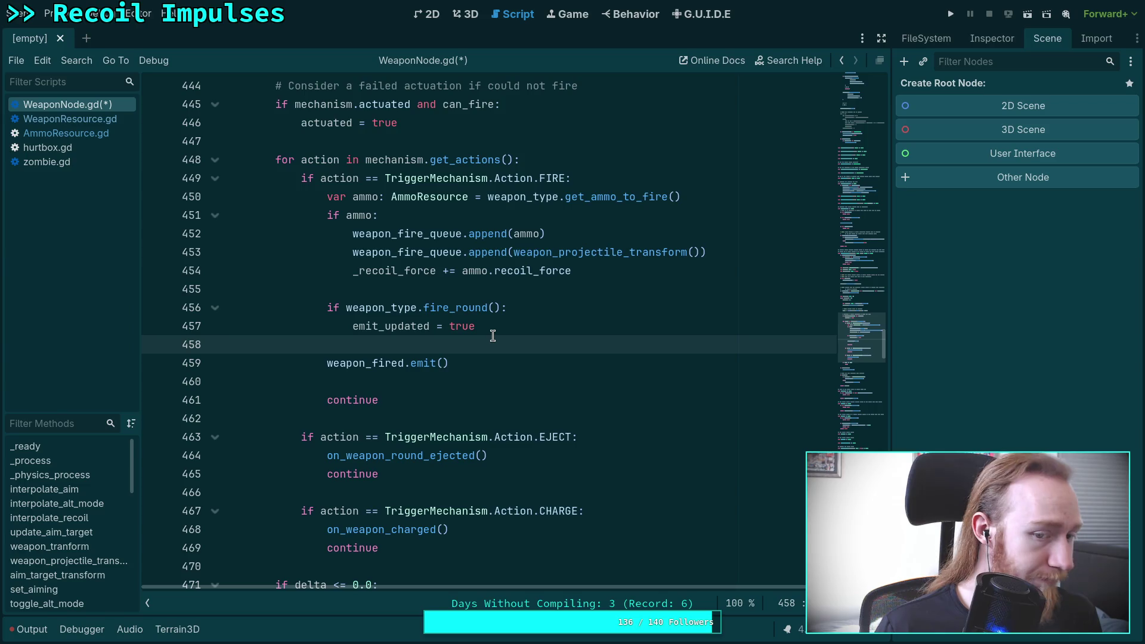
{"action": "scroll", "coordinate": [493, 336], "scroll_direction": "down", "scroll_amount": 2}
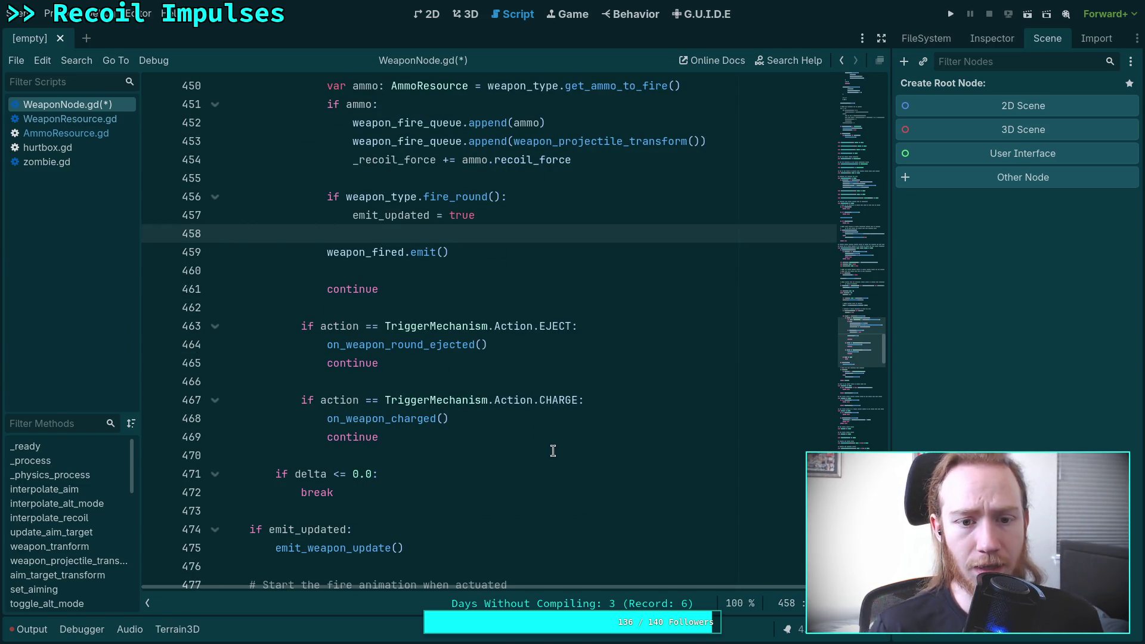
{"action": "scroll", "coordinate": [532, 450], "scroll_direction": "down", "scroll_amount": 1}
{"action": "scroll", "coordinate": [531, 451], "scroll_direction": "down", "scroll_amount": 2}
{"action": "scroll", "coordinate": [486, 433], "scroll_direction": "up", "scroll_amount": 20}
{"action": "scroll", "coordinate": [485, 432], "scroll_direction": "up", "scroll_amount": 15}
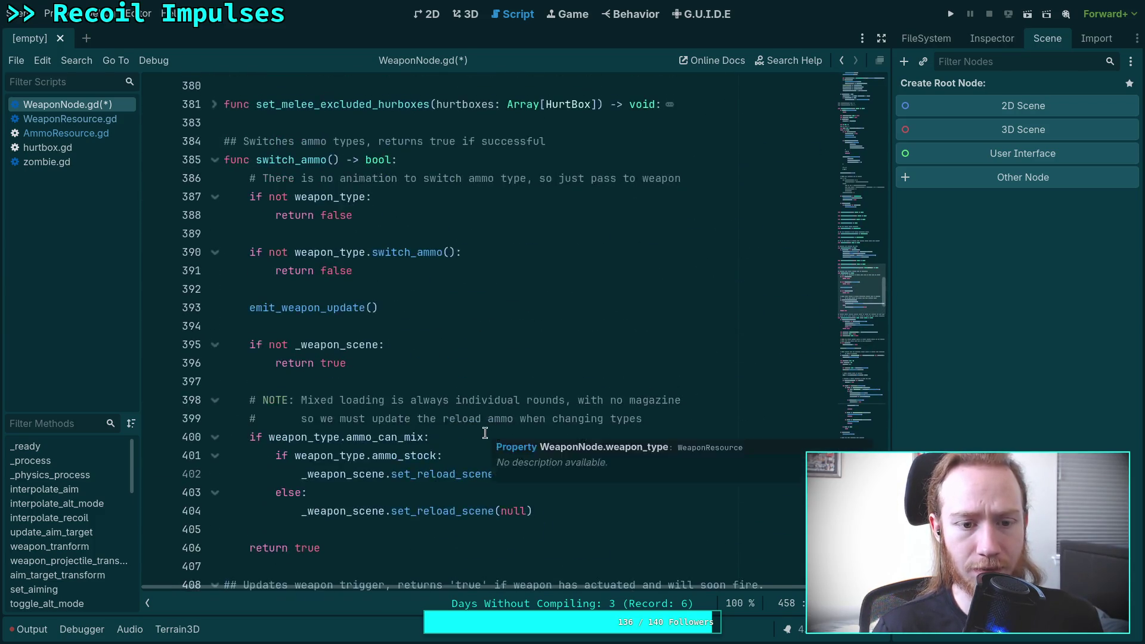
{"action": "scroll", "coordinate": [437, 419], "scroll_direction": "up", "scroll_amount": 17}
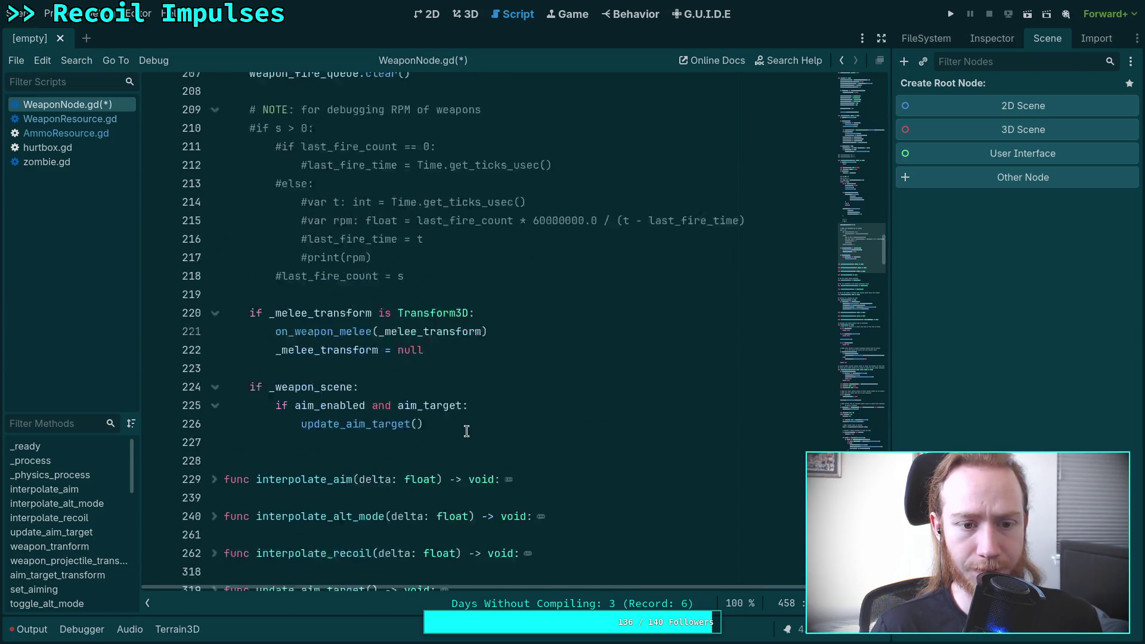
{"action": "scroll", "coordinate": [440, 418], "scroll_direction": "up", "scroll_amount": 6}
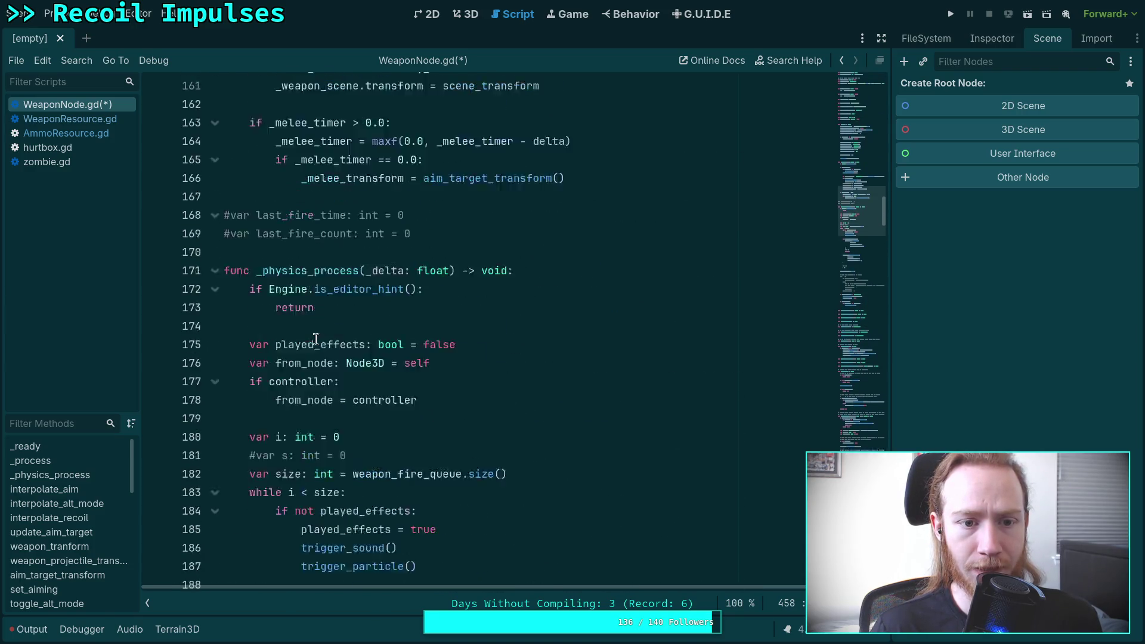
{"action": "left_click", "coordinate": [215, 456]}
Step: Expand the interpolate_recoil function on line 262 to show its body
{"action": "left_click", "coordinate": [444, 420]}
{"action": "left_click", "coordinate": [454, 400]}
{"action": "scroll", "coordinate": [498, 394], "scroll_direction": "up", "scroll_amount": 3}
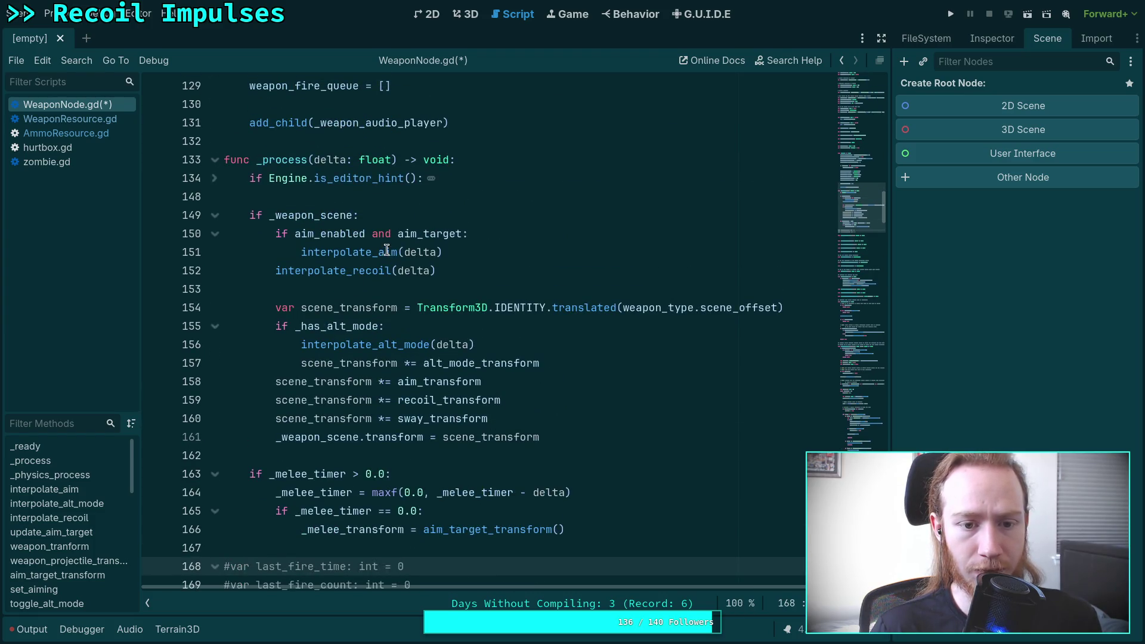
{"action": "scroll", "coordinate": [388, 250], "scroll_direction": "down", "scroll_amount": 8}
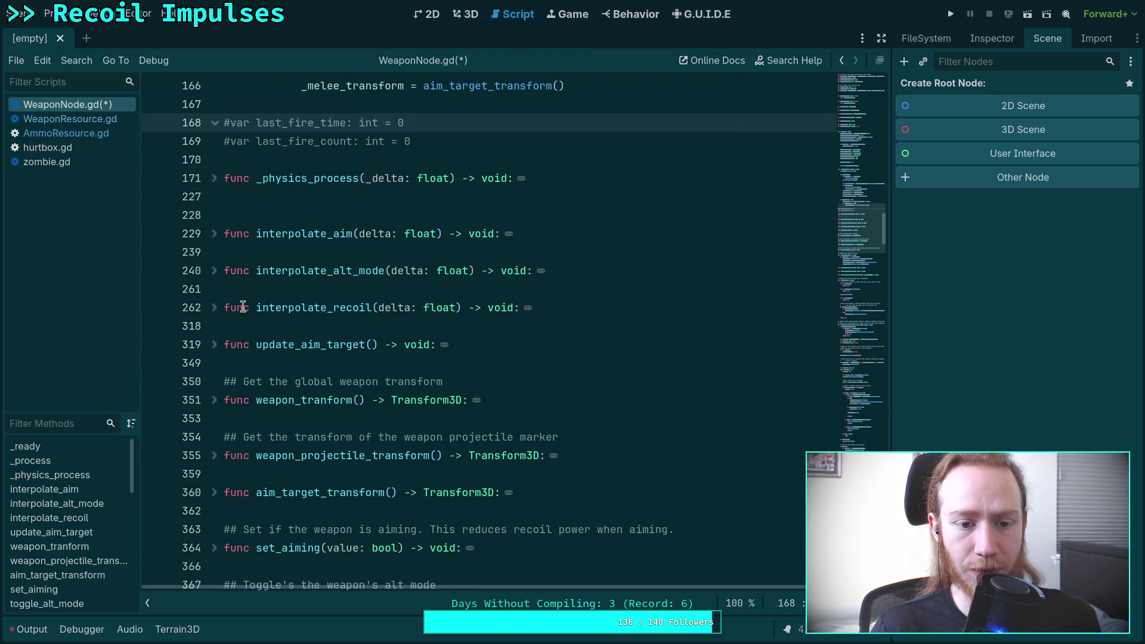
{"action": "left_click", "coordinate": [224, 313]}
{"action": "scroll", "coordinate": [425, 332], "scroll_direction": "down", "scroll_amount": 3}
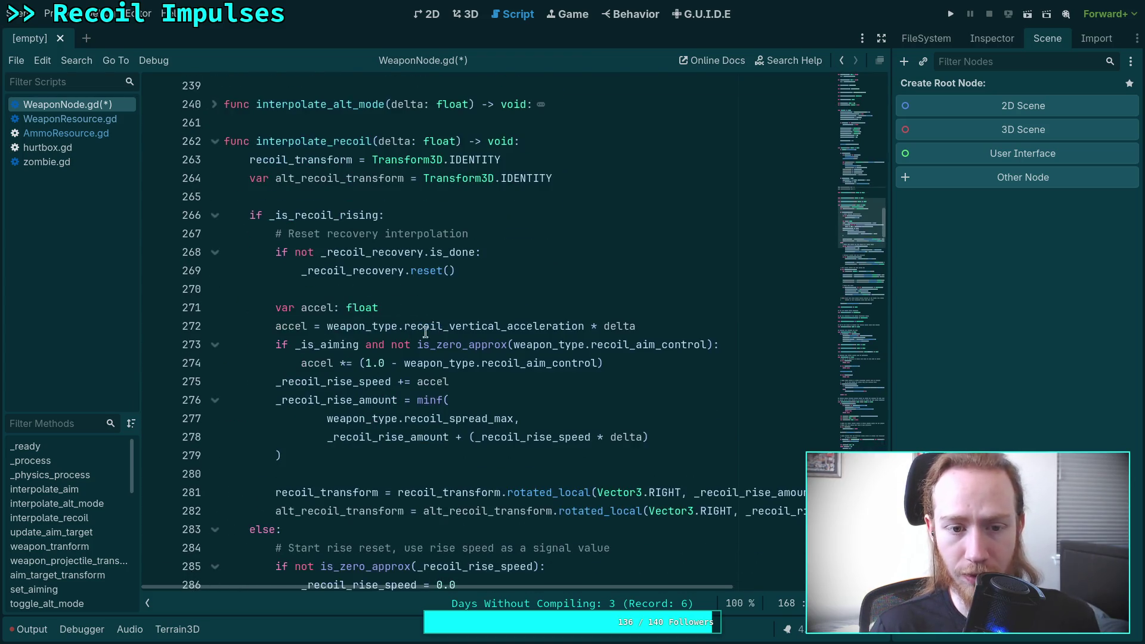
{"action": "left_click", "coordinate": [555, 202]}
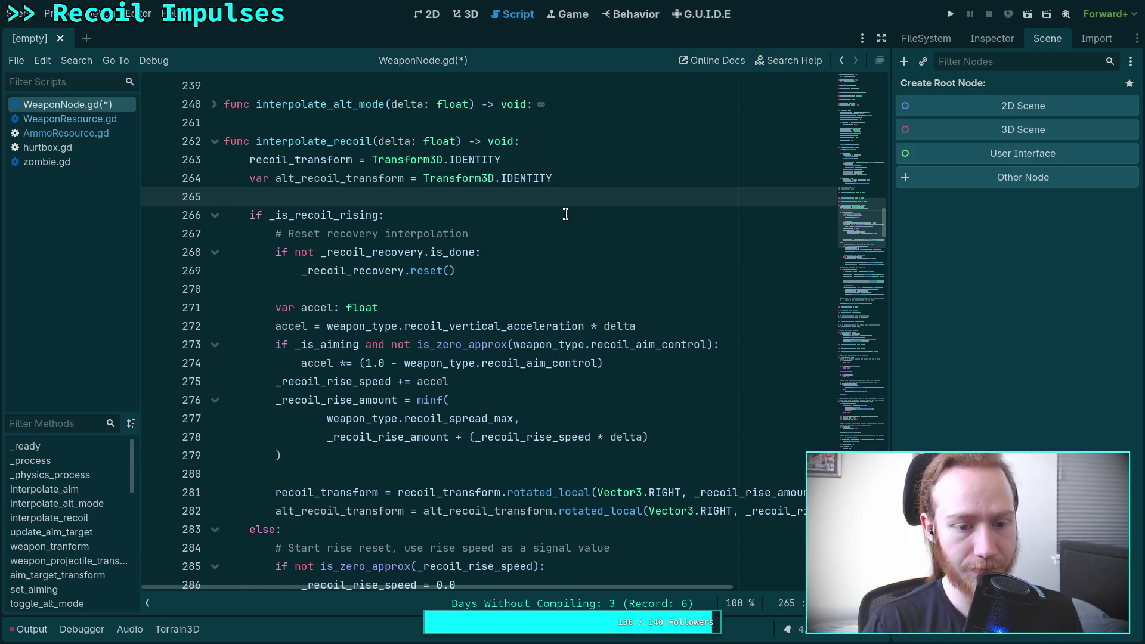
{"action": "scroll", "coordinate": [566, 214], "scroll_direction": "down", "scroll_amount": 7}
{"action": "scroll", "coordinate": [542, 393], "scroll_direction": "up", "scroll_amount": 1}
{"action": "scroll", "coordinate": [542, 394], "scroll_direction": "up", "scroll_amount": 10}
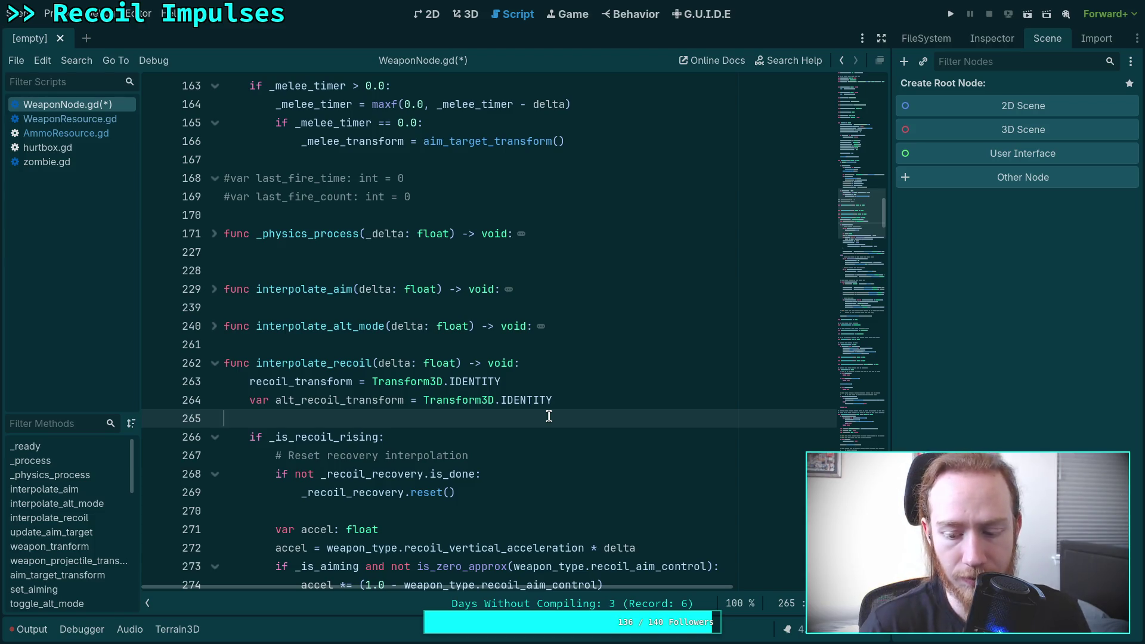
{"action": "scroll", "coordinate": [472, 384], "scroll_direction": "up", "scroll_amount": 12}
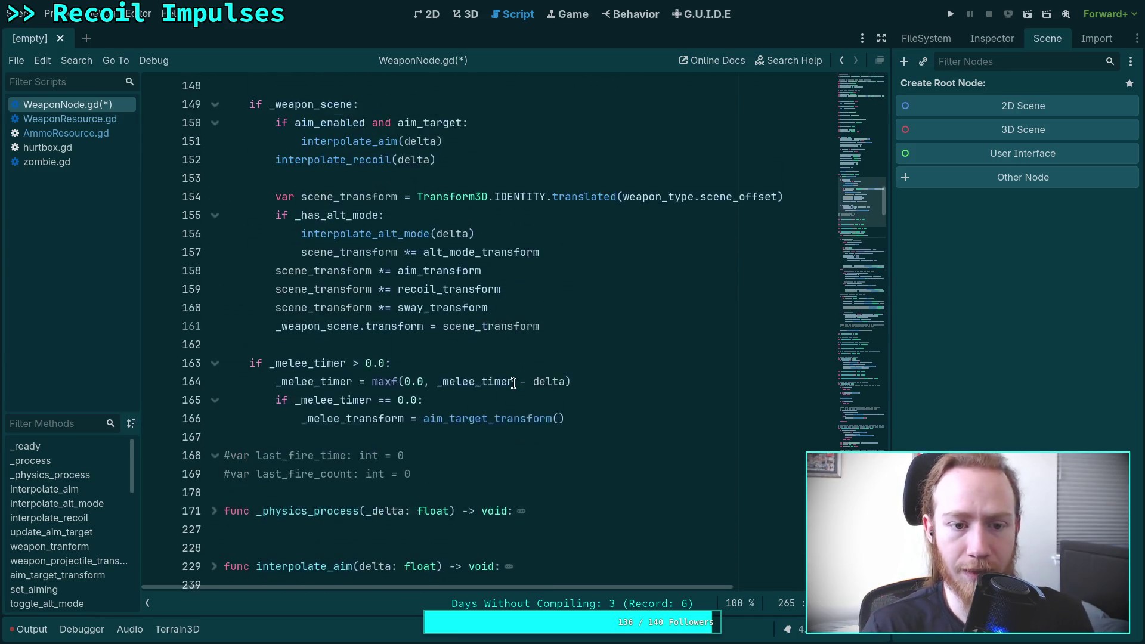
{"action": "scroll", "coordinate": [472, 384], "scroll_direction": "up", "scroll_amount": 4}
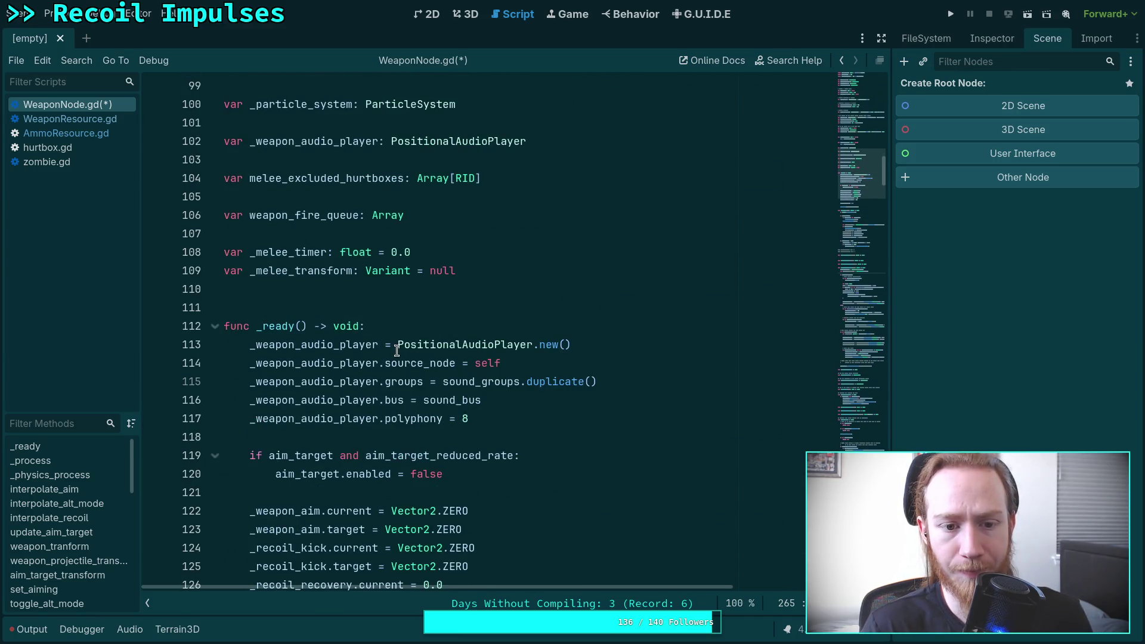
{"action": "scroll", "coordinate": [397, 351], "scroll_direction": "up", "scroll_amount": 9}
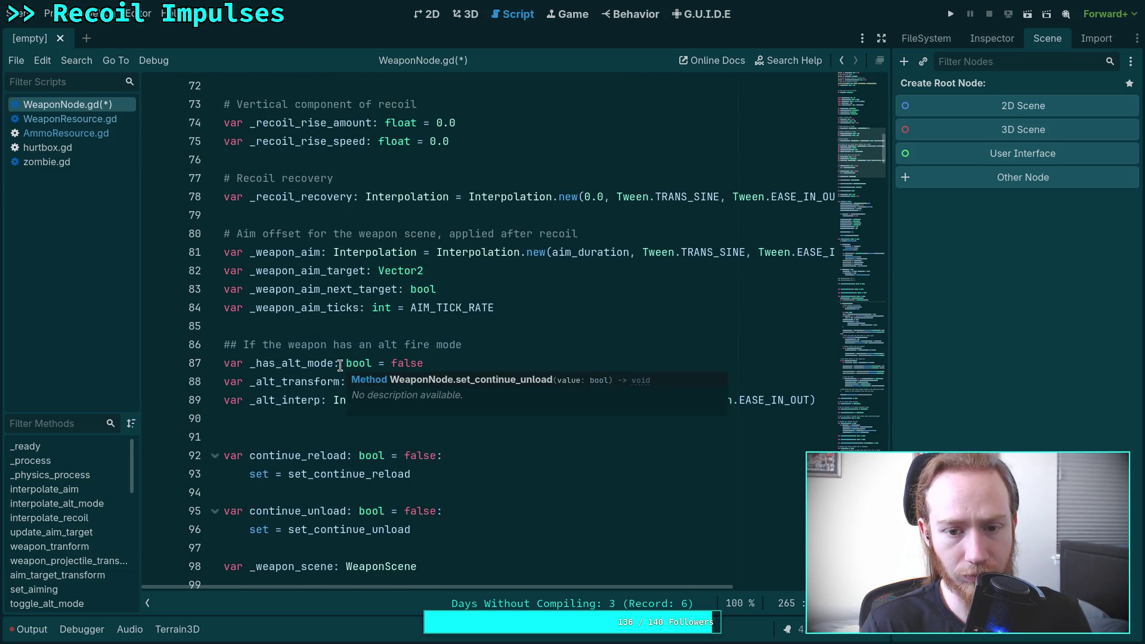
{"action": "scroll", "coordinate": [343, 355], "scroll_direction": "up", "scroll_amount": 3}
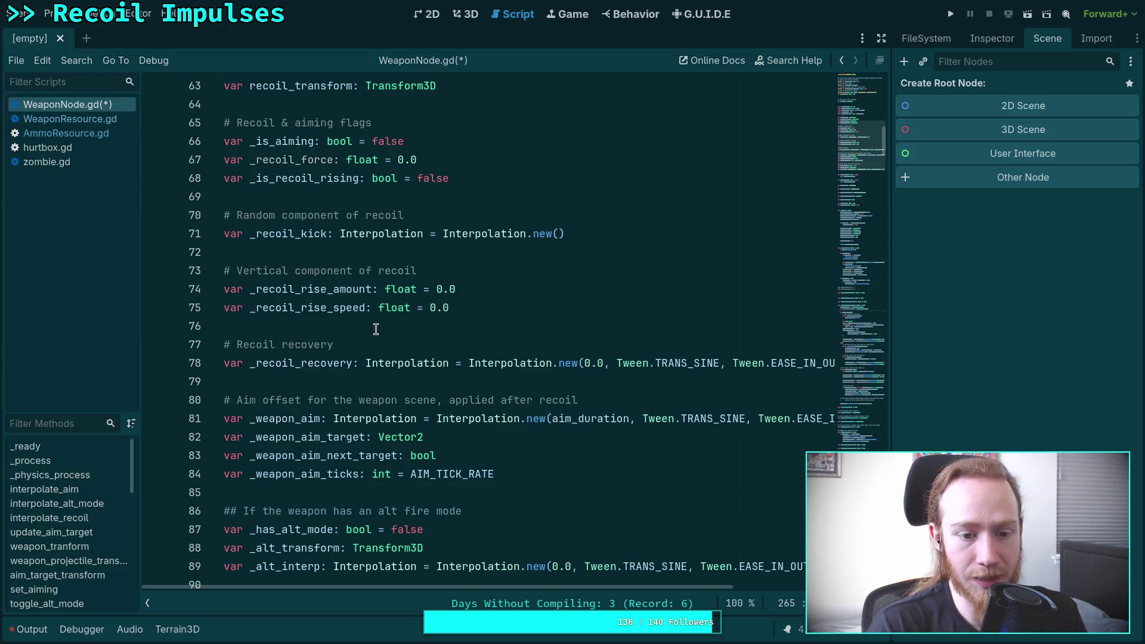
{"action": "scroll", "coordinate": [311, 326], "scroll_direction": "up", "scroll_amount": 1}
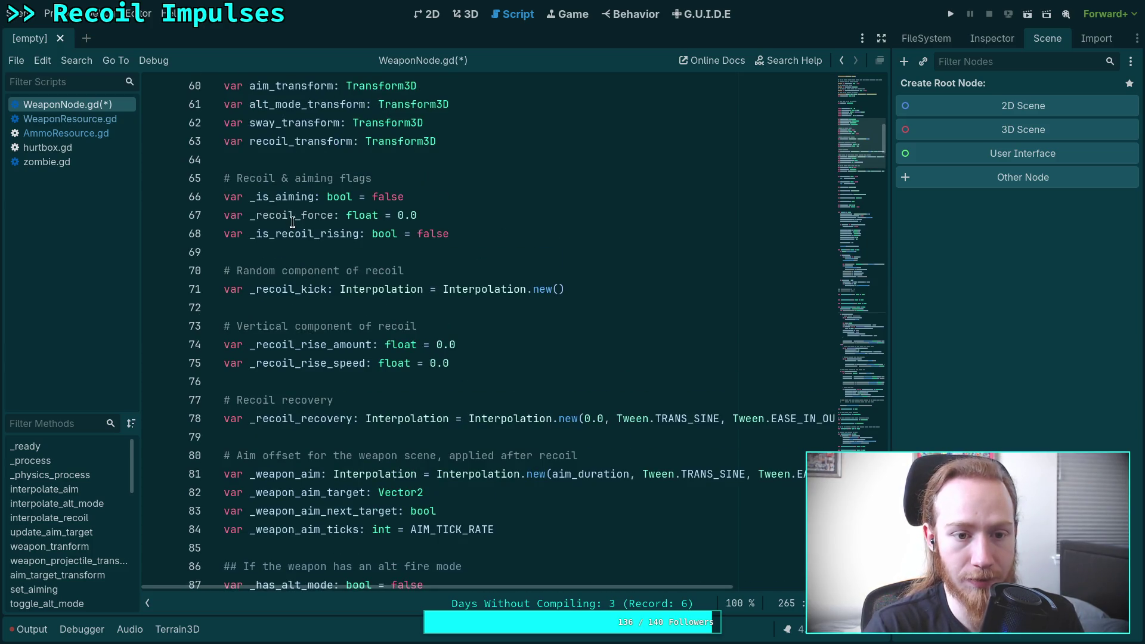
{"action": "double_click", "coordinate": [290, 224]}
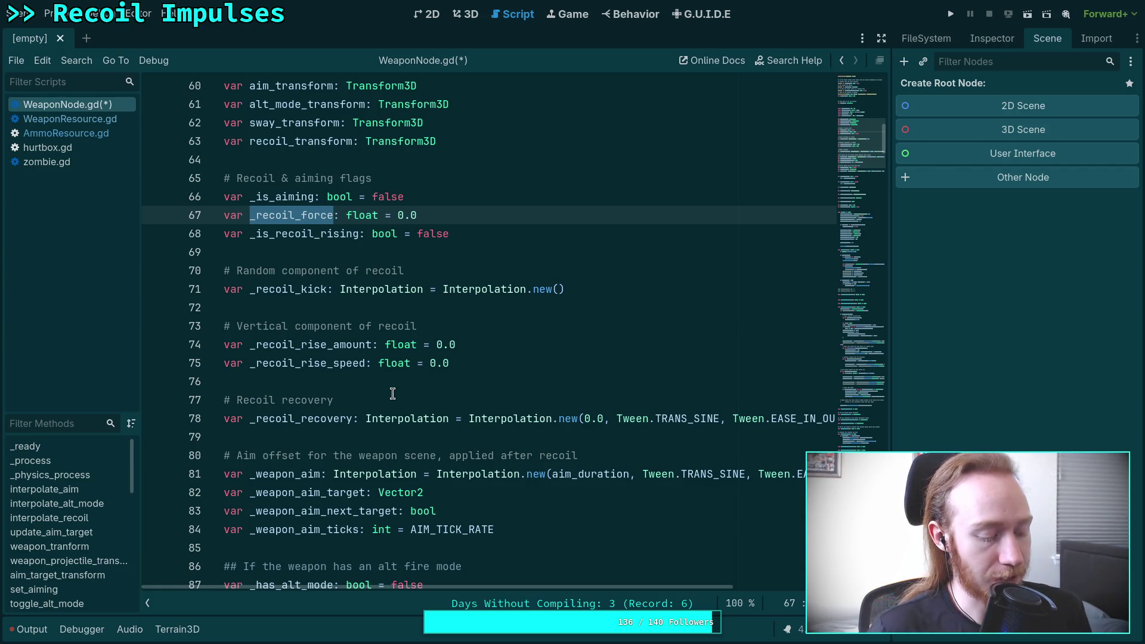
{"action": "scroll", "coordinate": [393, 394], "scroll_direction": "down", "scroll_amount": 6}
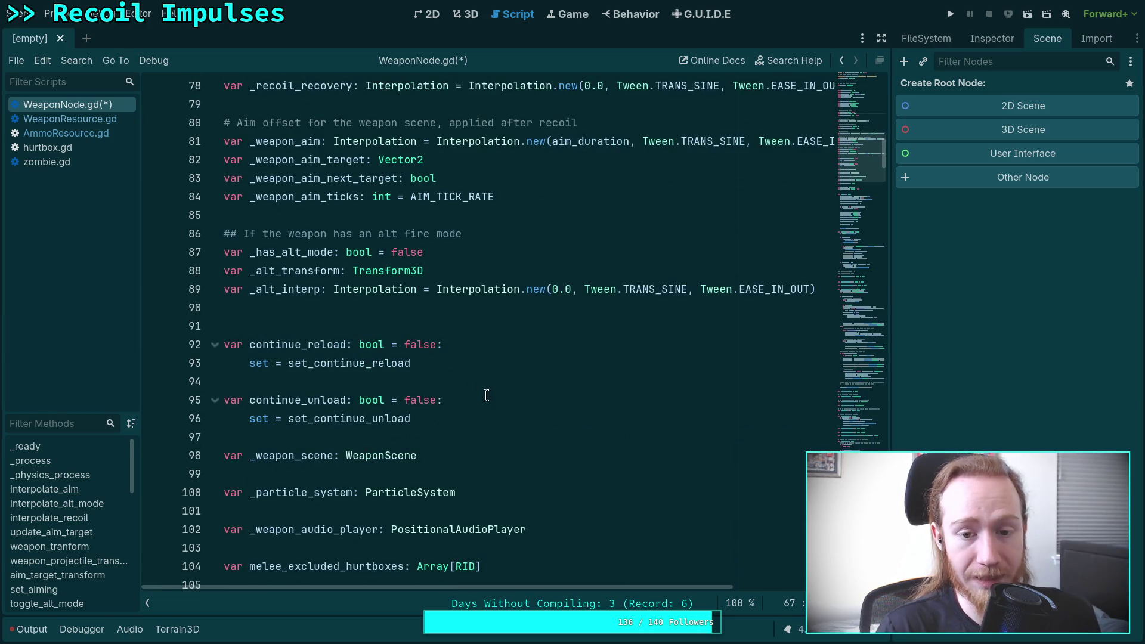
{"action": "scroll", "coordinate": [471, 375], "scroll_direction": "down", "scroll_amount": 10}
{"action": "scroll", "coordinate": [497, 370], "scroll_direction": "down", "scroll_amount": 14}
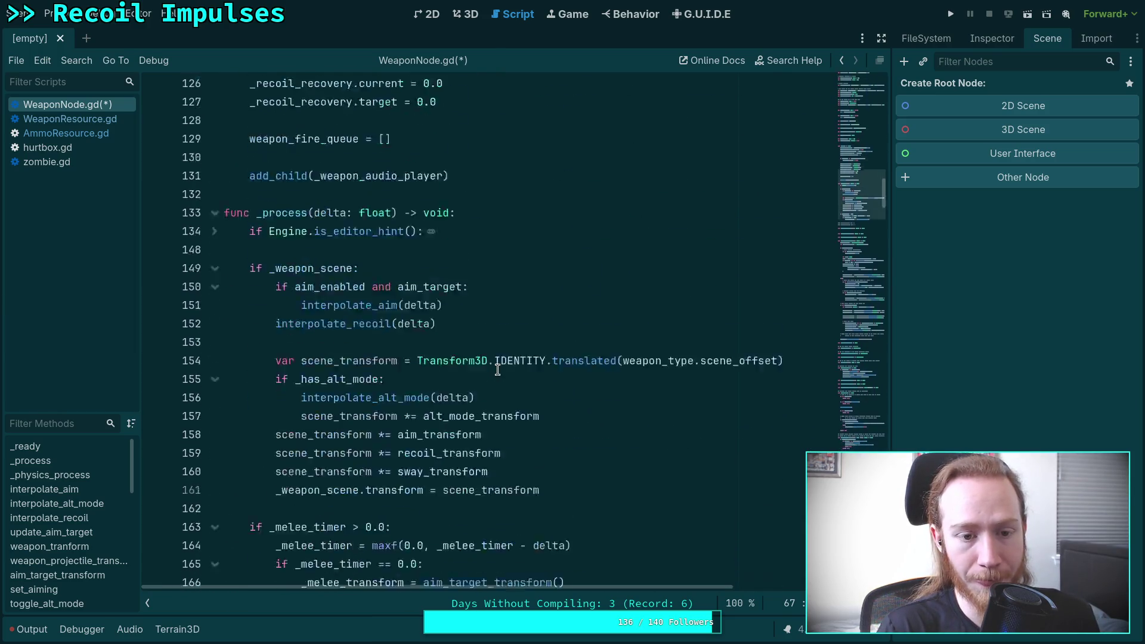
{"action": "scroll", "coordinate": [442, 355], "scroll_direction": "up", "scroll_amount": 9}
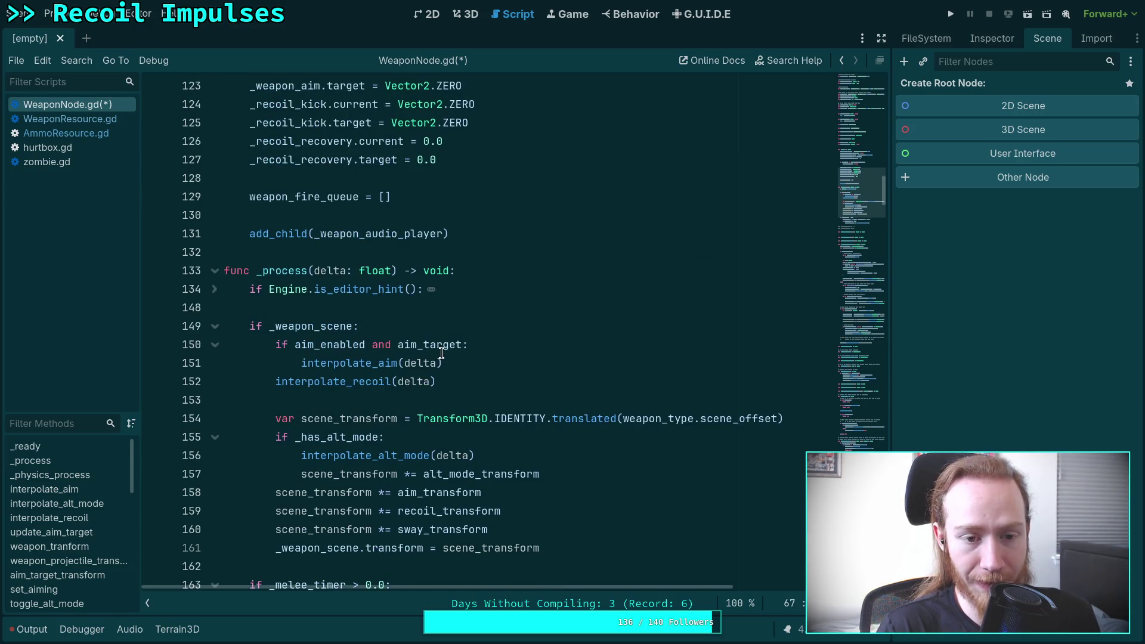
{"action": "scroll", "coordinate": [525, 382], "scroll_direction": "down", "scroll_amount": 4}
{"action": "left_click", "coordinate": [382, 431]}
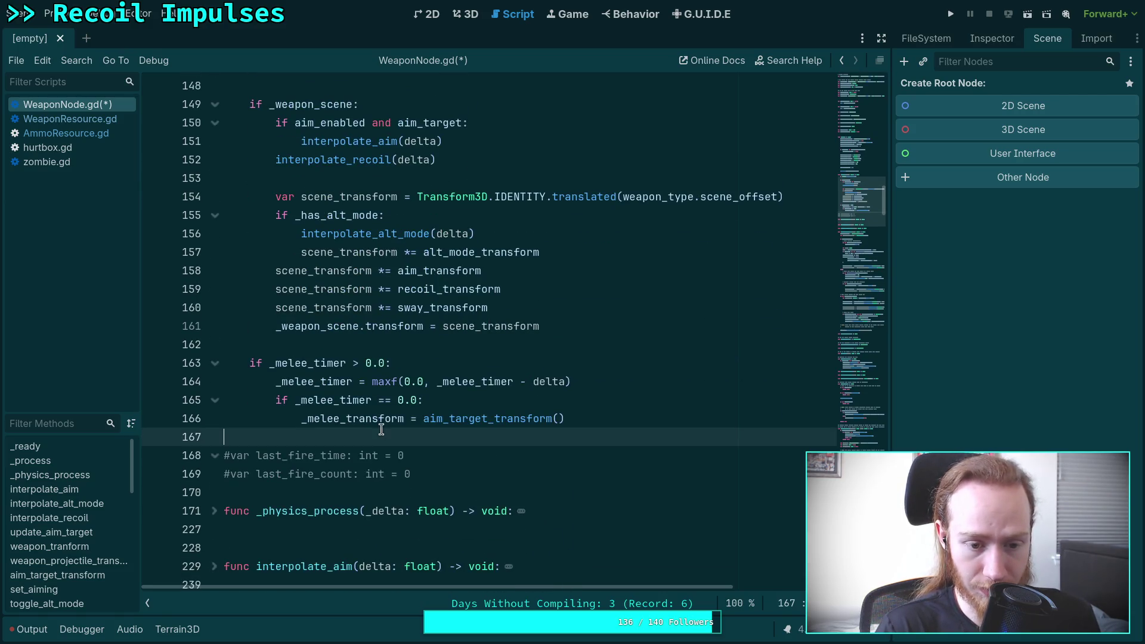
{"action": "scroll", "coordinate": [394, 425], "scroll_direction": "down", "scroll_amount": 7}
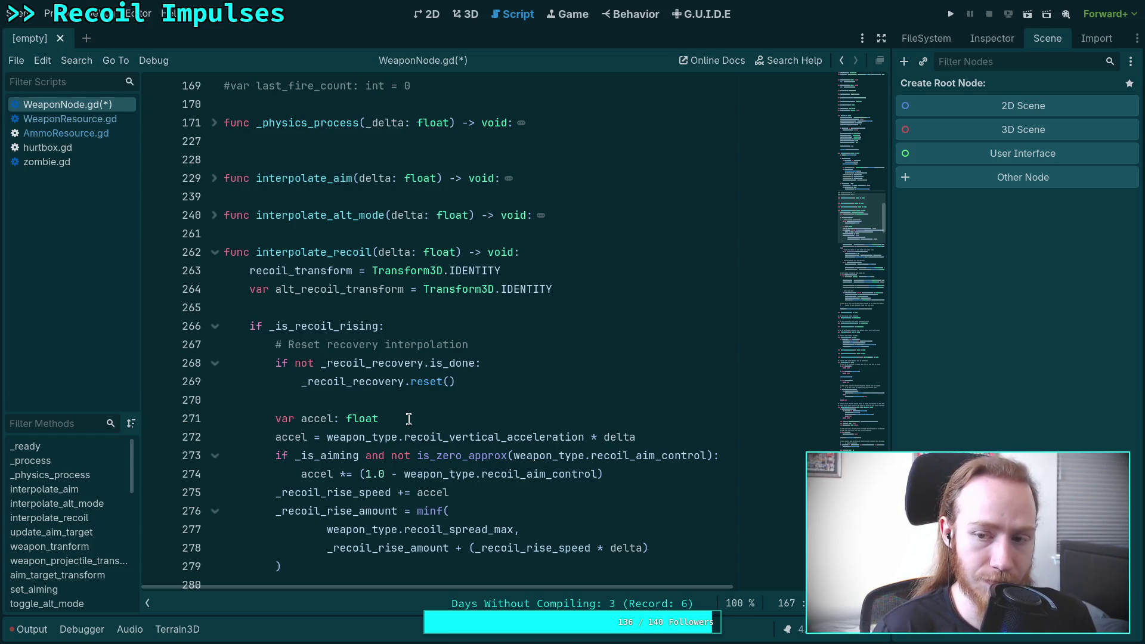
{"action": "left_click", "coordinate": [528, 271]}
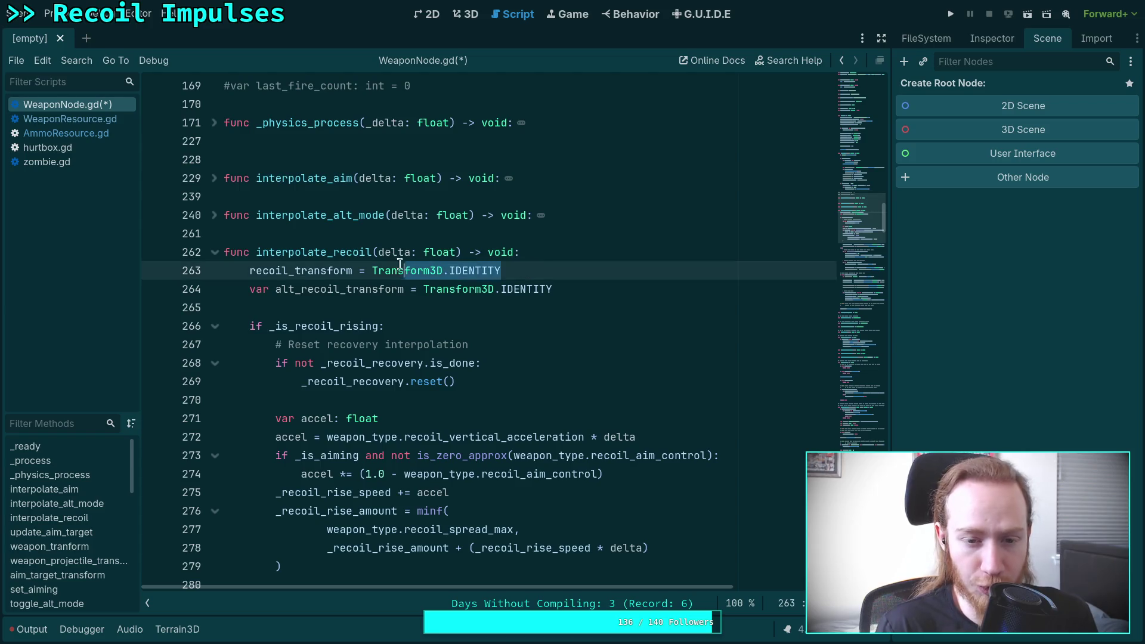
{"action": "double_click", "coordinate": [281, 271]}
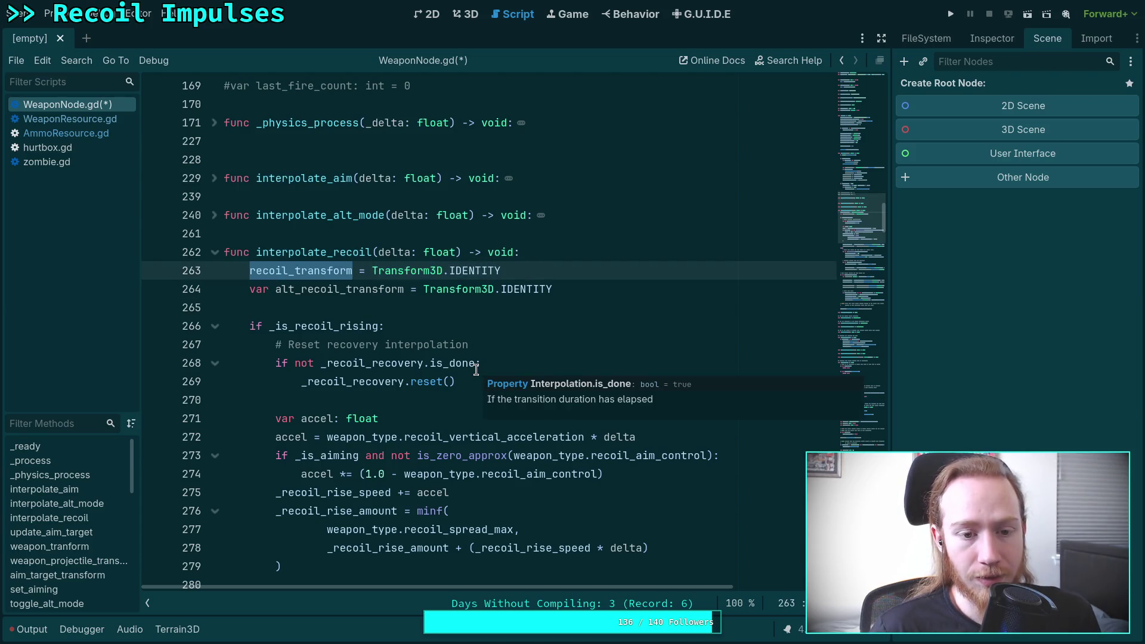
{"action": "left_click", "coordinate": [394, 398]}
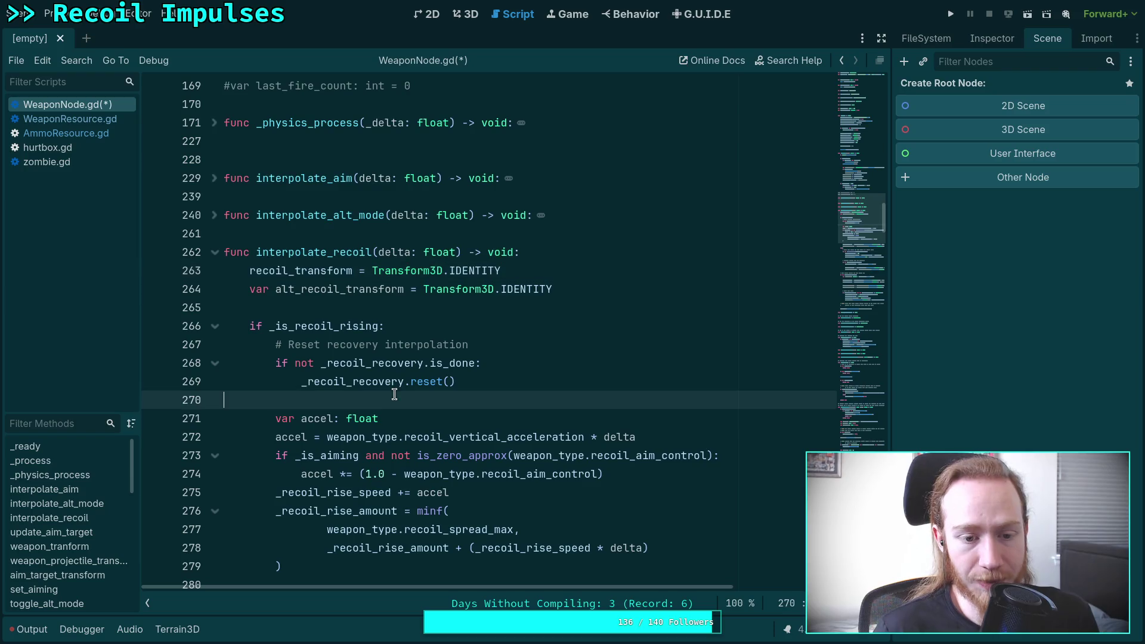
{"action": "scroll", "coordinate": [483, 432], "scroll_direction": "up", "scroll_amount": 15}
{"action": "left_click", "coordinate": [290, 463]}
{"action": "key", "text": "Up"}
{"action": "key", "text": "Up"}
{"action": "key", "text": "Up"}
{"action": "scroll", "coordinate": [331, 459], "scroll_direction": "down", "scroll_amount": 3}
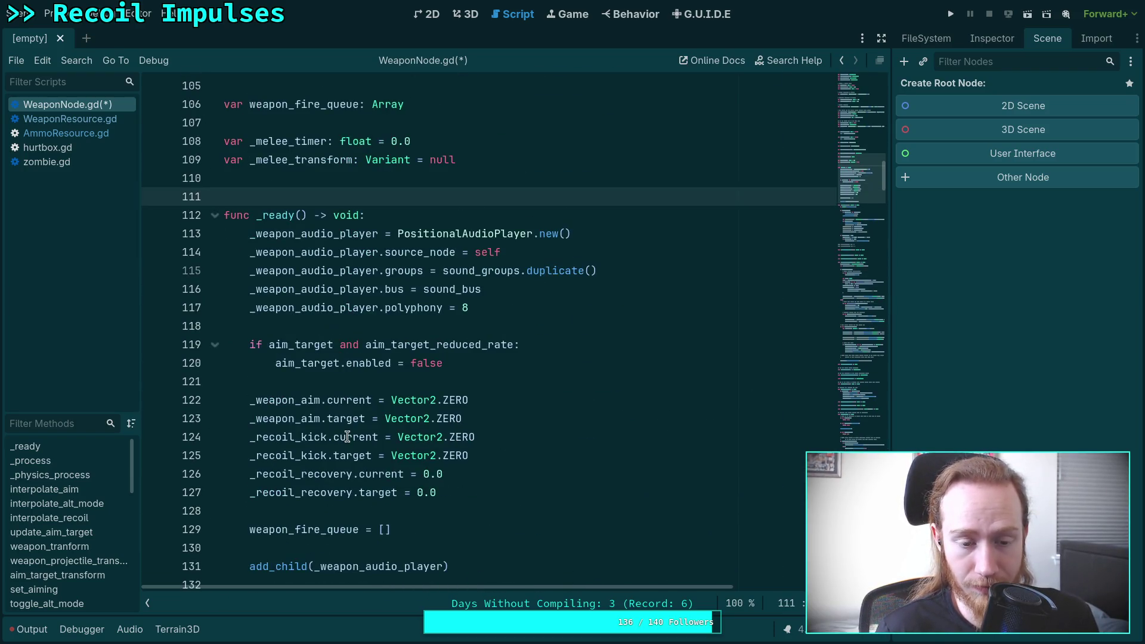
{"action": "left_click", "coordinate": [320, 382]}
{"action": "scroll", "coordinate": [322, 385], "scroll_direction": "down", "scroll_amount": 5}
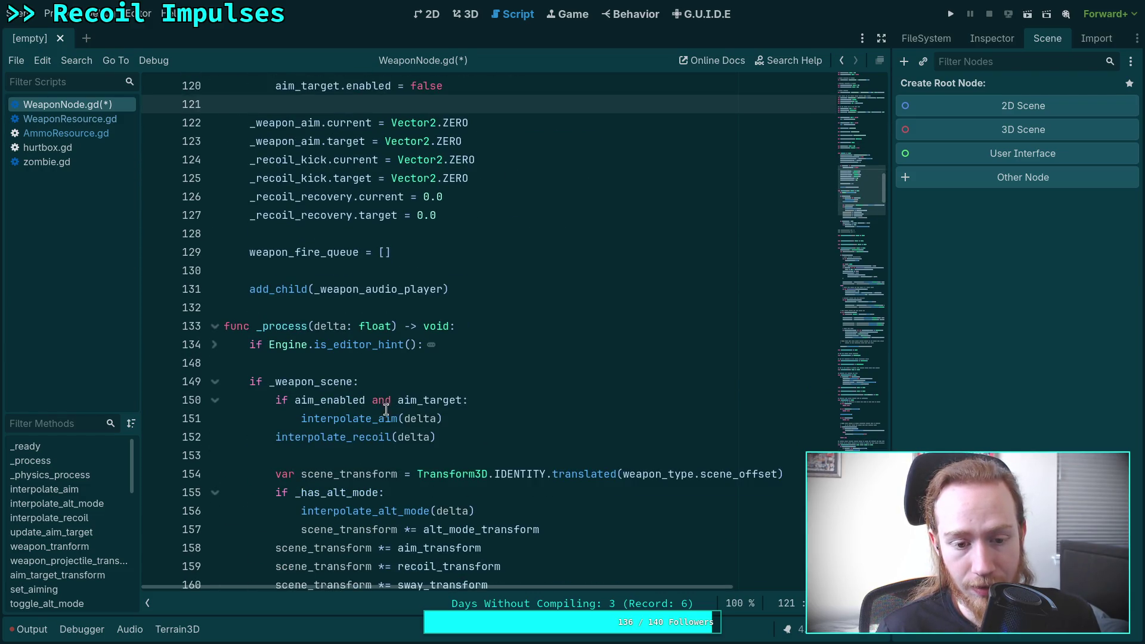
{"action": "left_click_drag", "start_coordinate": [257, 326], "coordinate": [435, 463]}
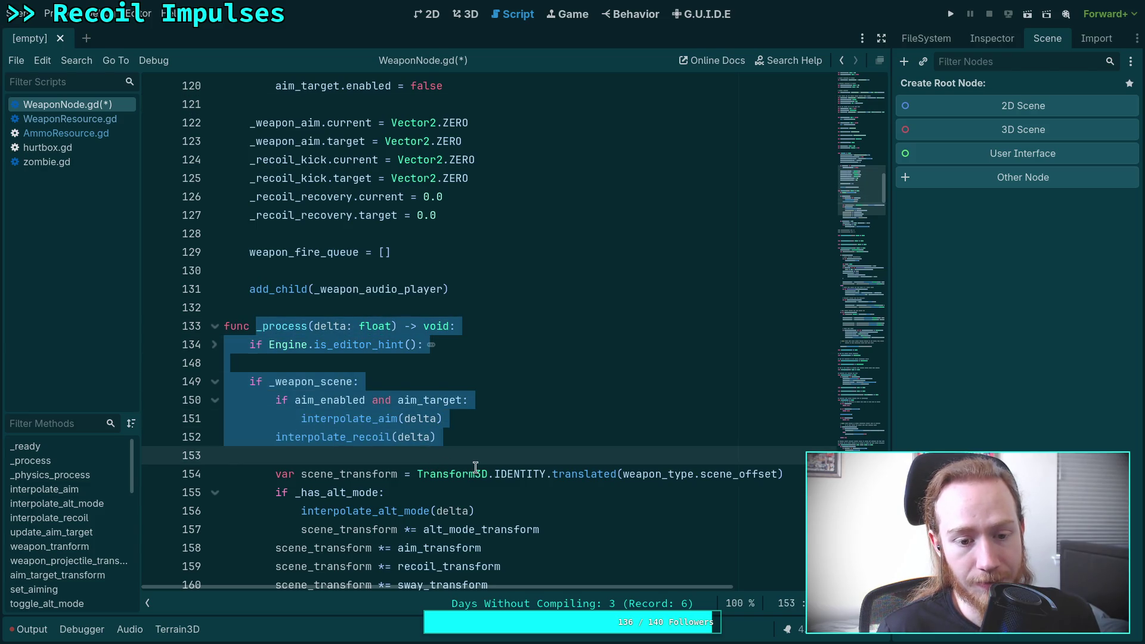
{"action": "left_click", "coordinate": [364, 453]}
{"action": "key", "text": "shift+Up"}
{"action": "key", "text": "shift+Up"}
{"action": "key", "text": "shift+Up"}
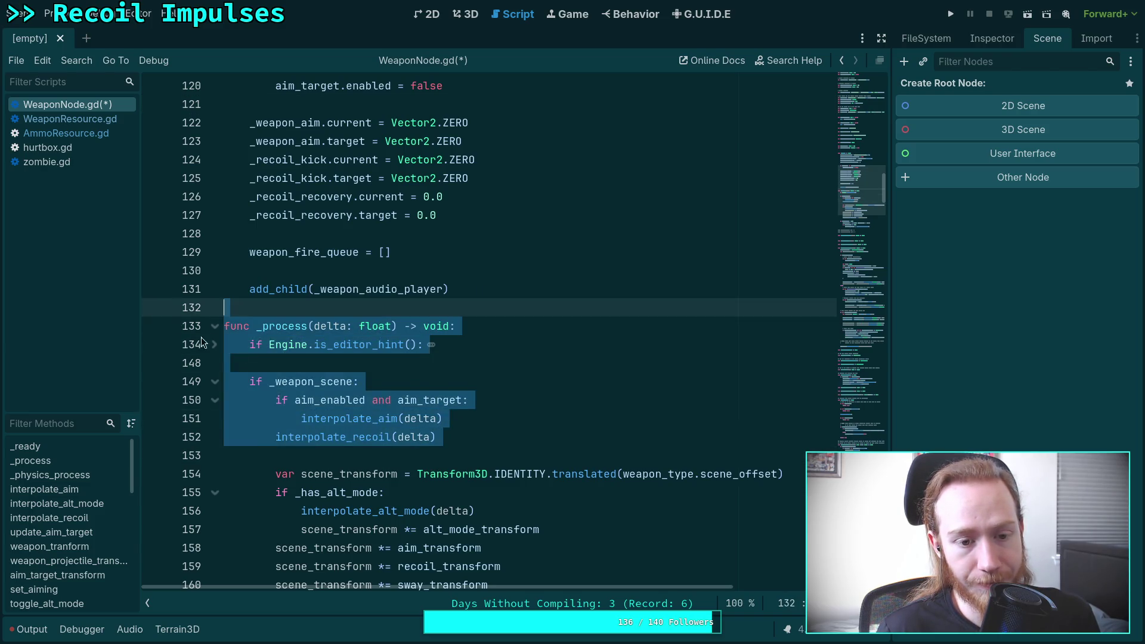
{"action": "key", "text": "Down"}
{"action": "key", "text": "Down"}
{"action": "key", "text": "Down"}
{"action": "key", "text": "Down"}
{"action": "key", "text": "Down"}
{"action": "key", "text": "Down"}
{"action": "key", "text": "shift+Up"}
{"action": "key", "text": "shift+Up"}
{"action": "key", "text": "shift+Up"}
{"action": "key", "text": "shift+Up"}
{"action": "key", "text": "shift+Up"}
{"action": "key", "text": "shift+Up"}
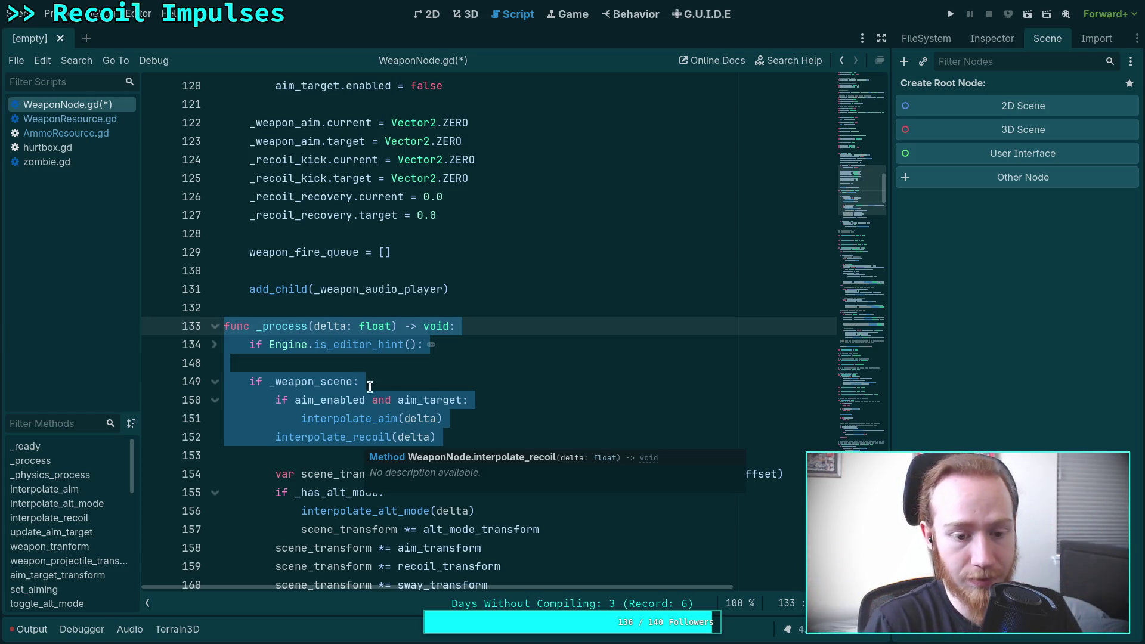
{"action": "scroll", "coordinate": [365, 394], "scroll_direction": "down", "scroll_amount": 15}
{"action": "scroll", "coordinate": [435, 402], "scroll_direction": "down", "scroll_amount": 5}
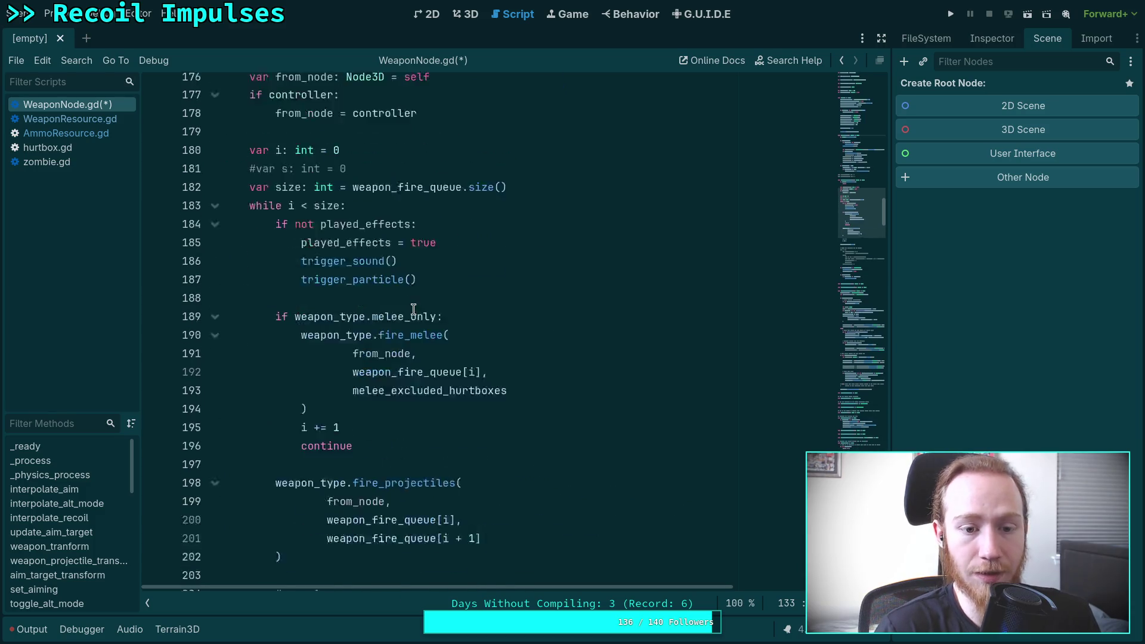
{"action": "left_click", "coordinate": [377, 474]}
{"action": "mouse_move", "coordinate": [377, 474]}
{"action": "left_mouse_down"}
{"action": "mouse_move", "coordinate": [281, 254]}
{"action": "mouse_move", "coordinate": [227, 234]}
{"action": "left_mouse_up"}
{"action": "scroll", "coordinate": [476, 393], "scroll_direction": "down", "scroll_amount": 2}
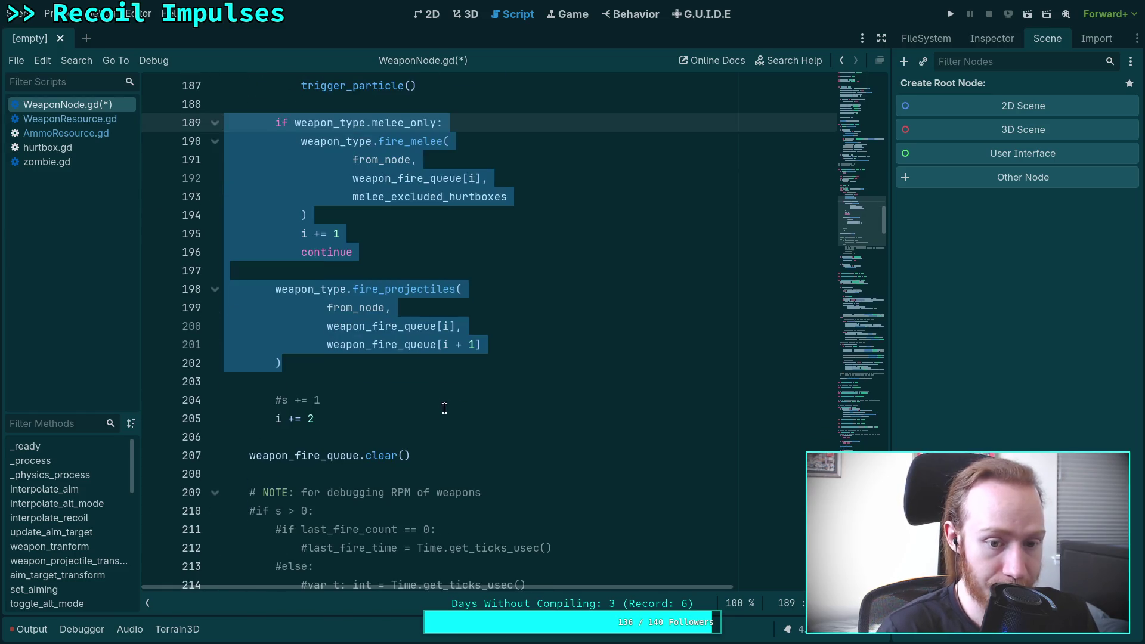
{"action": "scroll", "coordinate": [409, 397], "scroll_direction": "down", "scroll_amount": 2}
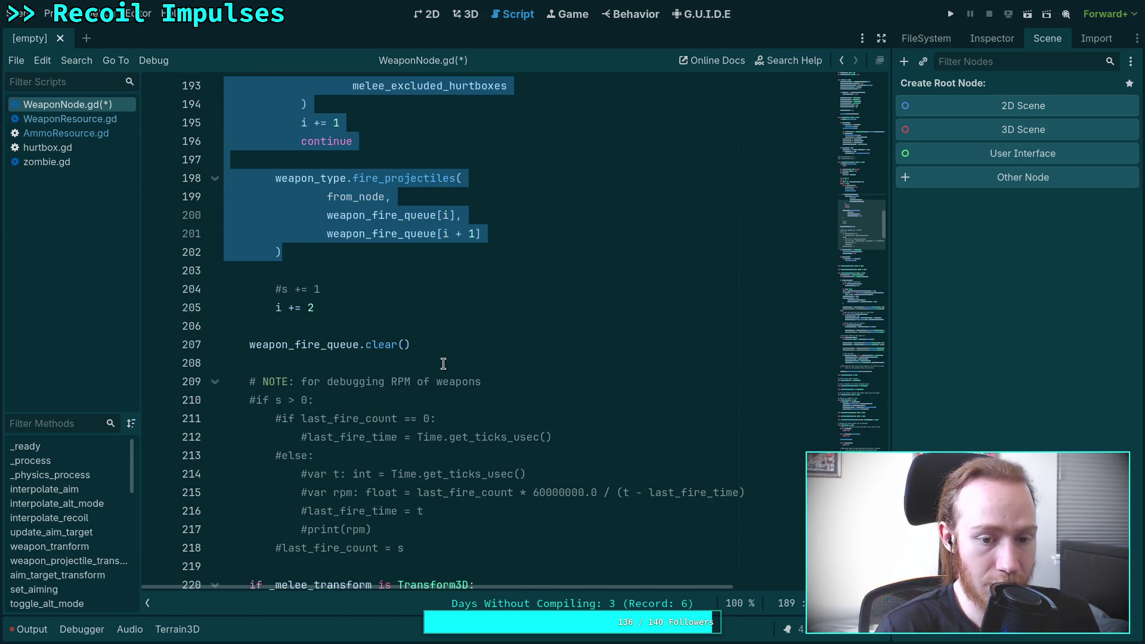
{"action": "left_click", "coordinate": [446, 364]}
{"action": "scroll", "coordinate": [445, 364], "scroll_direction": "down", "scroll_amount": 5}
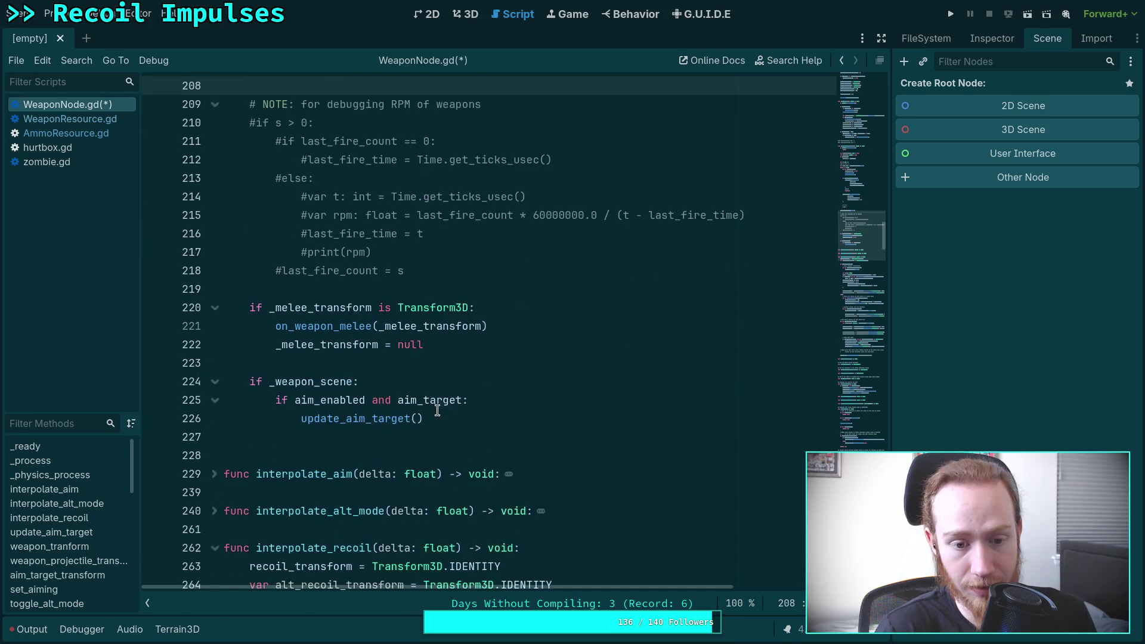
{"action": "left_click", "coordinate": [406, 438]}
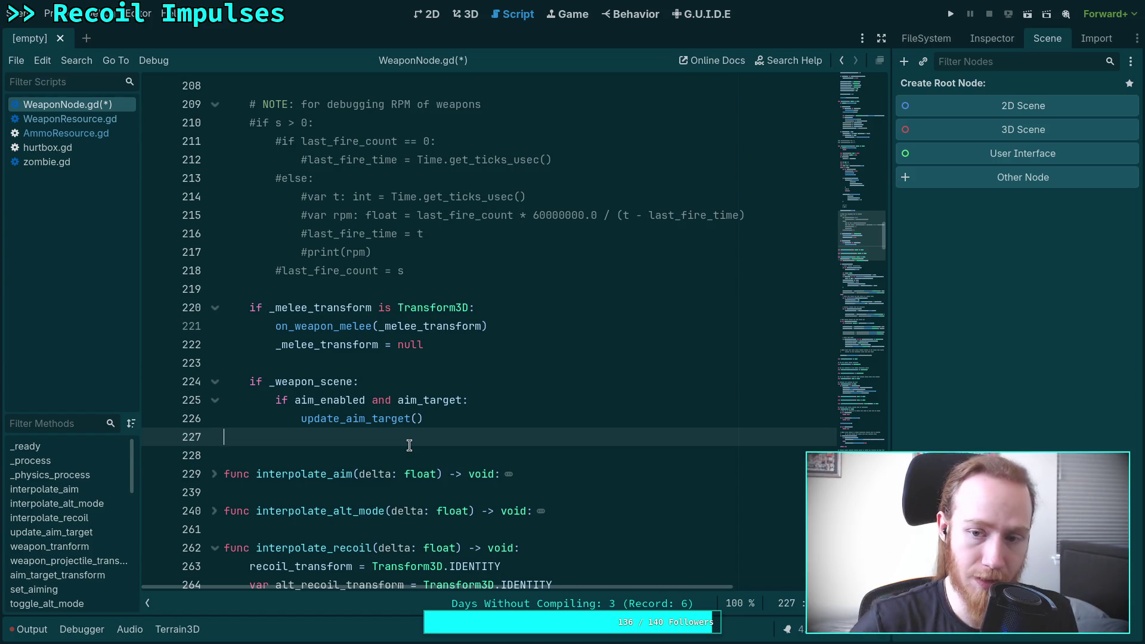
{"action": "left_click", "coordinate": [869, 134]}
{"action": "scroll", "coordinate": [852, 108], "scroll_direction": "up", "scroll_amount": 8}
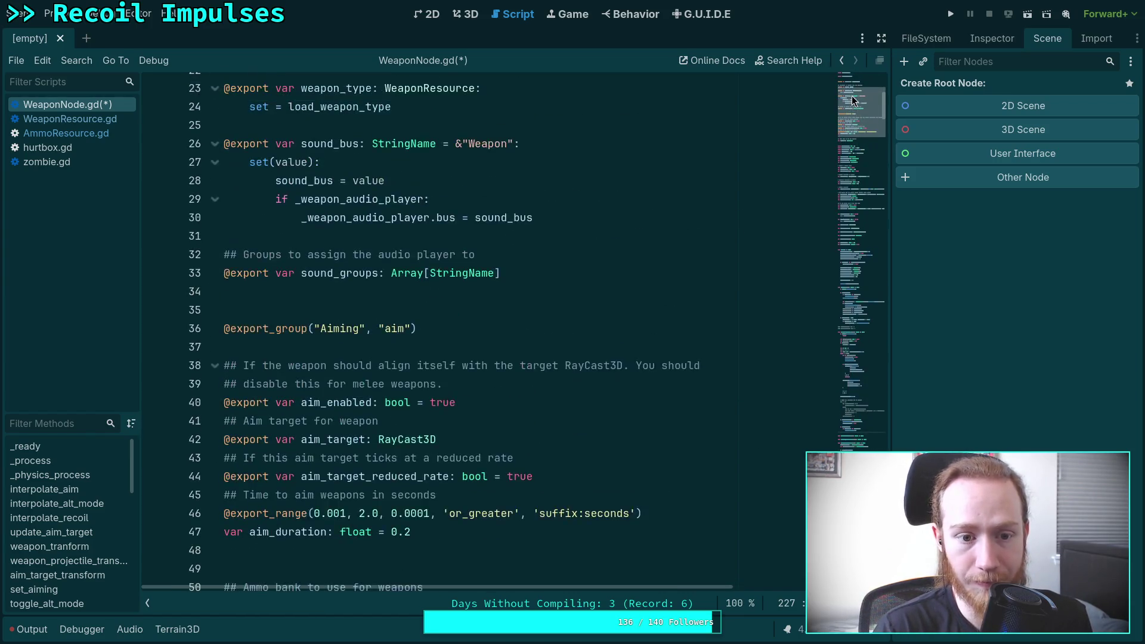
{"action": "scroll", "coordinate": [528, 306], "scroll_direction": "down", "scroll_amount": 9}
{"action": "scroll", "coordinate": [519, 309], "scroll_direction": "up", "scroll_amount": 6}
{"action": "scroll", "coordinate": [470, 305], "scroll_direction": "up", "scroll_amount": 4}
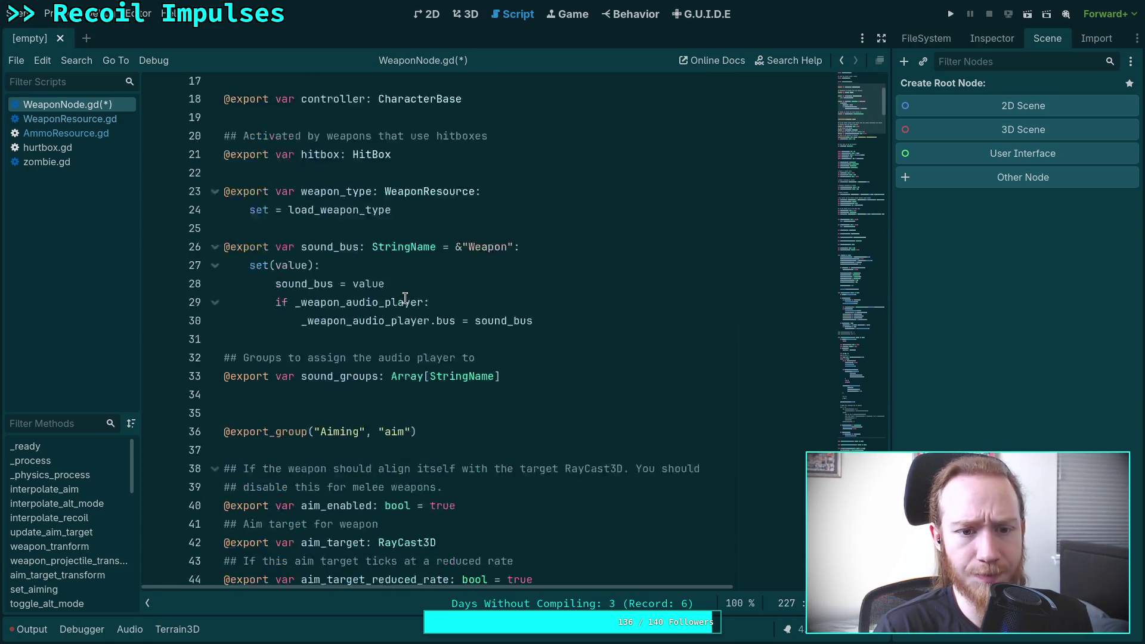
{"action": "scroll", "coordinate": [554, 332], "scroll_direction": "down", "scroll_amount": 5}
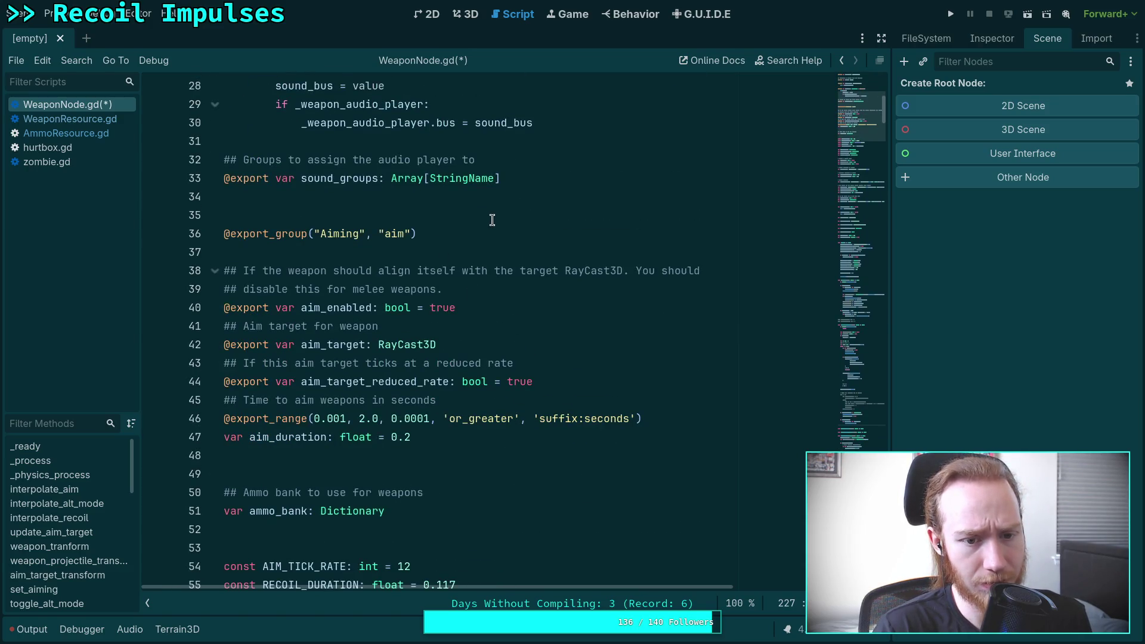
{"action": "left_click", "coordinate": [525, 215]}
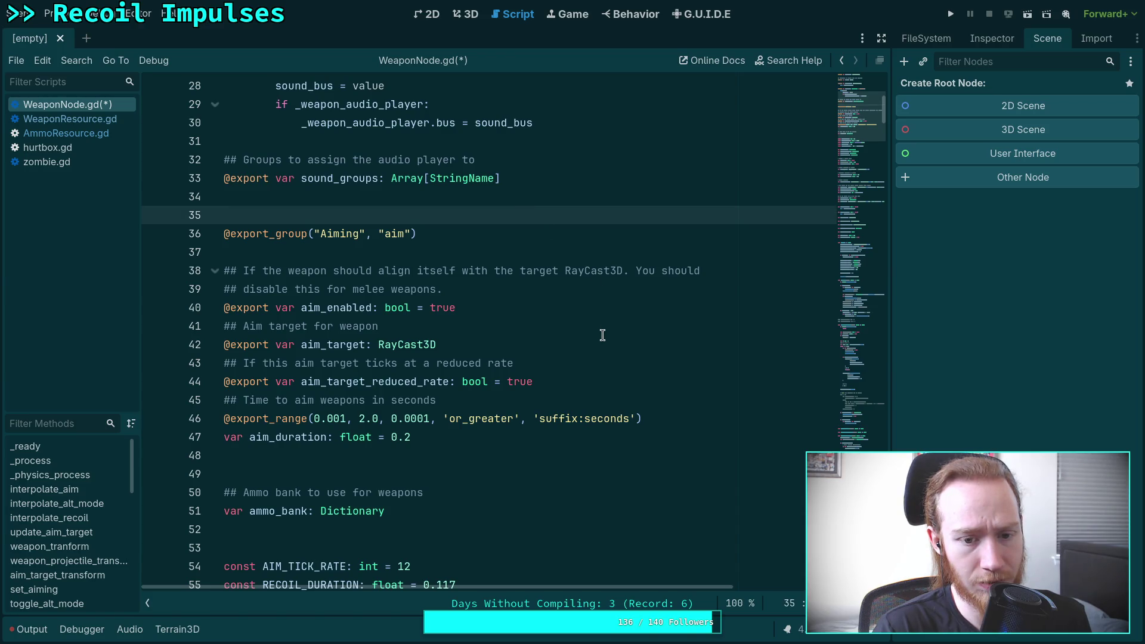
{"action": "left_click_drag", "start_coordinate": [546, 363], "coordinate": [237, 362]}
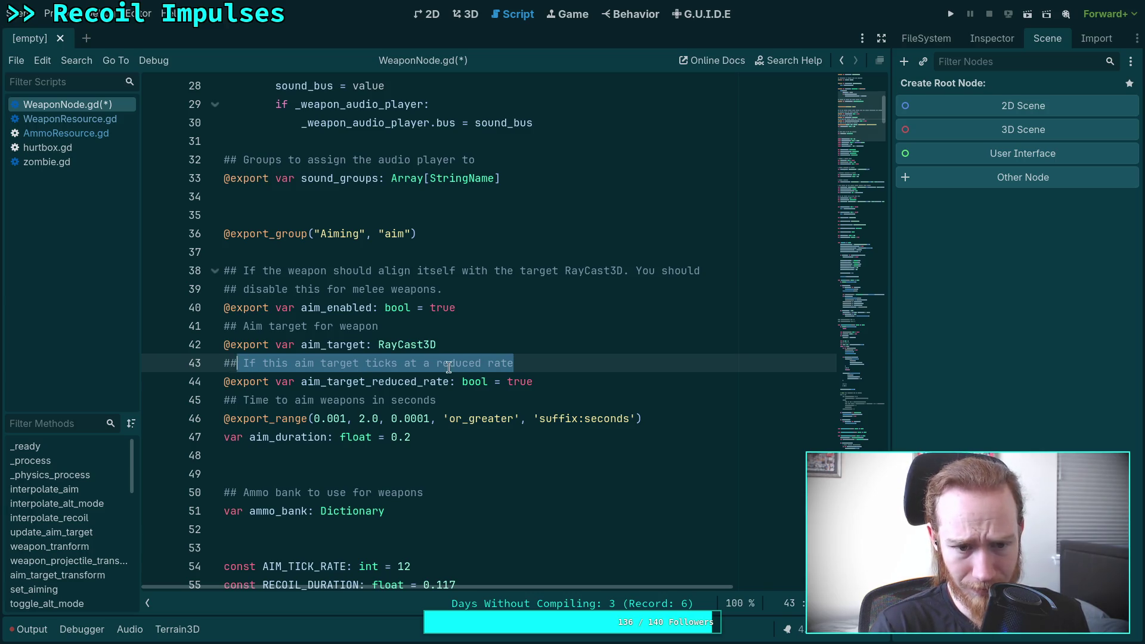
{"action": "left_click", "coordinate": [528, 361]}
{"action": "left_click", "coordinate": [535, 199]}
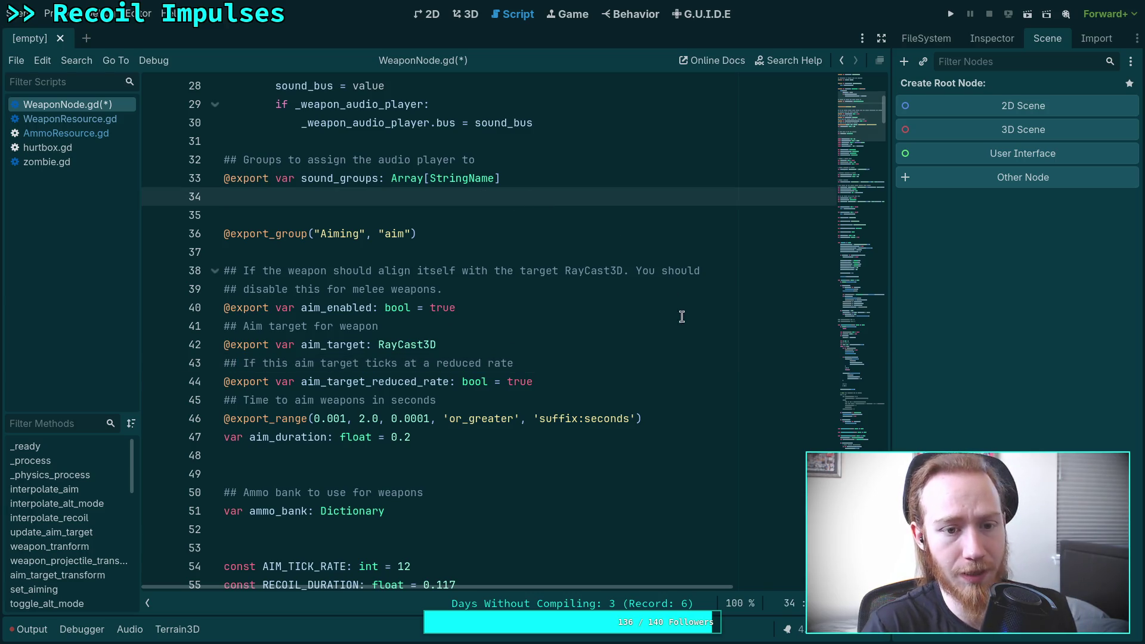
{"action": "scroll", "coordinate": [682, 317], "scroll_direction": "up", "scroll_amount": 4}
{"action": "key", "text": "Return"}
{"action": "key", "text": "Return"}
{"action": "key", "text": "Up"}
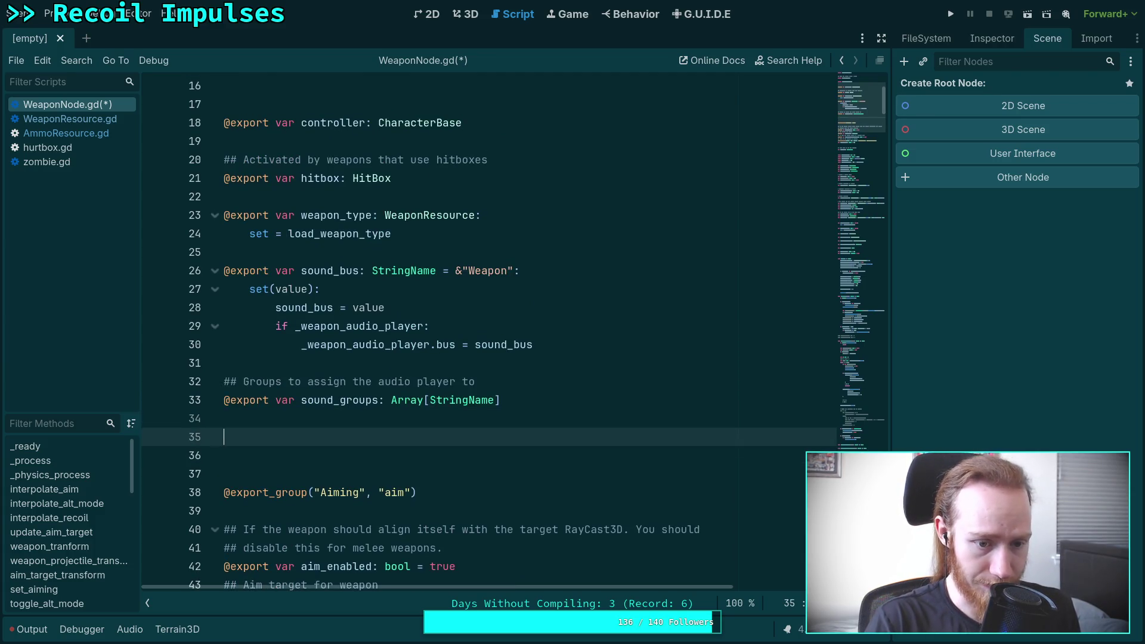
Step: Bring up the context menu for the CharacterBase type
{"action": "left_click", "coordinate": [225, 456]}
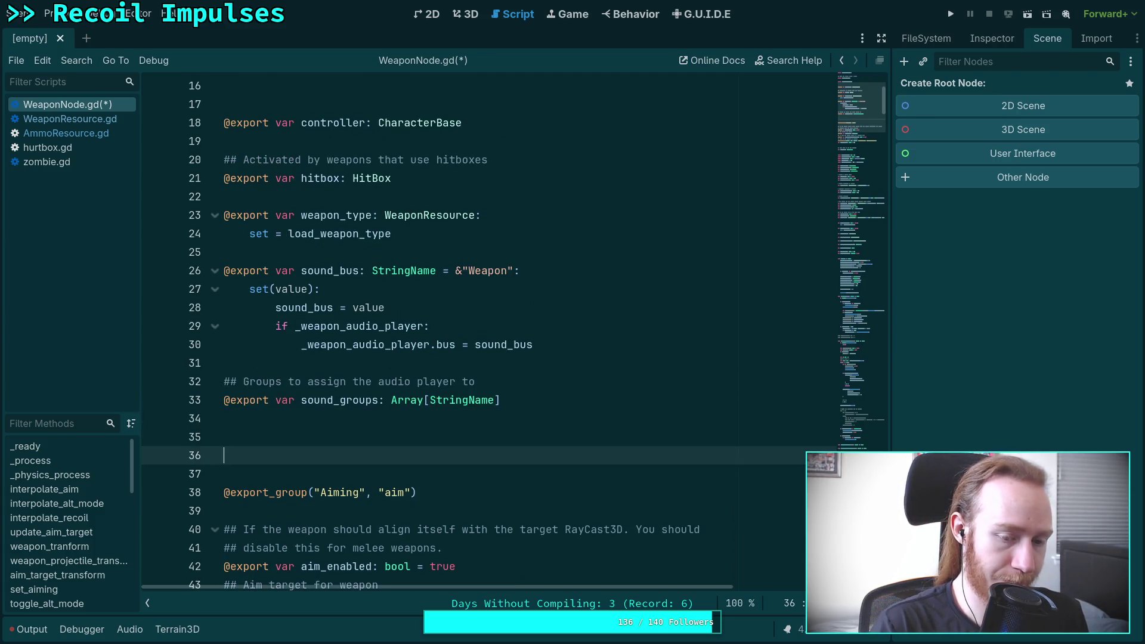
{"action": "left_click", "coordinate": [224, 437]}
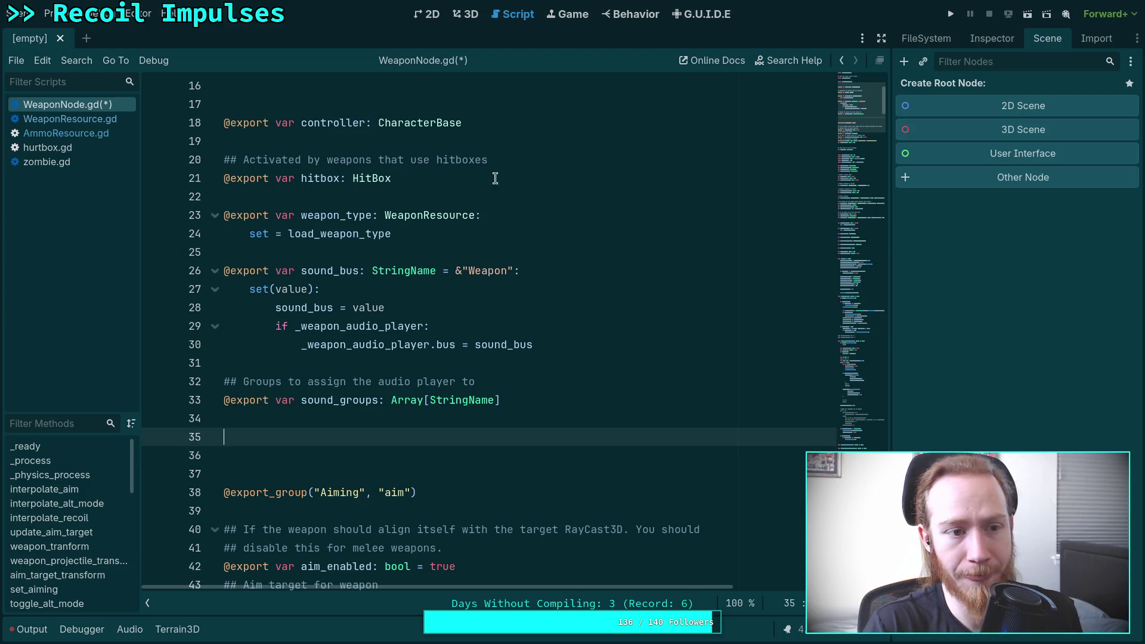
{"action": "right_click", "coordinate": [439, 129]}
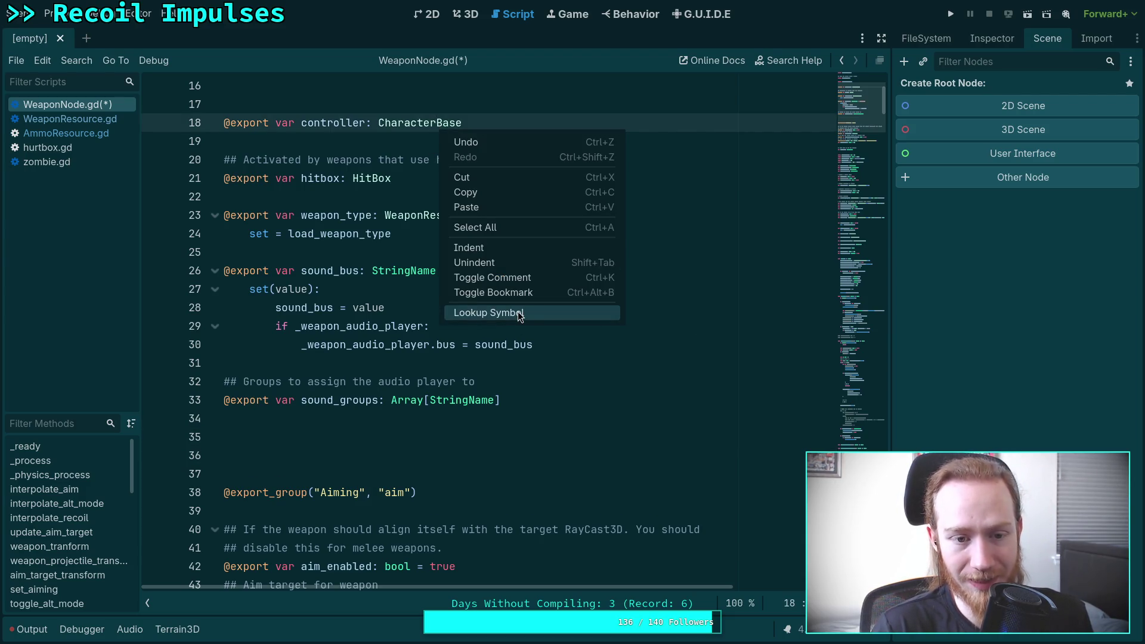
Step: Open character_base.gd, review its movement exports, then close the script
{"action": "left_click", "coordinate": [519, 318]}
{"action": "scroll", "coordinate": [697, 322], "scroll_direction": "up", "scroll_amount": 10}
{"action": "left_click", "coordinate": [854, 71]}
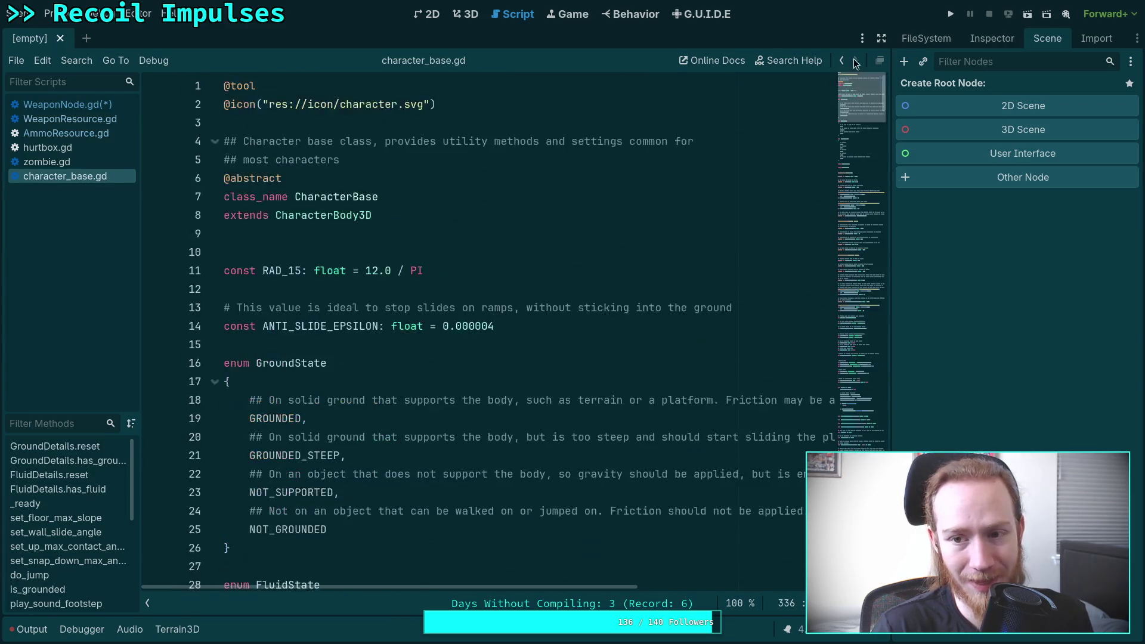
{"action": "scroll", "coordinate": [590, 298], "scroll_direction": "down", "scroll_amount": 10}
{"action": "scroll", "coordinate": [590, 299], "scroll_direction": "down", "scroll_amount": 6}
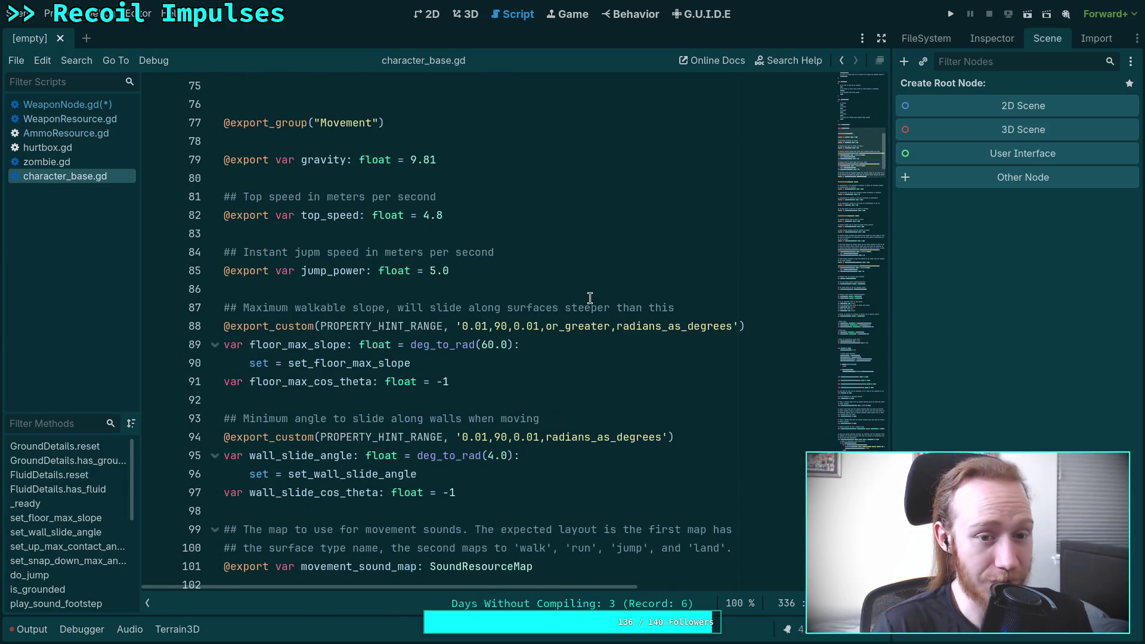
{"action": "scroll", "coordinate": [590, 298], "scroll_direction": "up", "scroll_amount": 2}
{"action": "scroll", "coordinate": [590, 298], "scroll_direction": "down", "scroll_amount": 2}
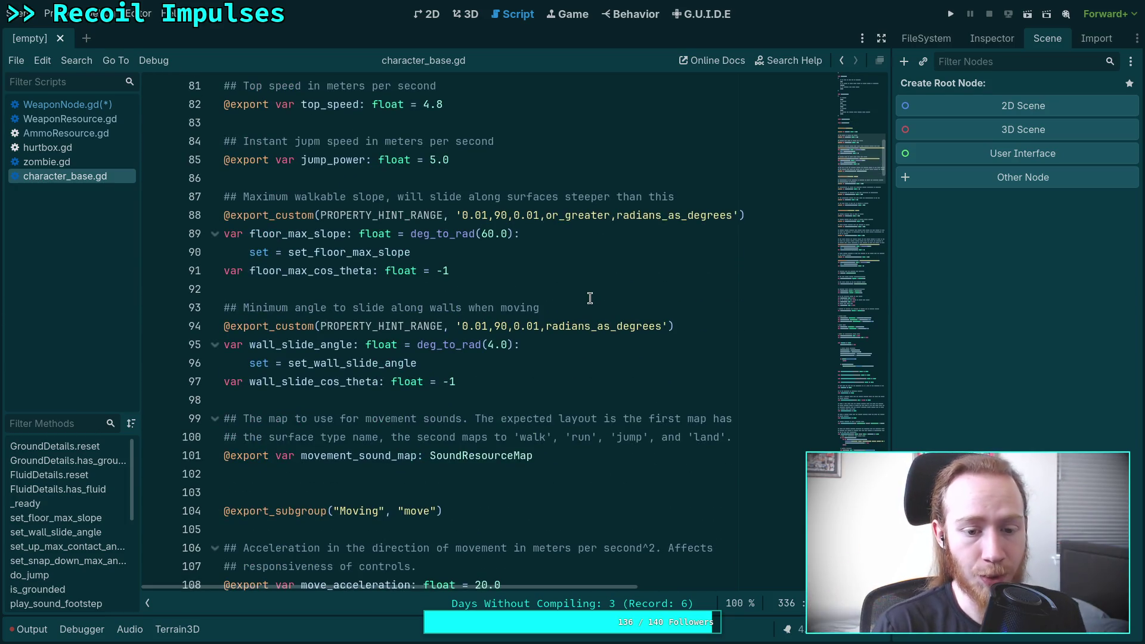
{"action": "scroll", "coordinate": [590, 299], "scroll_direction": "down", "scroll_amount": 12}
{"action": "scroll", "coordinate": [423, 307], "scroll_direction": "down", "scroll_amount": 3}
{"action": "scroll", "coordinate": [358, 268], "scroll_direction": "up", "scroll_amount": 10}
{"action": "right_click", "coordinate": [83, 178]}
{"action": "left_click", "coordinate": [122, 220]}
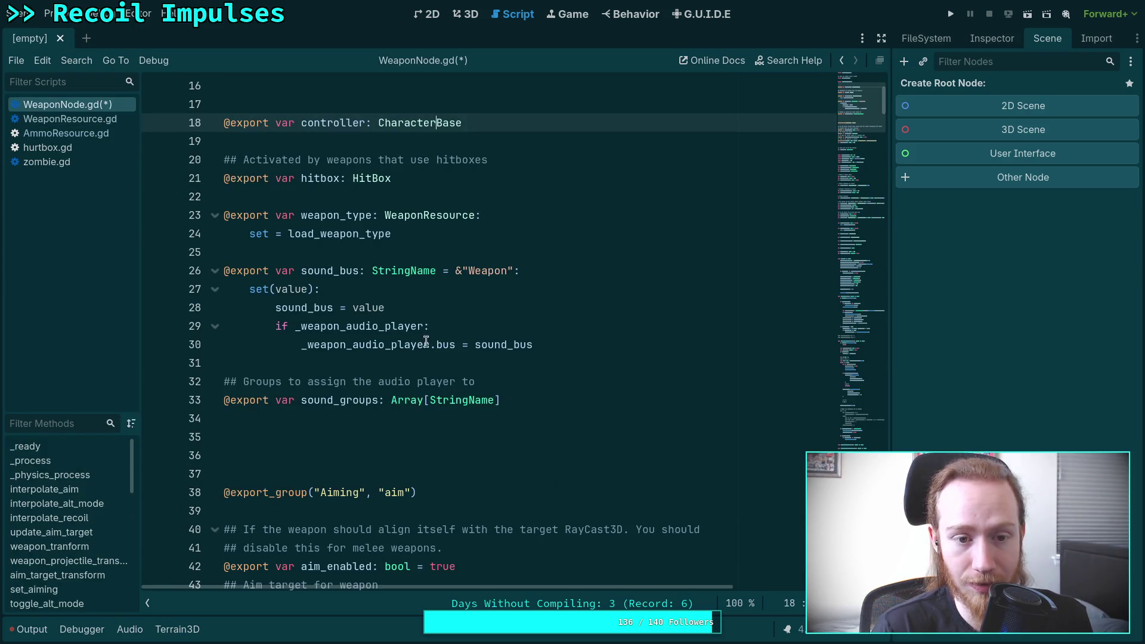
{"action": "left_click", "coordinate": [358, 436]}
{"action": "key", "text": "Return"}
{"action": "type", "text": "@"}
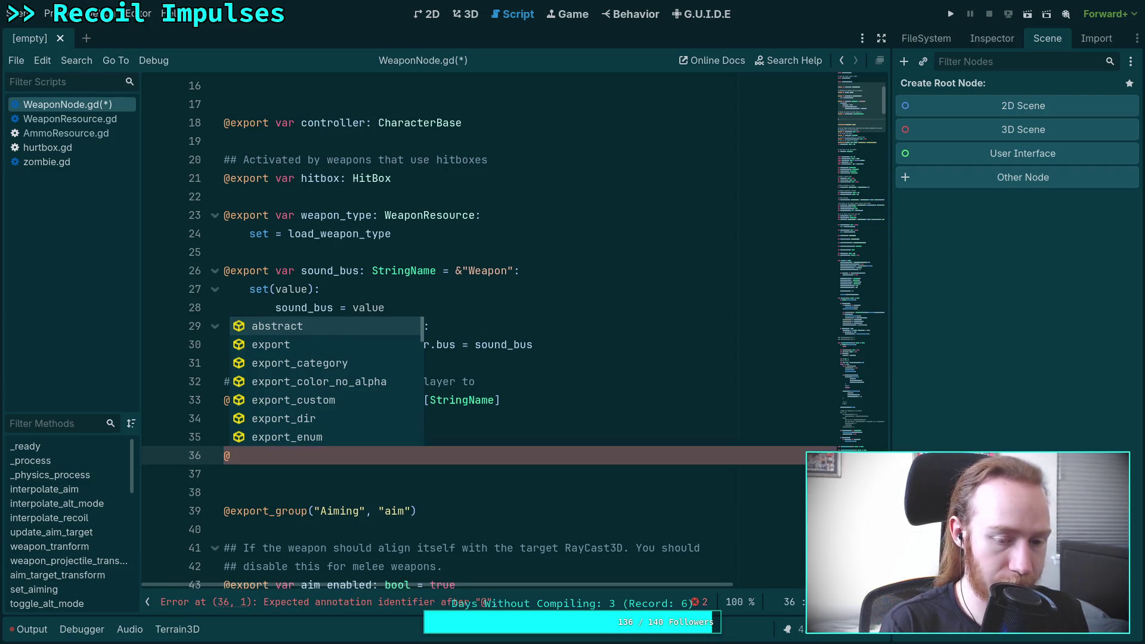
{"action": "type", "text": "export_grou"}
{"action": "type", "text": "p(\"Rec"}
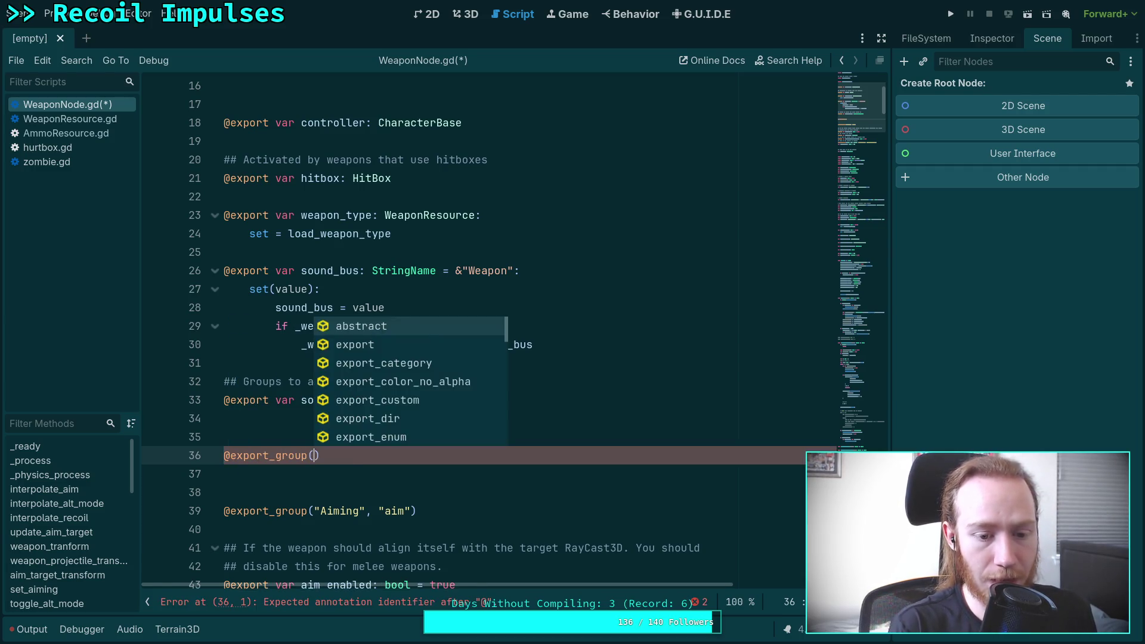
{"action": "type", "text": "oil\","}
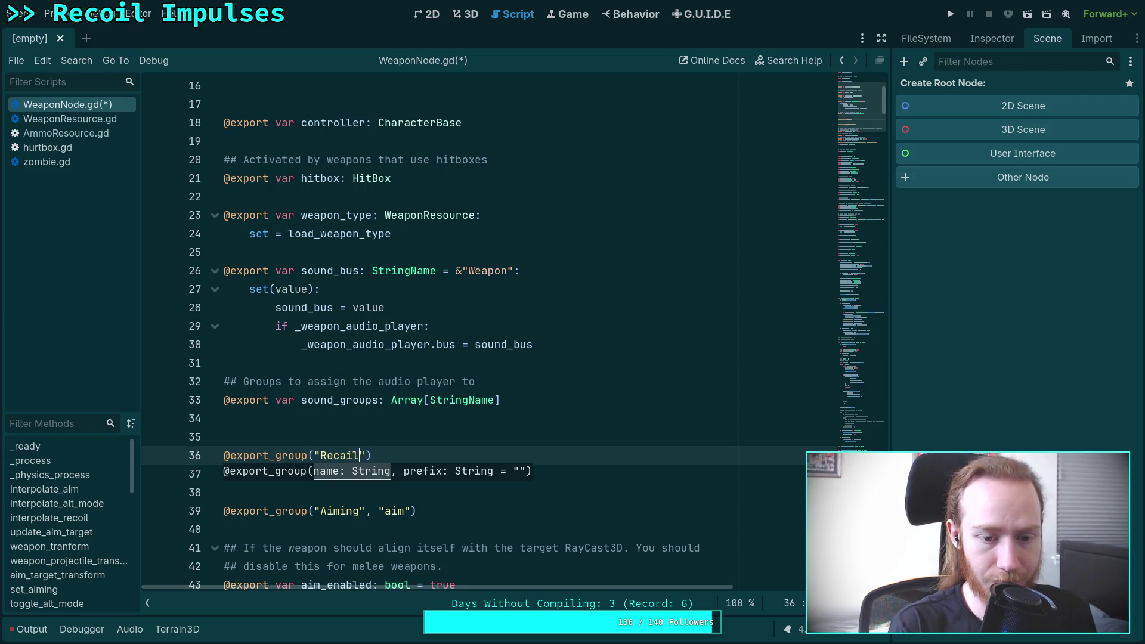
{"action": "type", "text": " \"recou"}
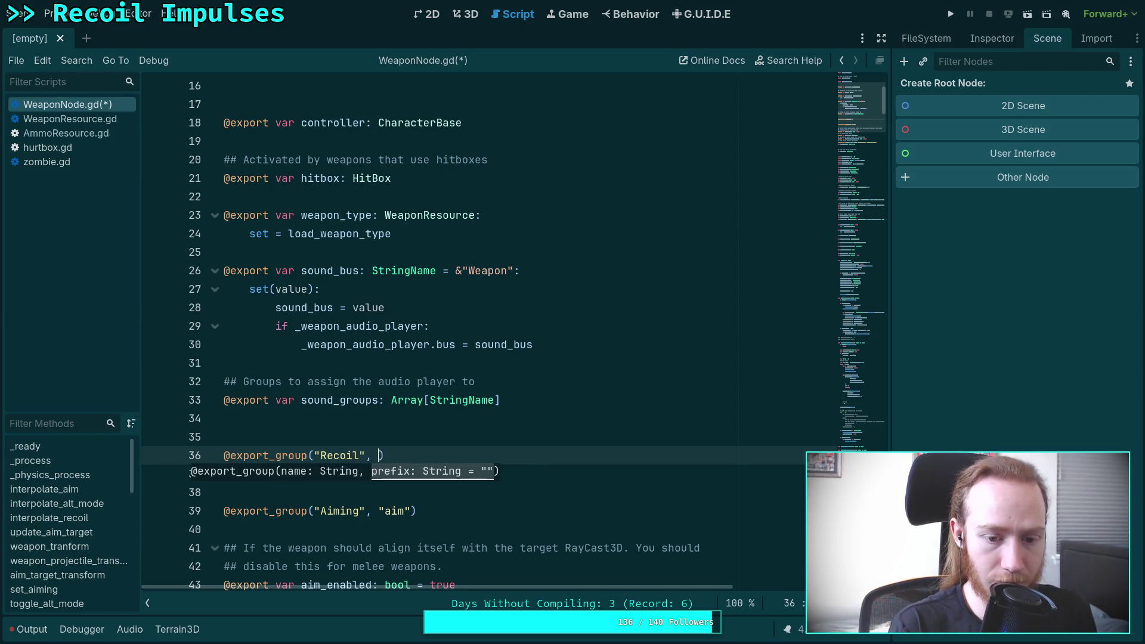
{"action": "key", "text": "BackSpace"}
{"action": "type", "text": "il"}
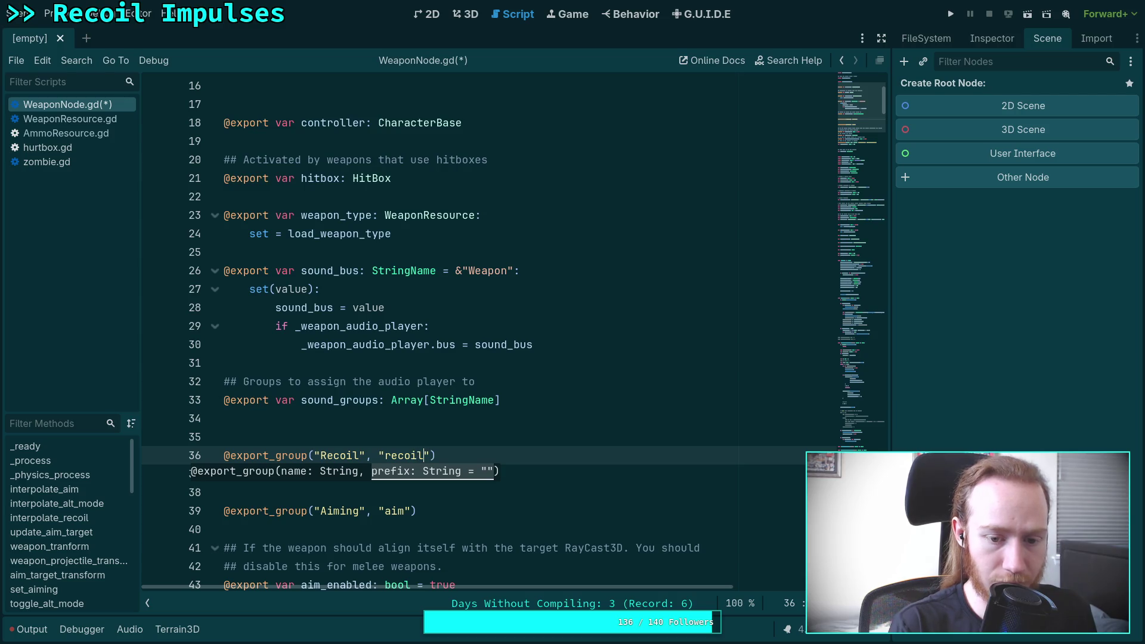
{"action": "key", "text": "End"}
{"action": "key", "text": "Return"}
{"action": "key", "text": "Return"}
{"action": "scroll", "coordinate": [513, 421], "scroll_direction": "down", "scroll_amount": 4}
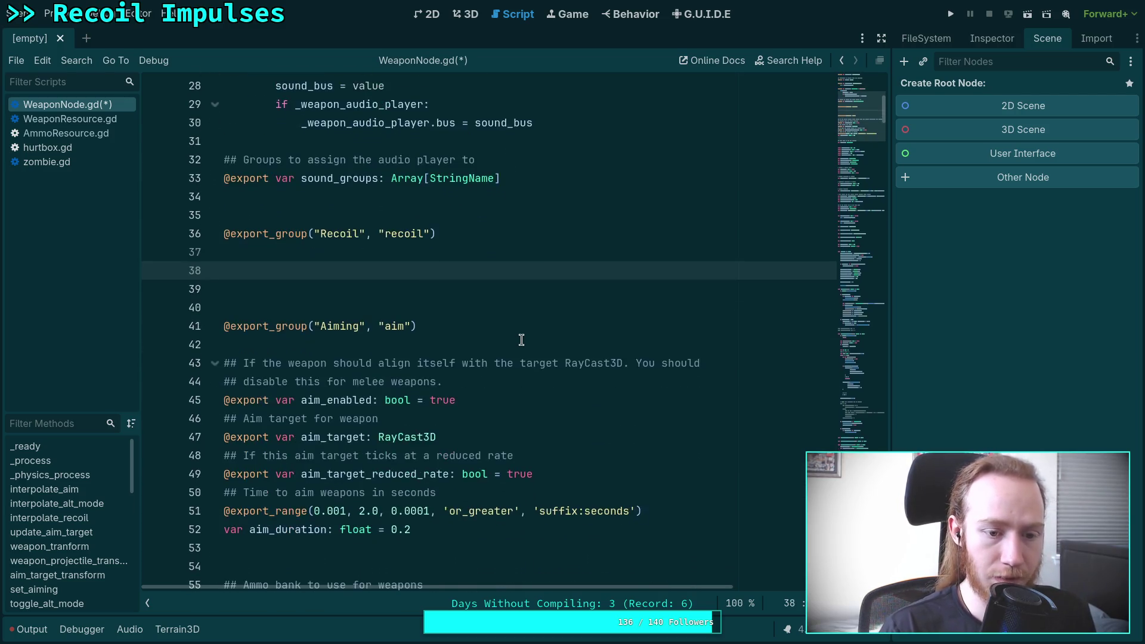
{"action": "type", "text": "@export var"}
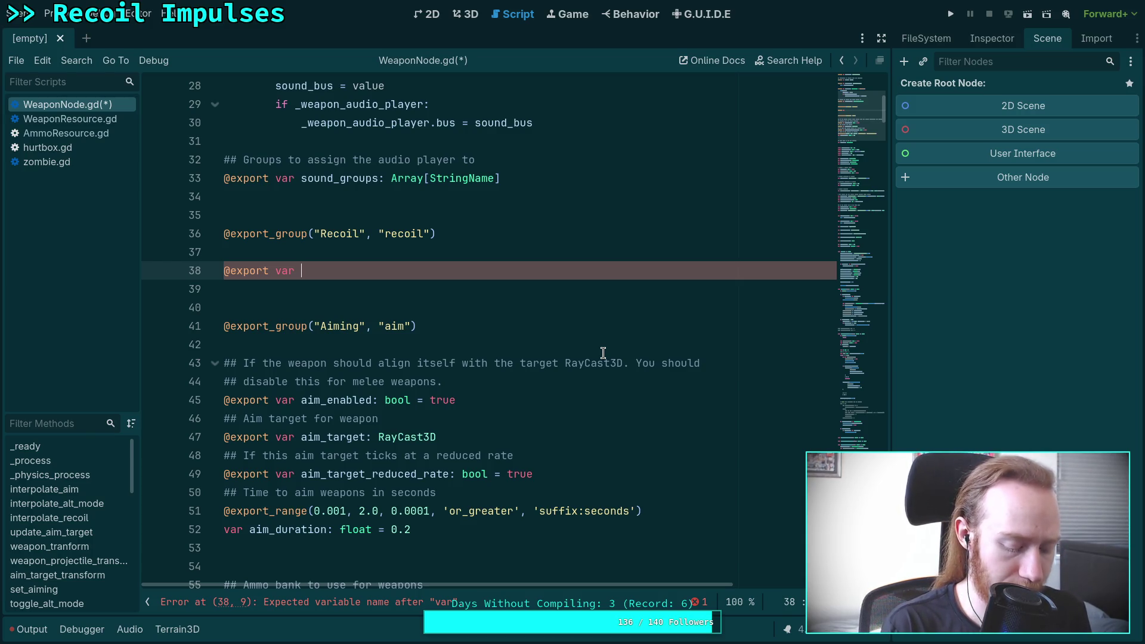
{"action": "type", "text": "recoil_"}
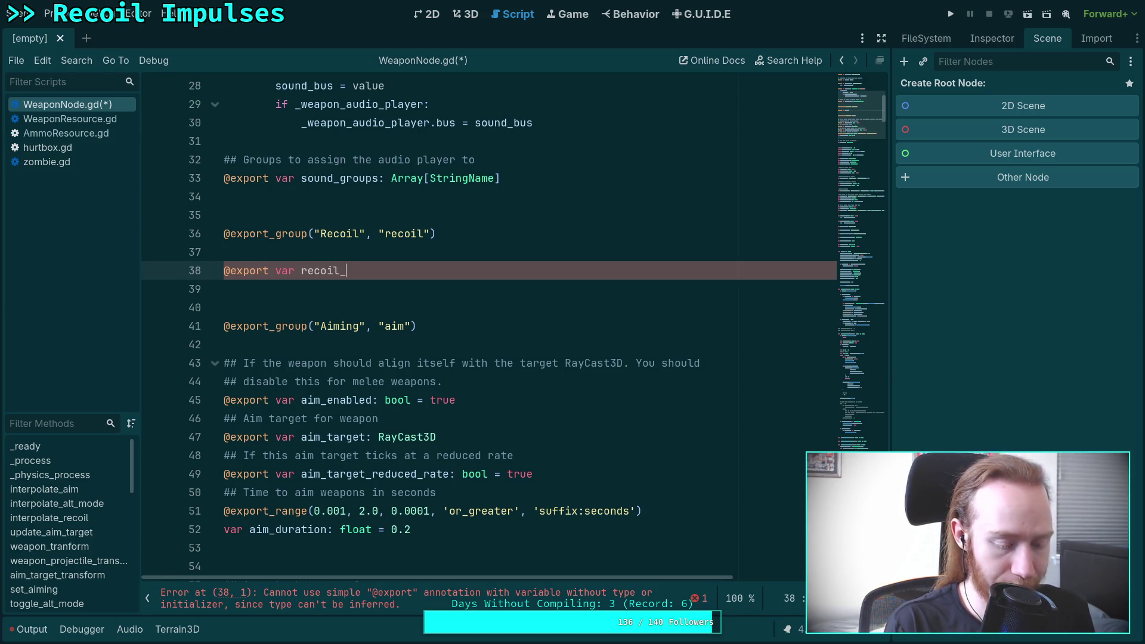
{"action": "type", "text": "respon"}
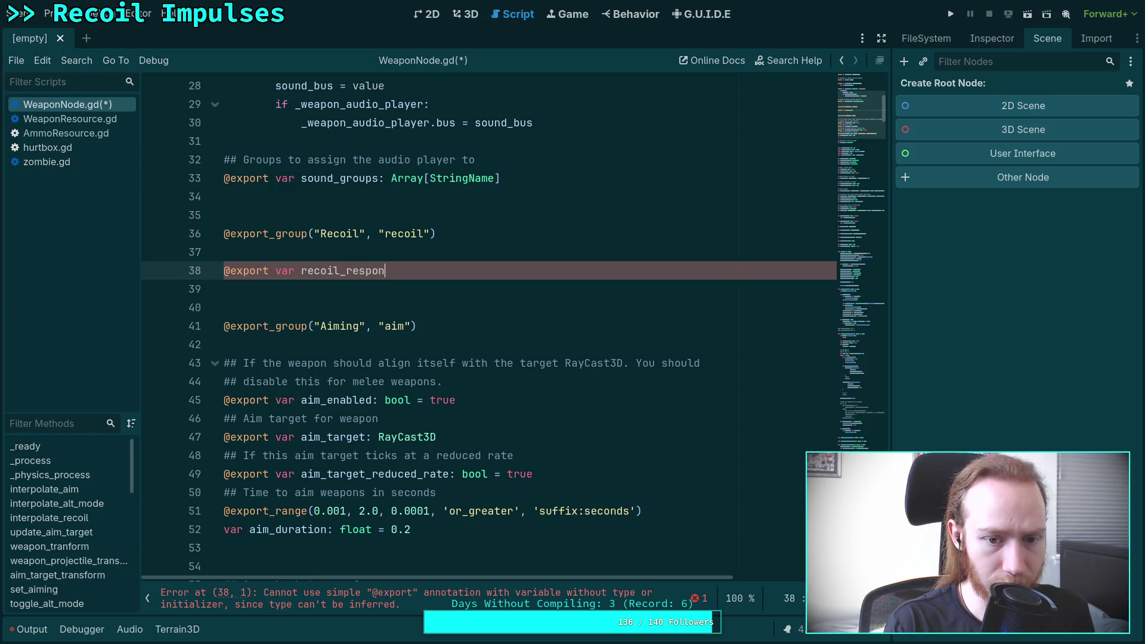
{"action": "key", "text": "BackSpace"}
{"action": "key", "text": "BackSpace"}
{"action": "key", "text": "BackSpace"}
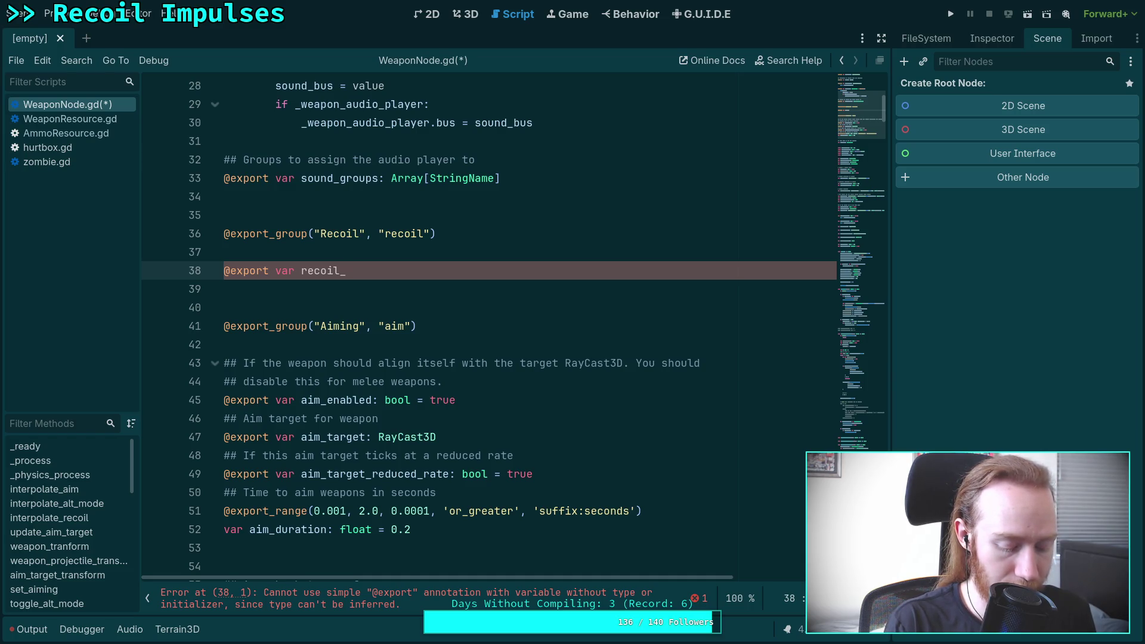
{"action": "type", "text": "handle_accel"}
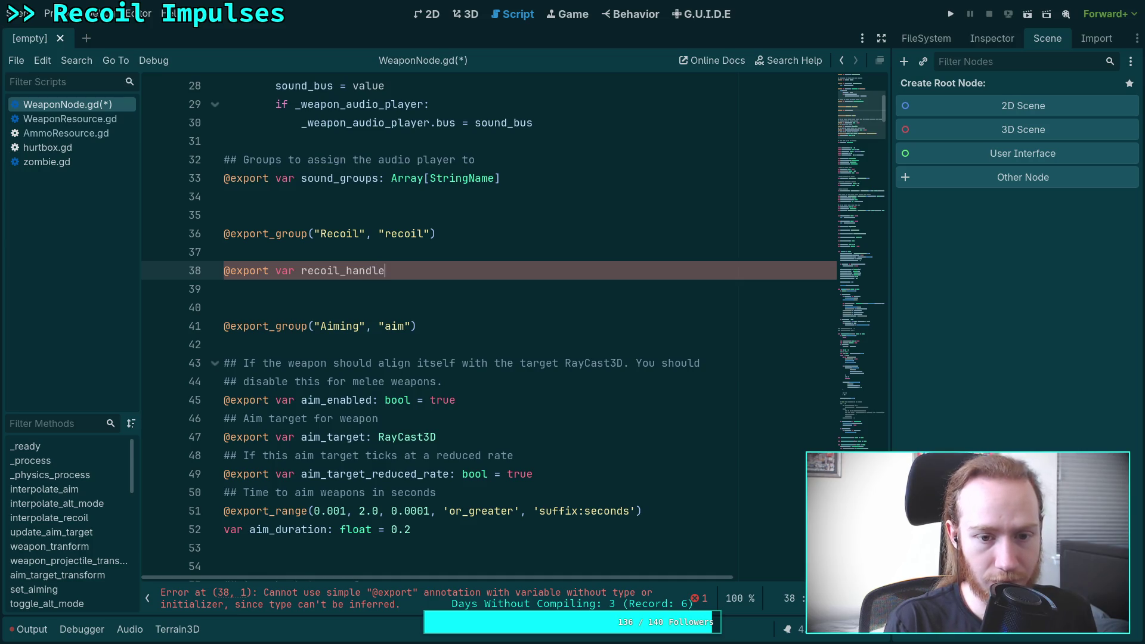
{"action": "type", "text": "eration: "}
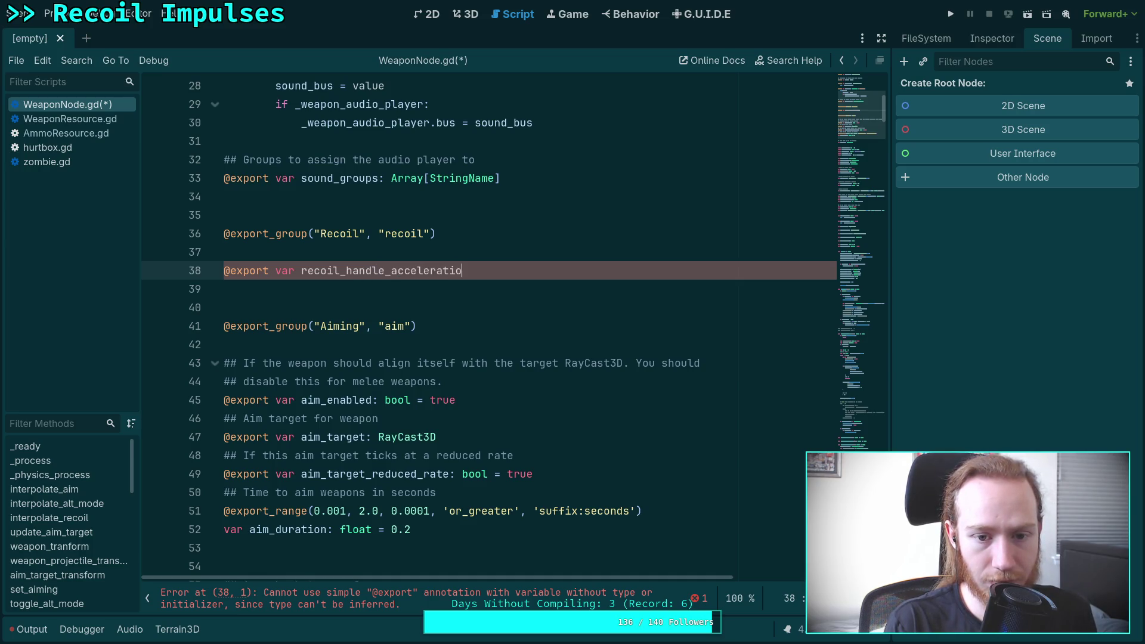
{"action": "type", "text": "float"}
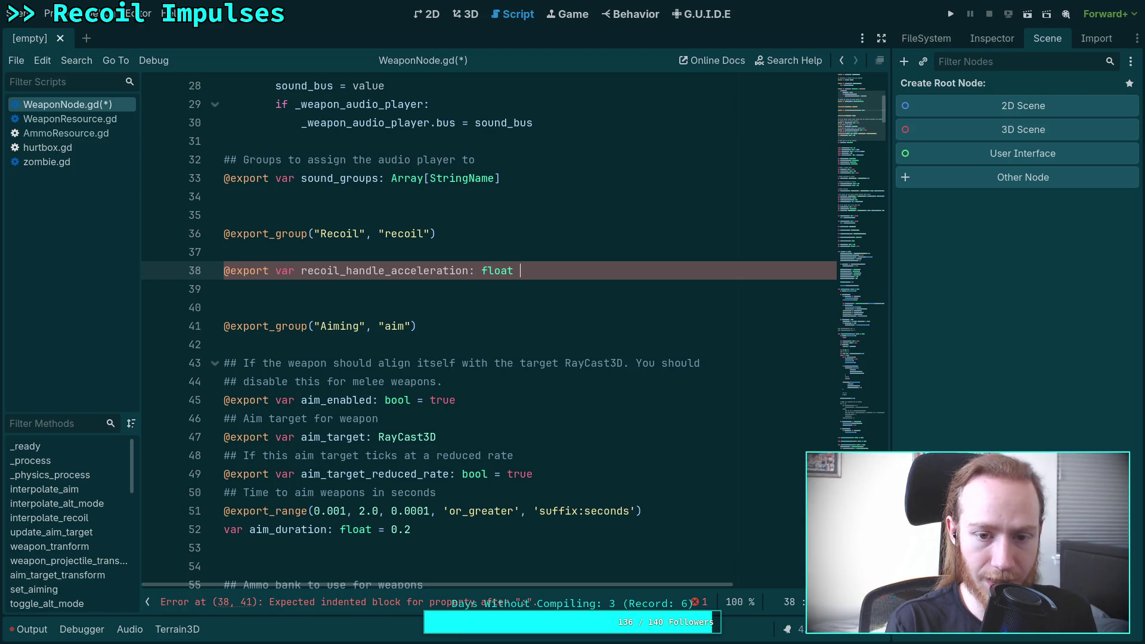
{"action": "left_click", "coordinate": [275, 270]}
{"action": "key", "text": "BackSpace"}
{"action": "key", "text": "Return"}
{"action": "left_click", "coordinate": [523, 292]}
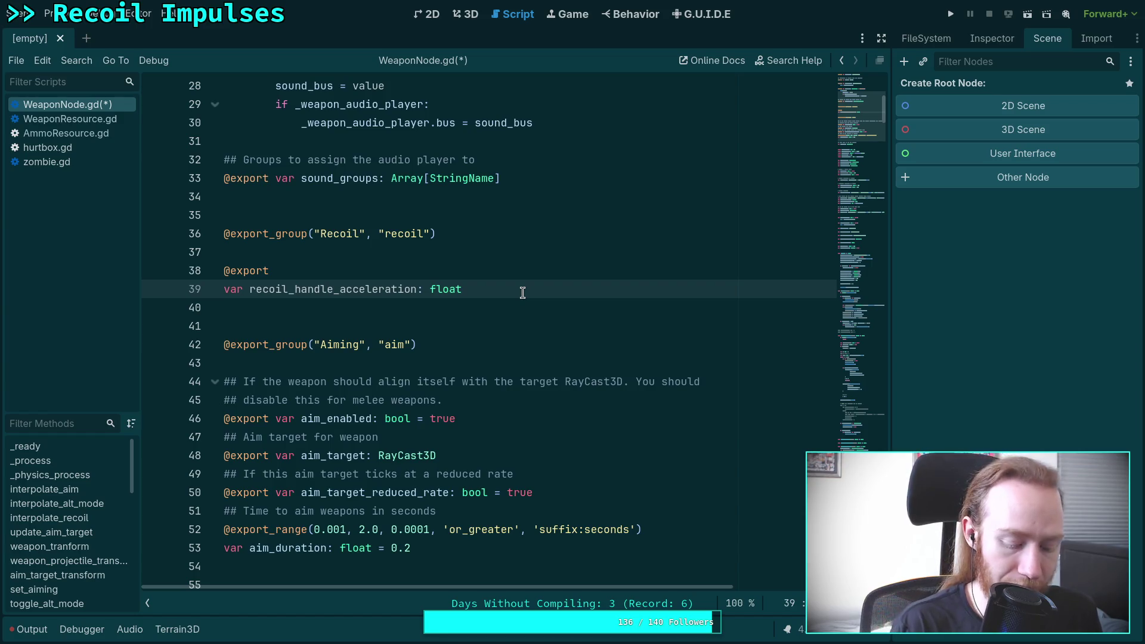
{"action": "type", "text": "="}
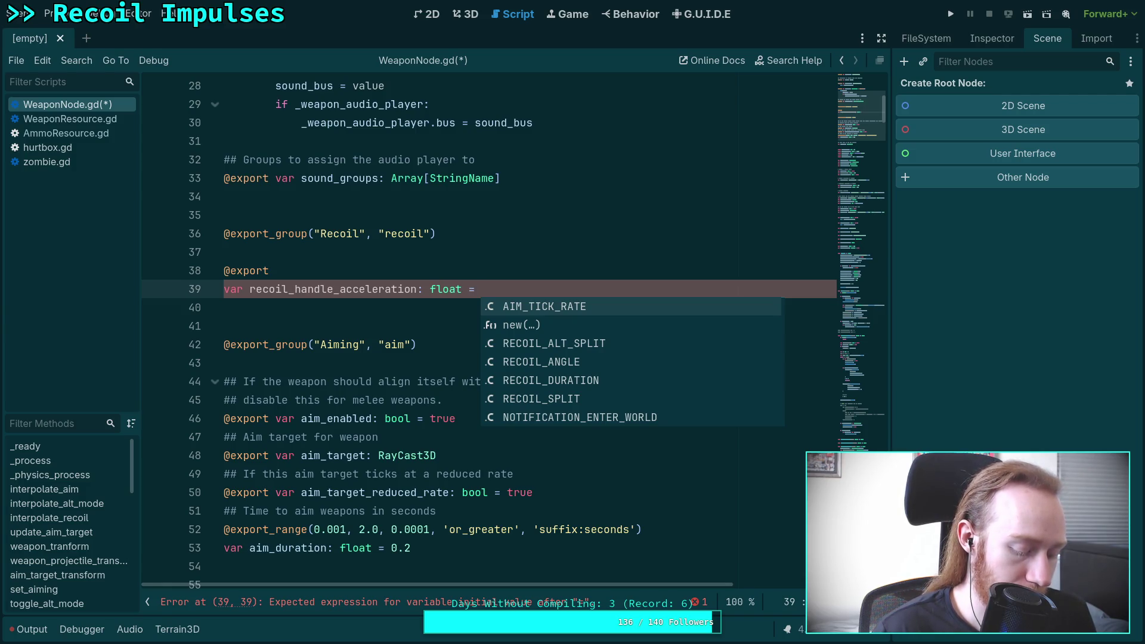
{"action": "type", "text": "5.0"}
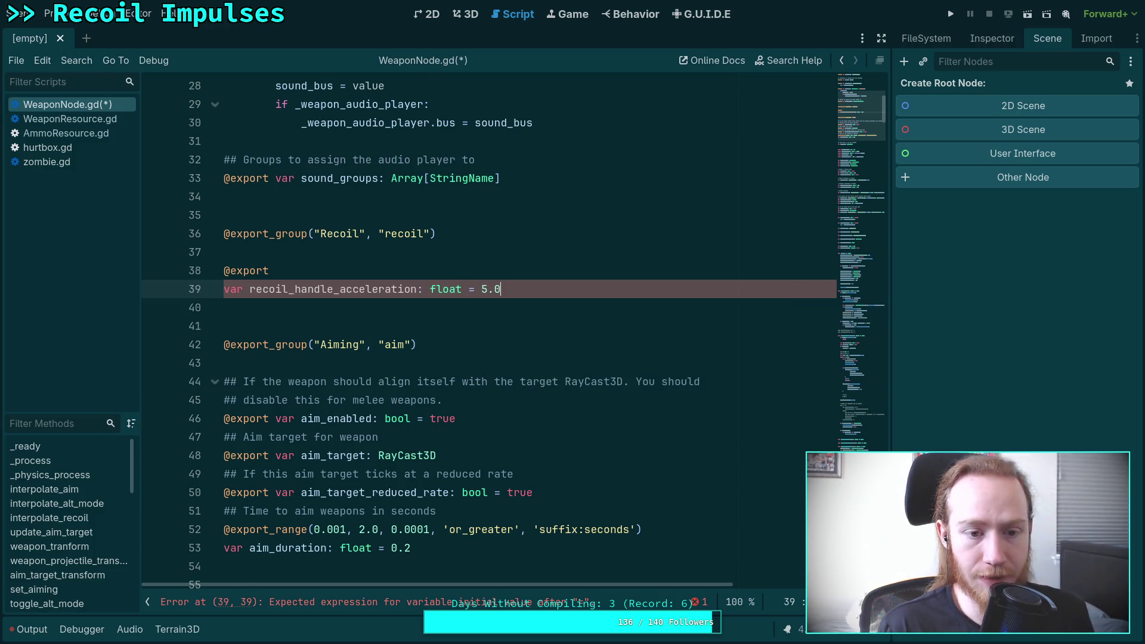
{"action": "left_click", "coordinate": [269, 271]}
{"action": "type", "text": "range("}
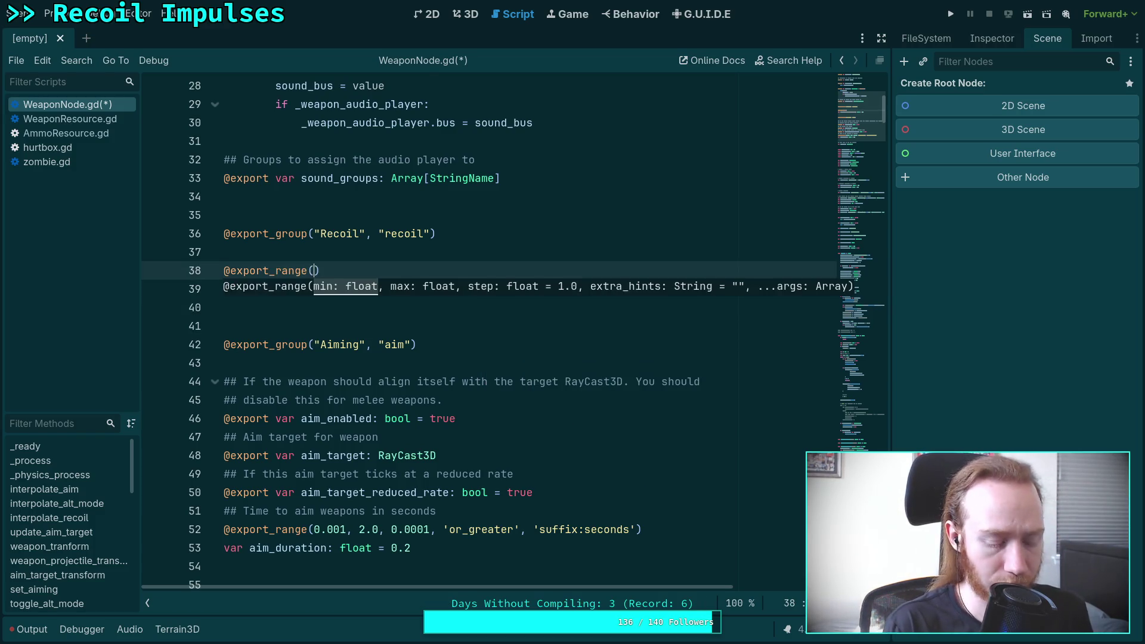
{"action": "type", "text": "0.1, "}
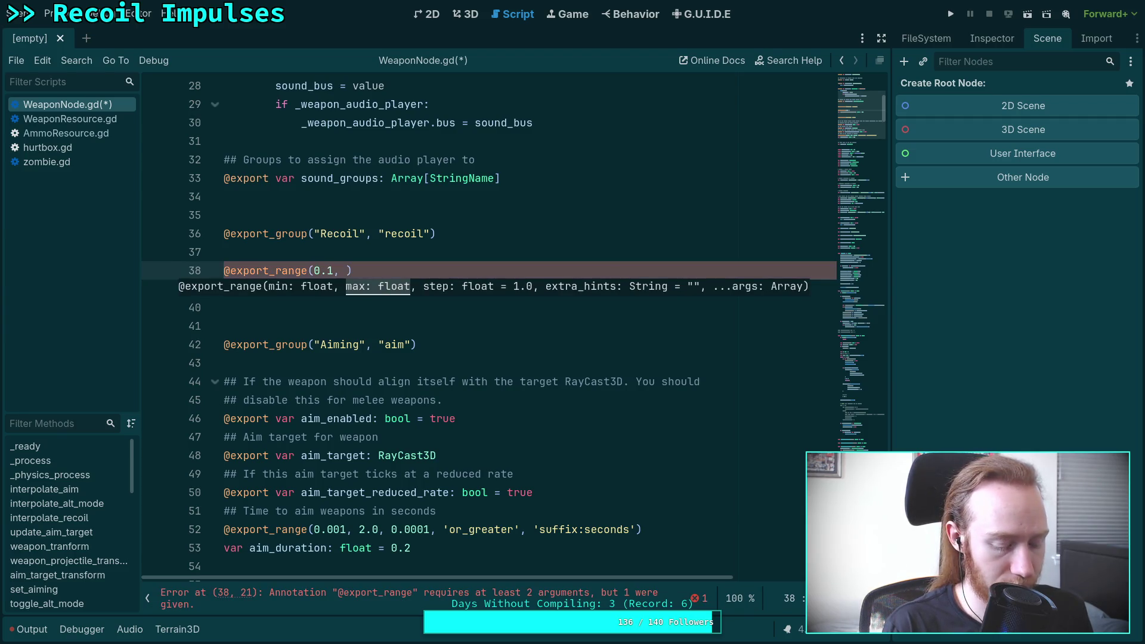
{"action": "type", "text": "10.0, 0.0"}
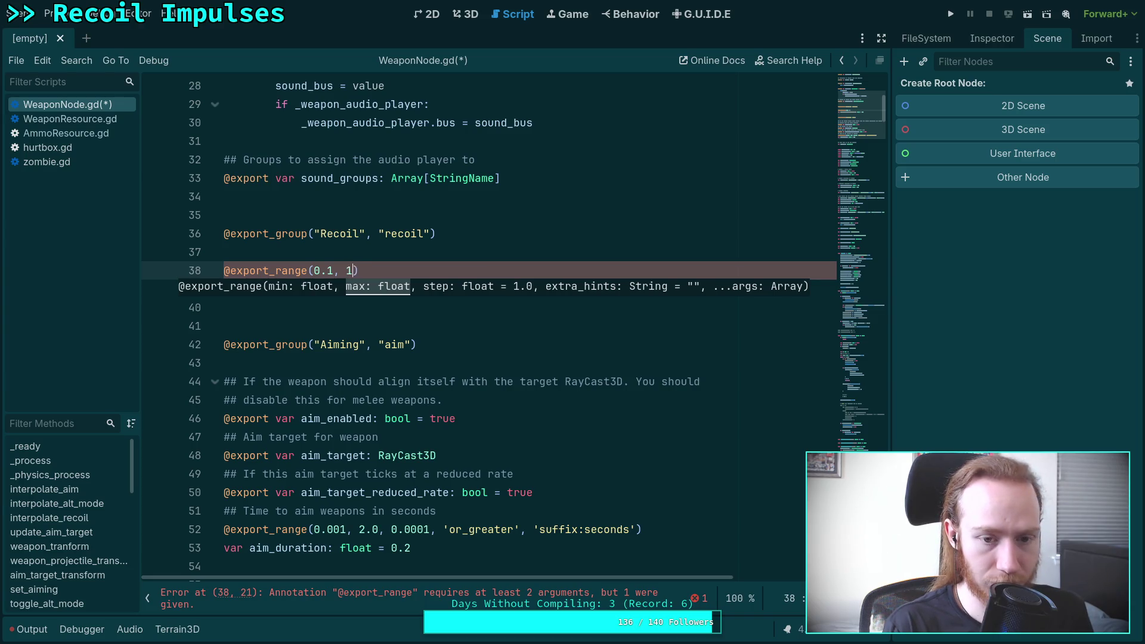
{"action": "type", "text": "1, '"}
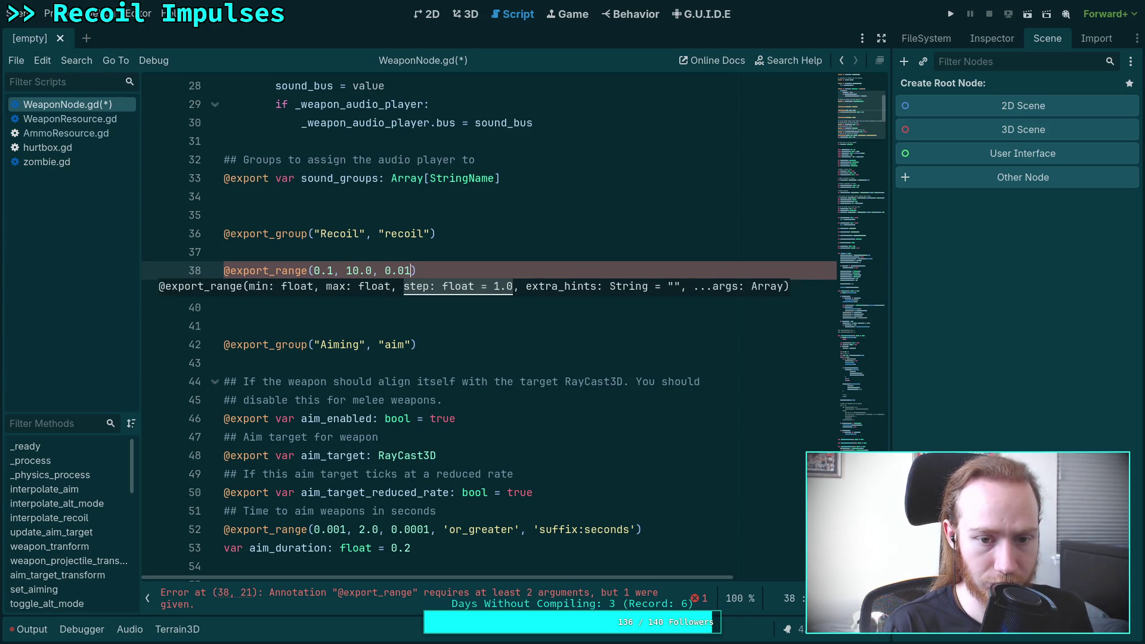
{"action": "key", "text": "Down"}
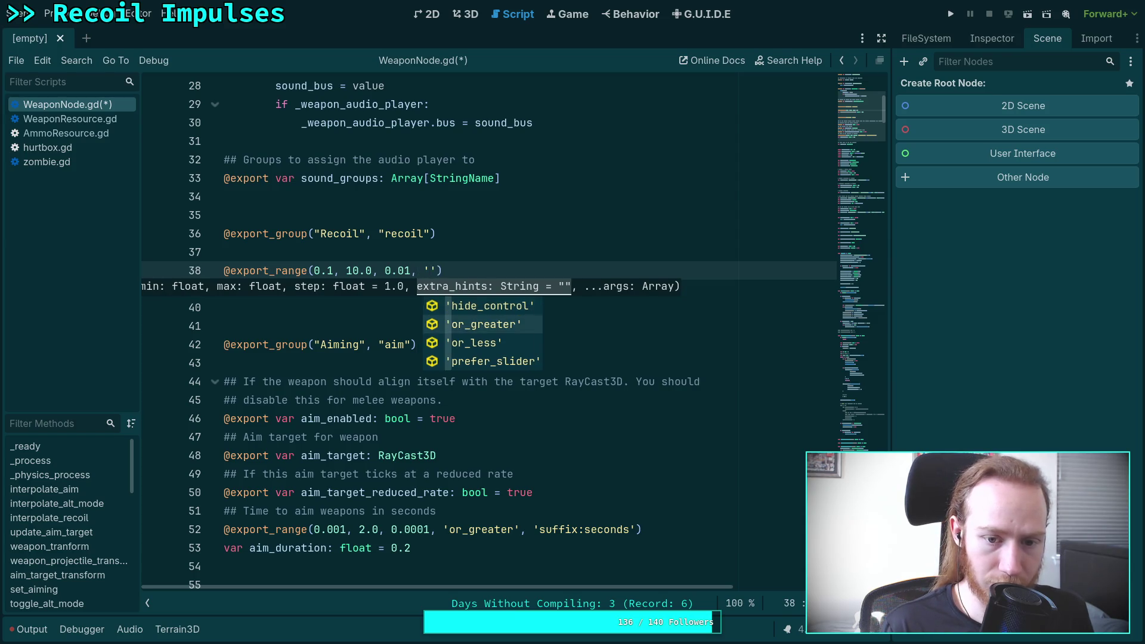
{"action": "key", "text": "Return"}
{"action": "type", "text": ", 'suffi"}
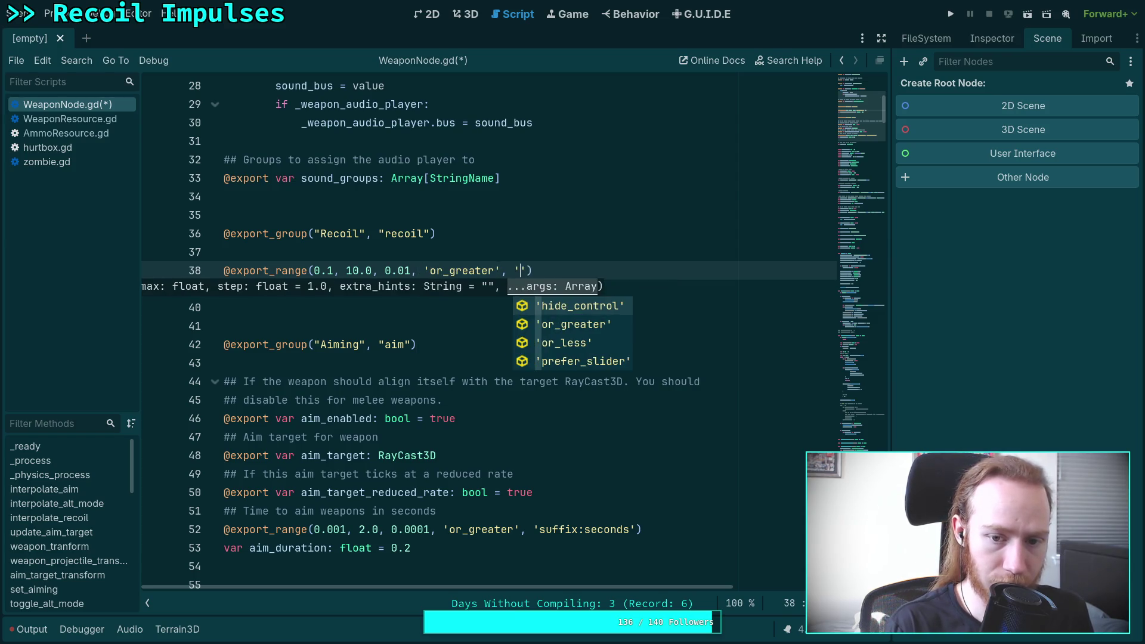
{"action": "type", "text": "g"}
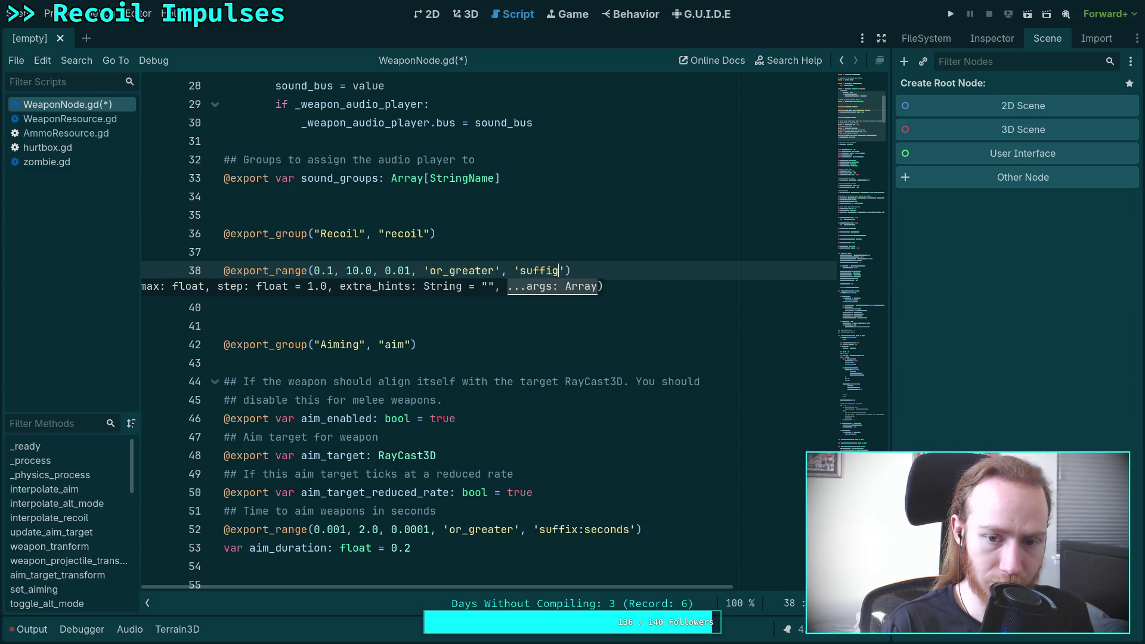
{"action": "type", "text": ":"}
{"action": "type", "text": "m/s"}
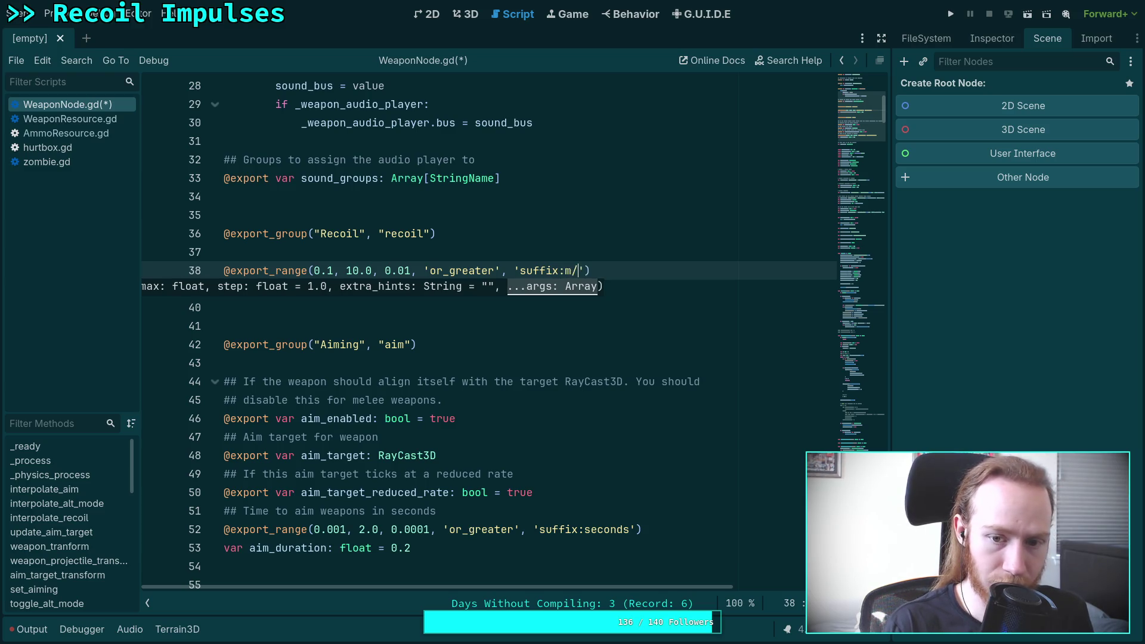
{"action": "left_click", "coordinate": [433, 326]}
Step: Add the doc comment '## How much handling the controller has over recoil' above it
{"action": "left_click", "coordinate": [515, 307]}
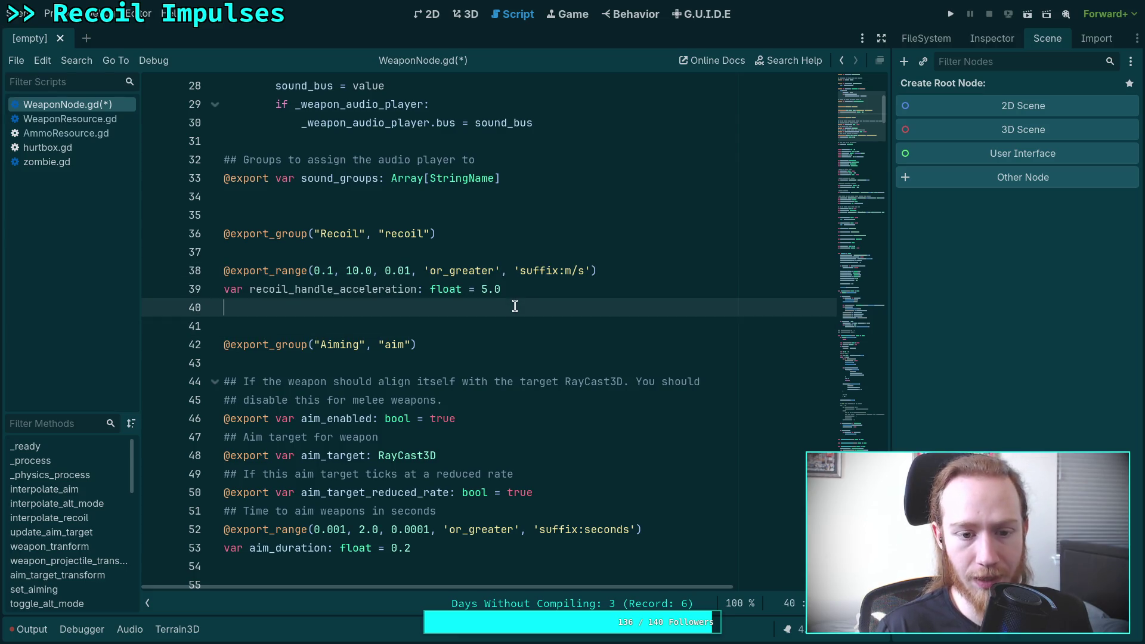
{"action": "key", "text": "Up"}
{"action": "key", "text": "Up"}
{"action": "key", "text": "ctrl+shift+Return"}
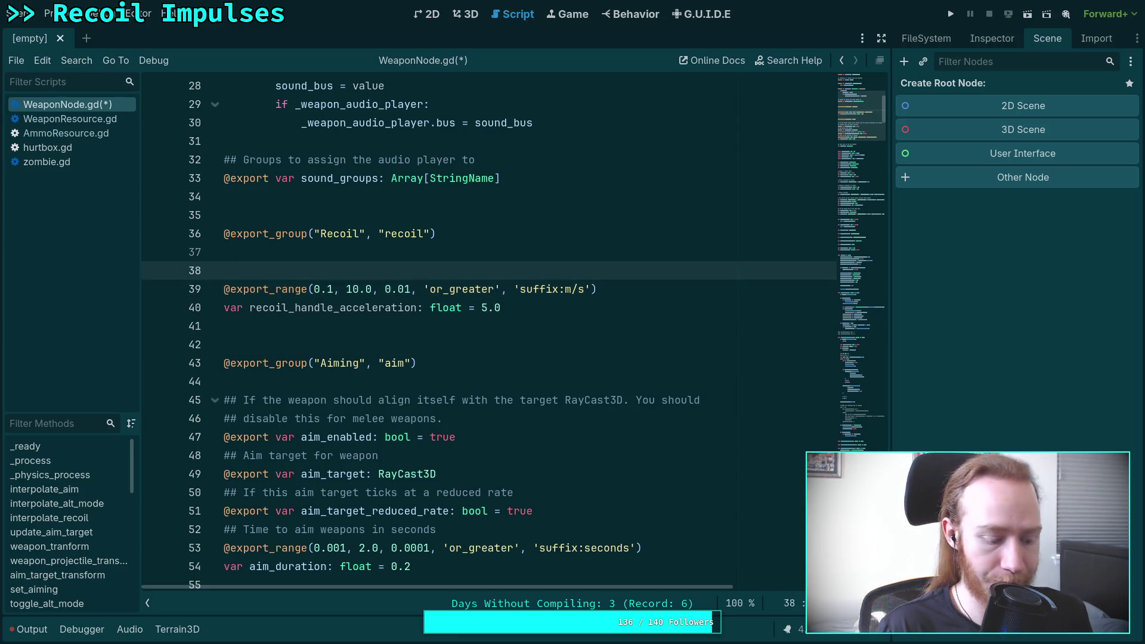
{"action": "type", "text": "## How muc"}
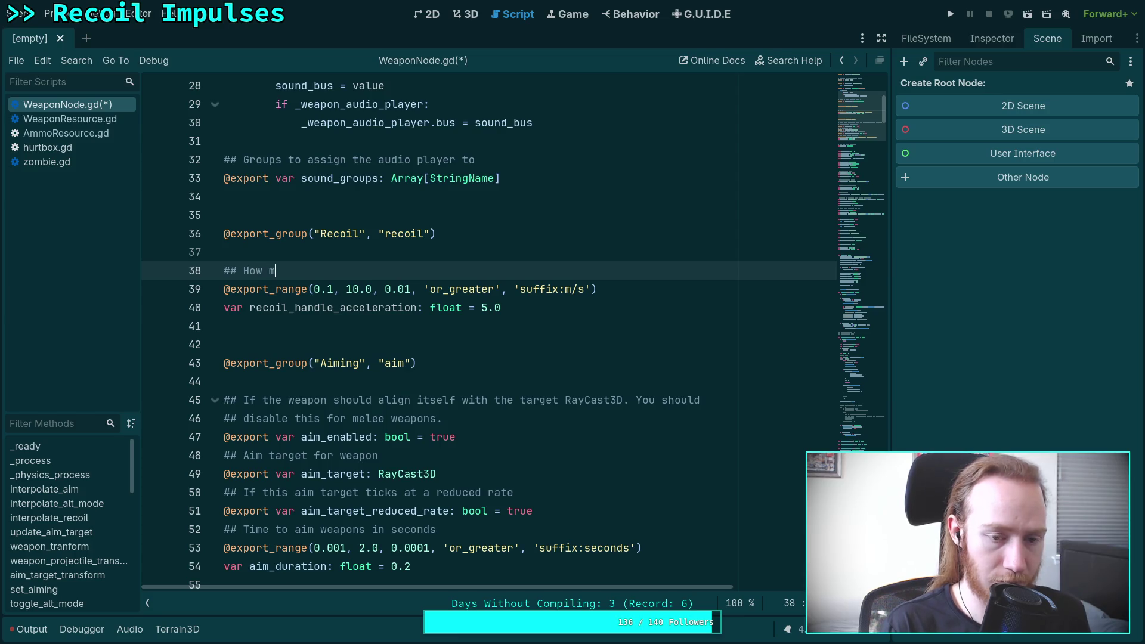
{"action": "type", "text": "h handling the "}
{"action": "type", "text": "controll"}
{"action": "type", "text": "er "}
{"action": "type", "text": "has over r"}
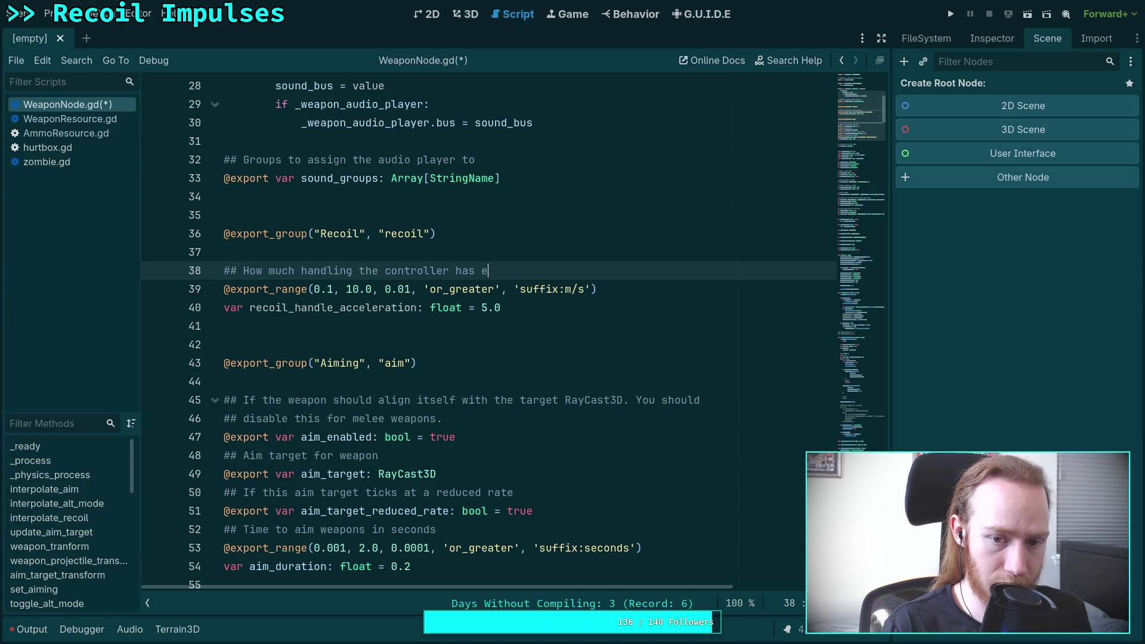
{"action": "type", "text": "ecoil"}
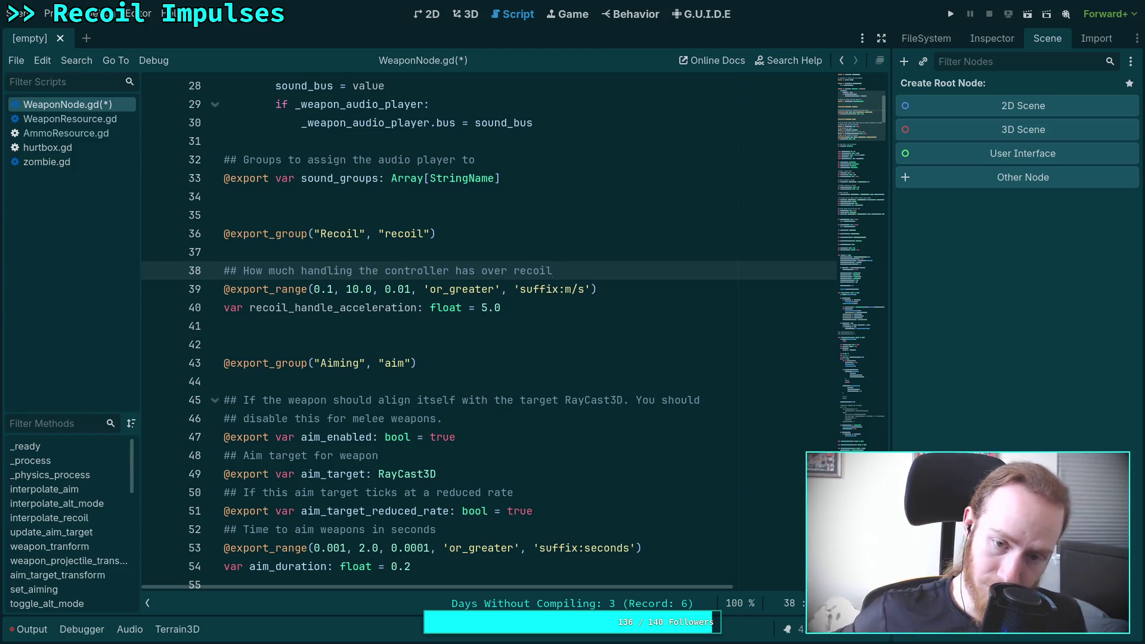
{"action": "key", "text": "Down"}
{"action": "key", "text": "Down"}
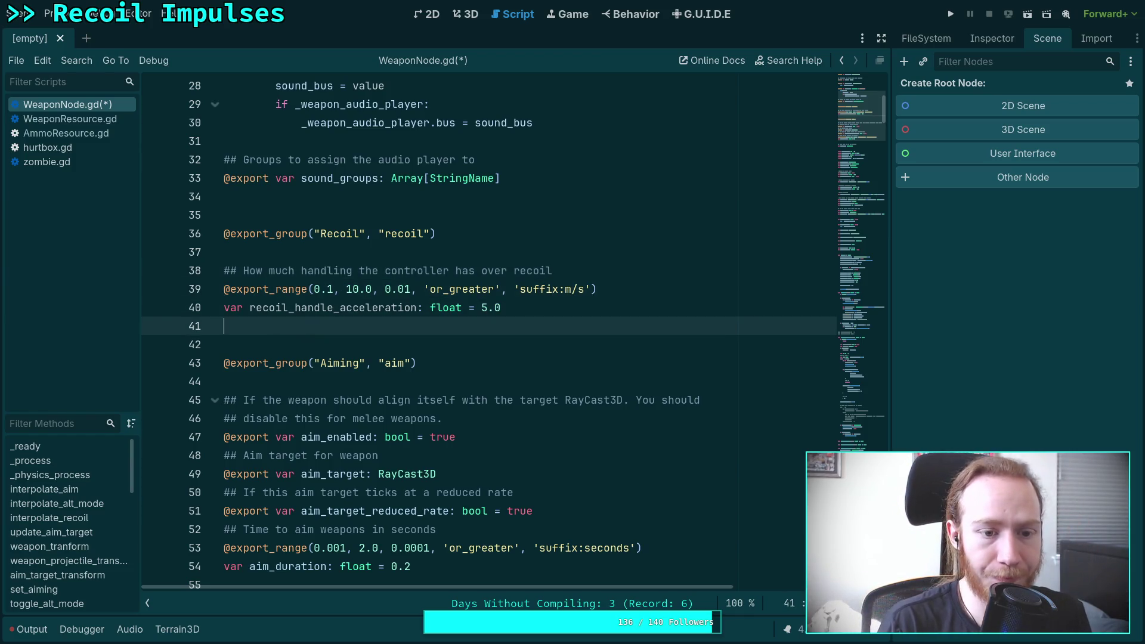
{"action": "key", "text": "Return"}
{"action": "key", "text": "Return"}
{"action": "type", "text": "@export_range"}
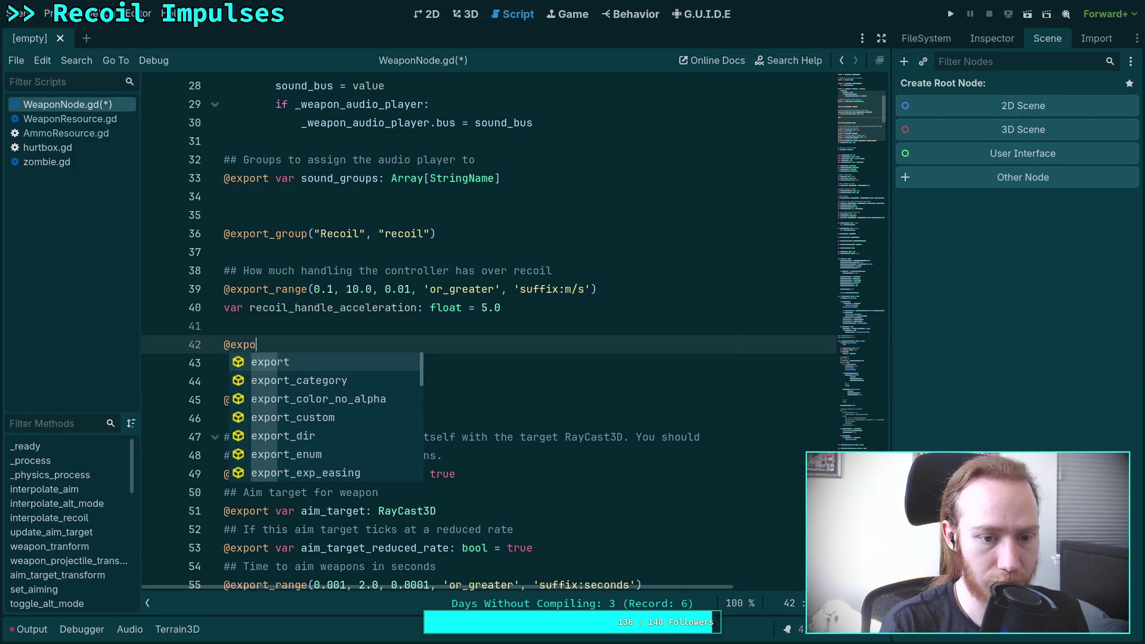
{"action": "type", "text": "("}
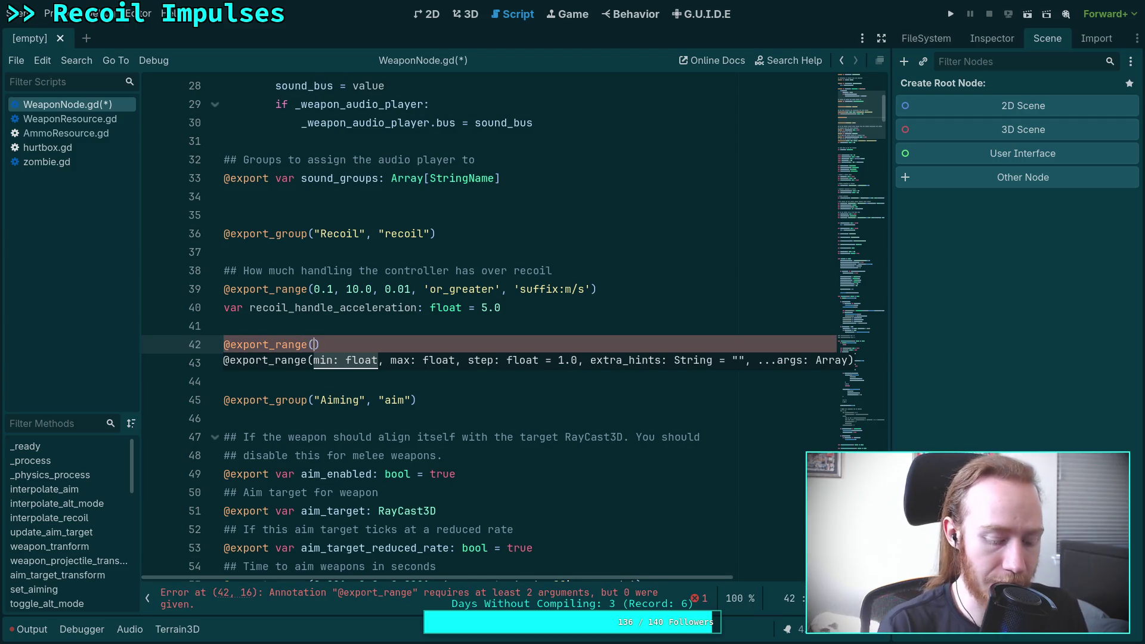
{"action": "type", "text": "0.1,"}
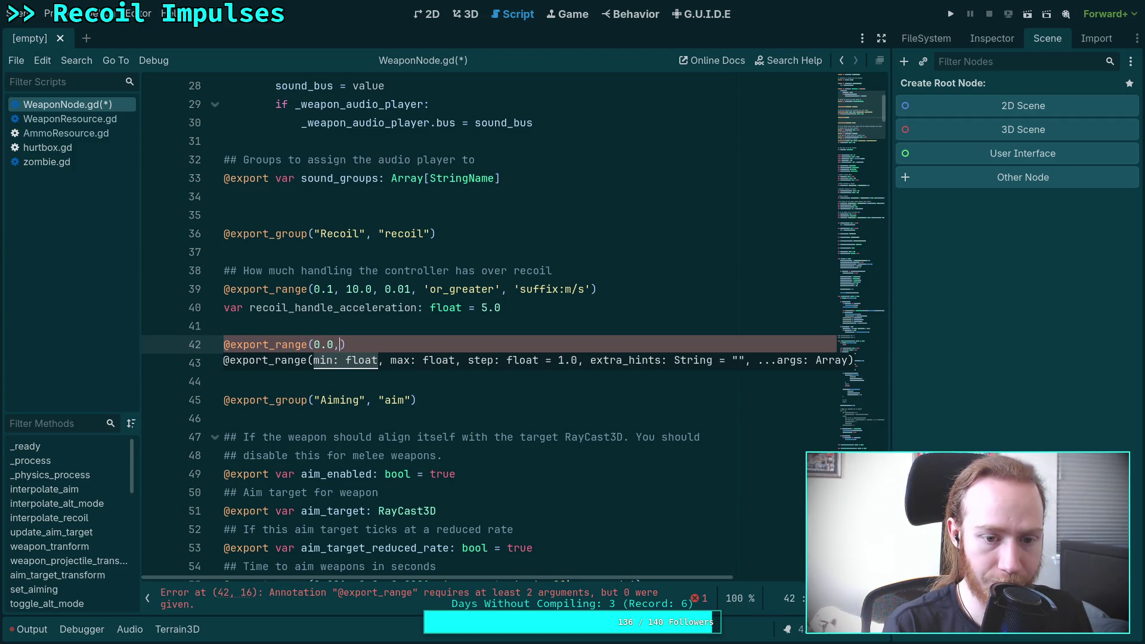
{"action": "key", "text": "BackSpace"}
{"action": "type", "text": ","}
{"action": "key", "text": "BackSpace"}
{"action": "key", "text": "BackSpace"}
{"action": "key", "text": "BackSpace"}
{"action": "type", "text": "0.0"}
{"action": "key", "text": "BackSpace"}
{"action": "key", "text": "BackSpace"}
{"action": "type", "text": ","}
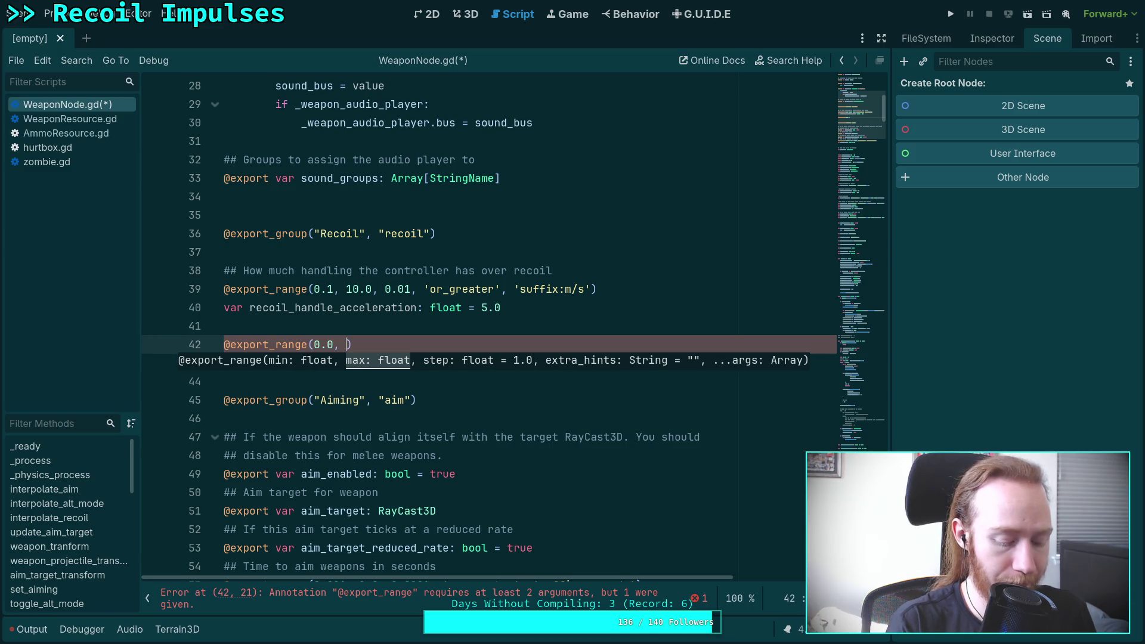
Step: Finish the range with 10.0, 0.01, 'or_greater' and 'suffix:m/s'
{"action": "type", "text": "10"}
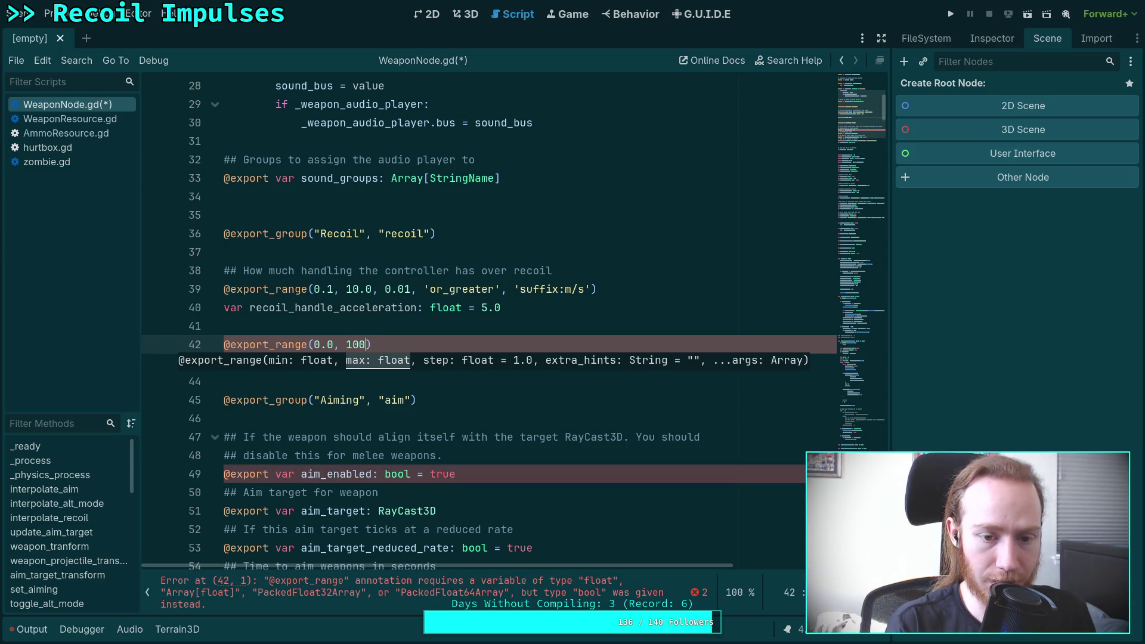
{"action": "type", "text": ".0, 0.01"}
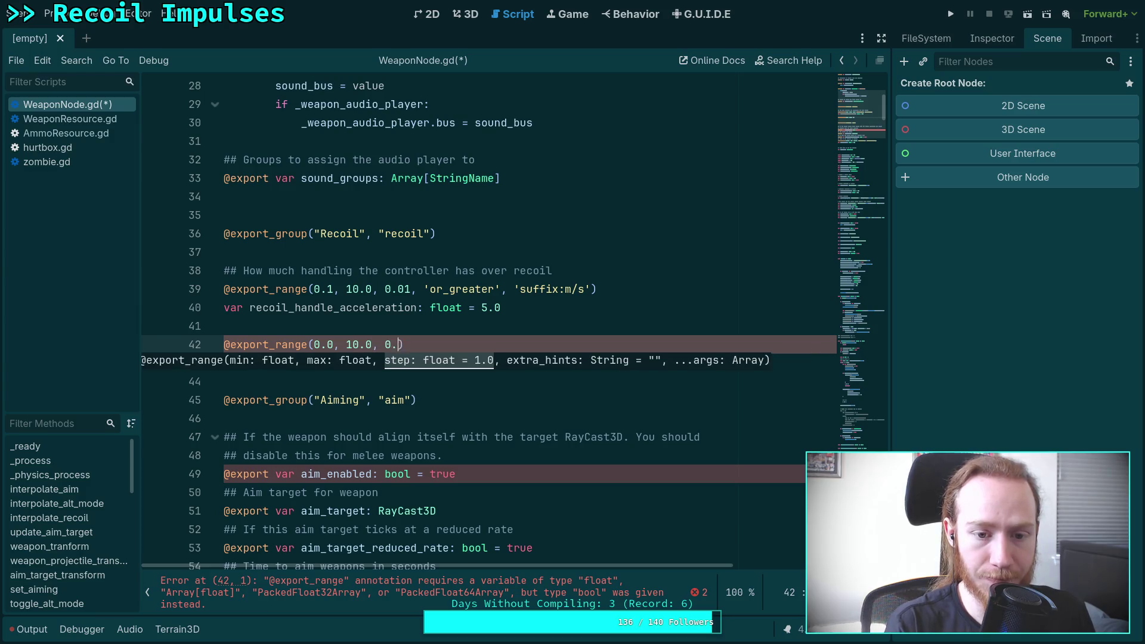
{"action": "type", "text": ", 'or"}
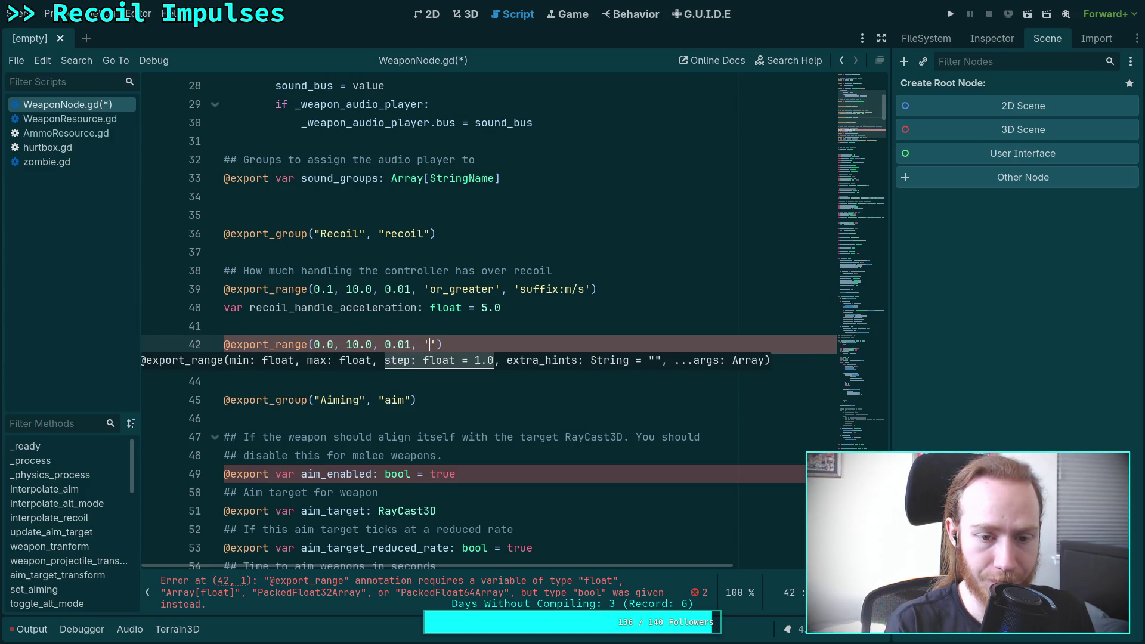
{"action": "key", "text": "Return"}
{"action": "type", "text": ", 's"}
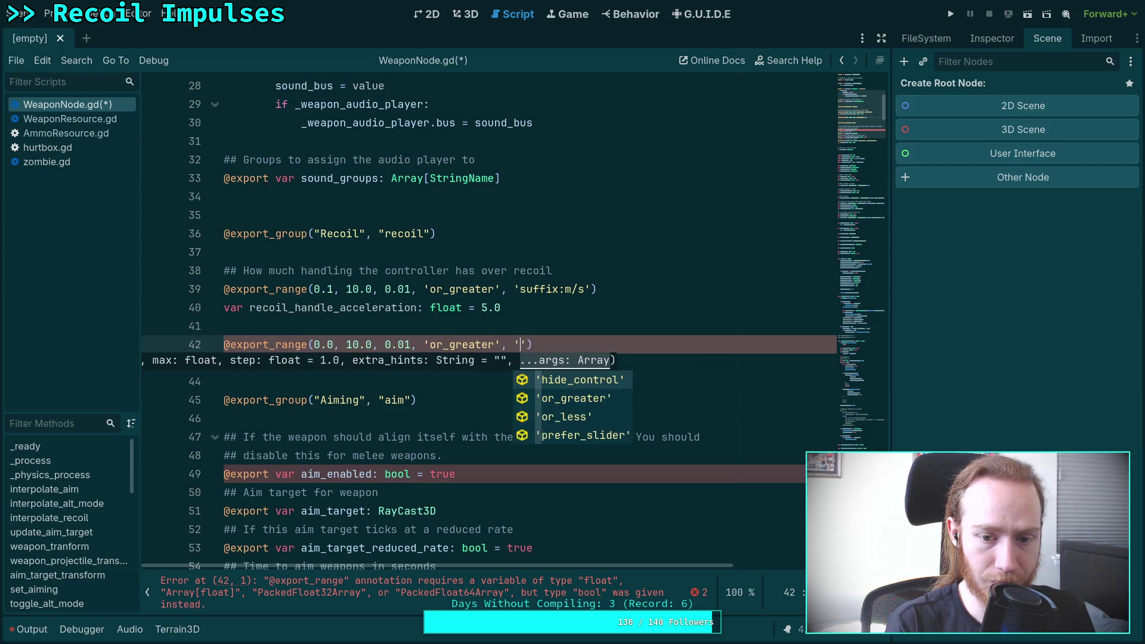
{"action": "type", "text": "uffix:m"}
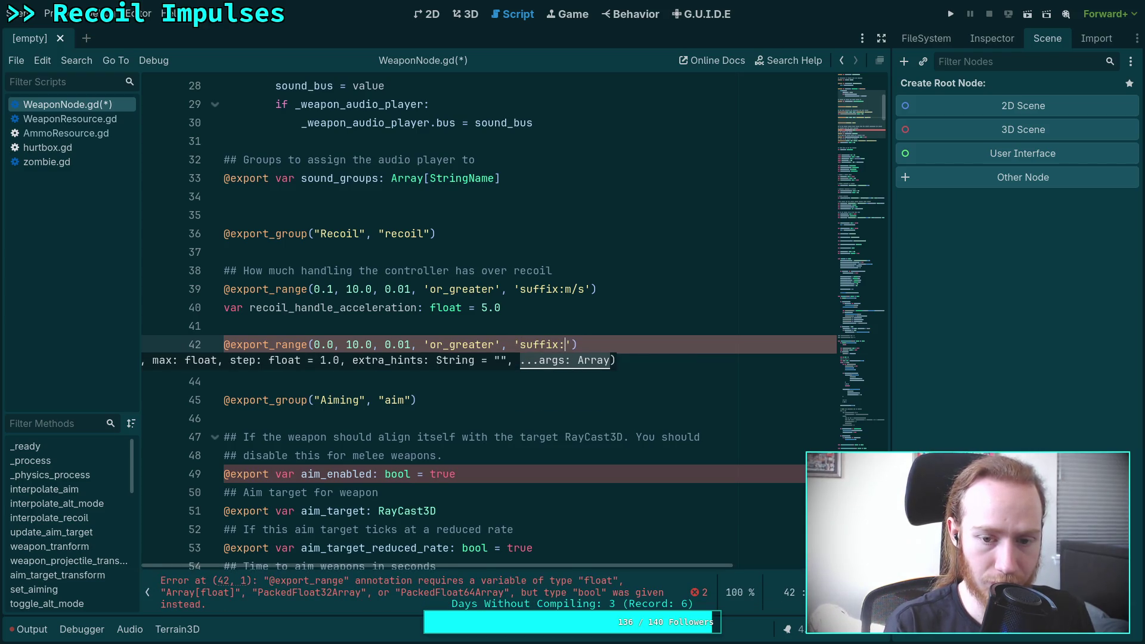
{"action": "type", "text": "/s"}
{"action": "key", "text": "Up"}
{"action": "key", "text": "Up"}
{"action": "key", "text": "Up"}
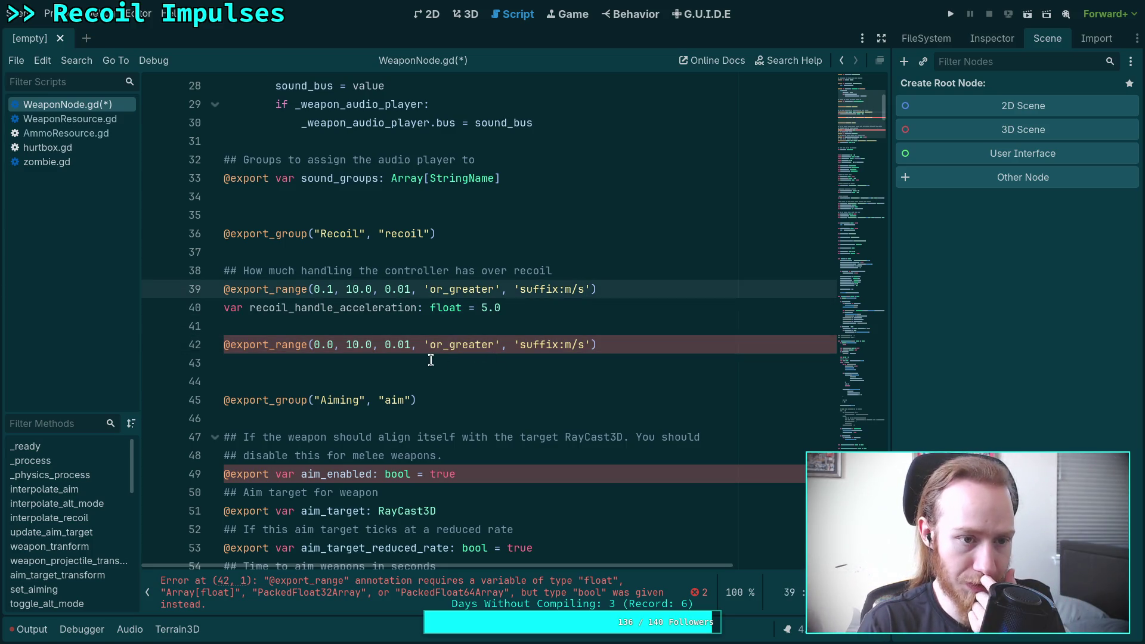
{"action": "left_click", "coordinate": [333, 311]}
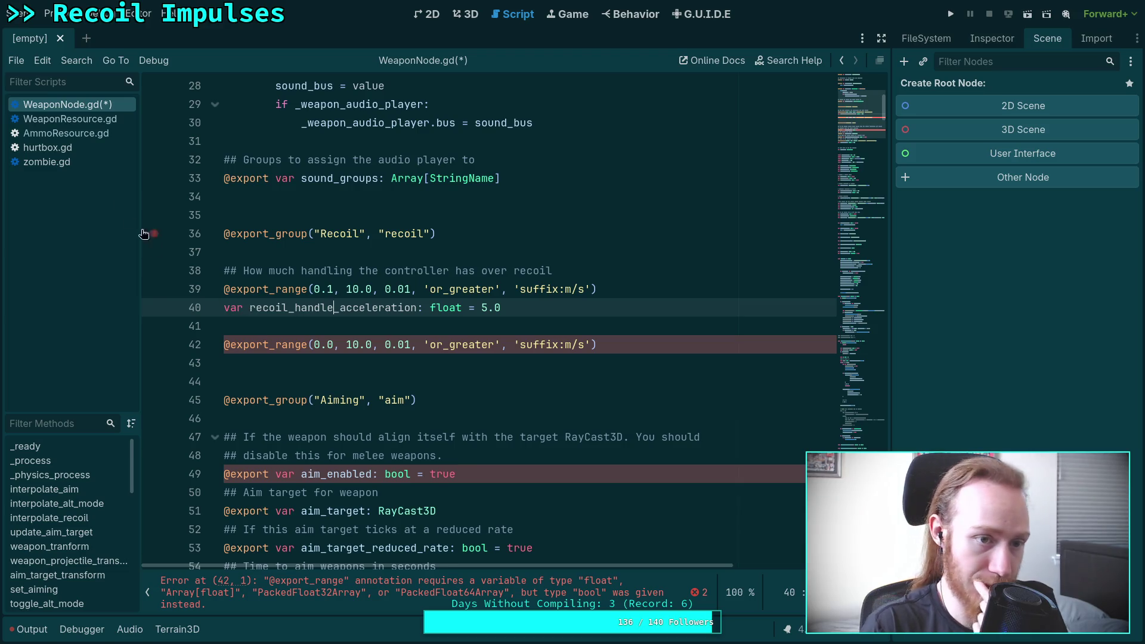
{"action": "scroll", "coordinate": [388, 290], "scroll_direction": "up", "scroll_amount": 5}
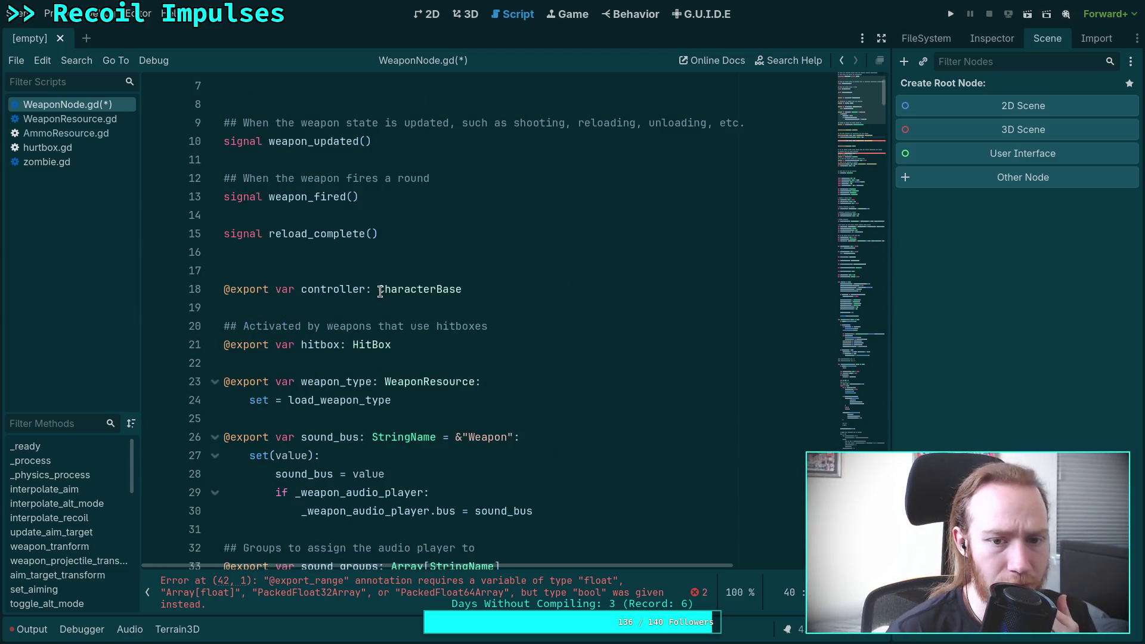
{"action": "scroll", "coordinate": [387, 290], "scroll_direction": "down", "scroll_amount": 10}
{"action": "scroll", "coordinate": [384, 277], "scroll_direction": "down", "scroll_amount": 8}
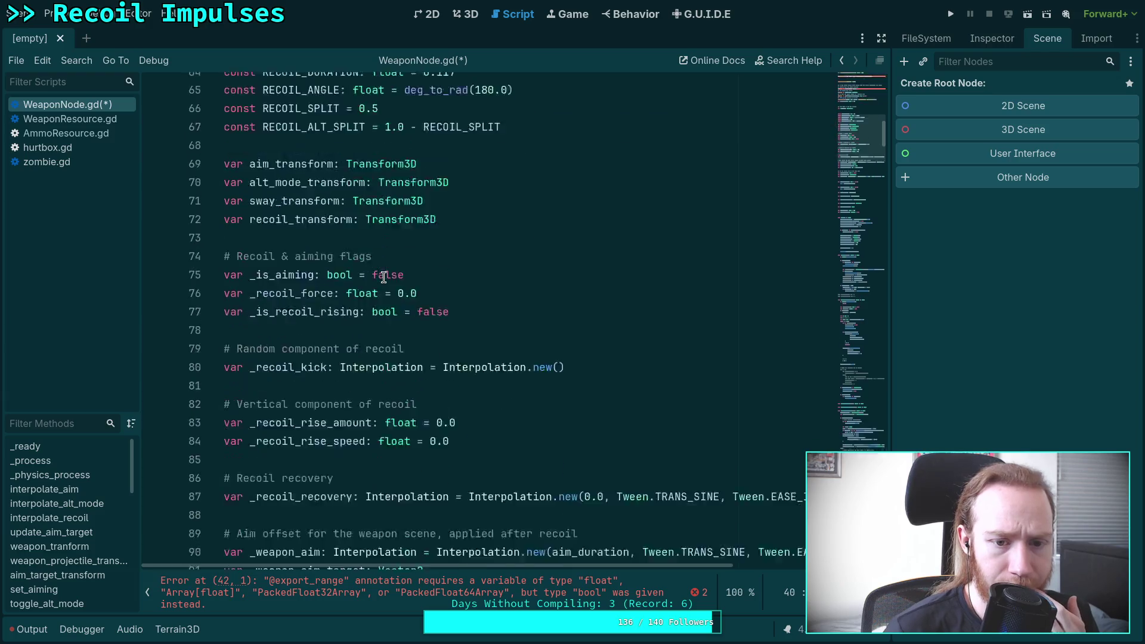
Step: Copy the ² character from the '°/s²' suffix on line 156 of WeaponResource.gd
{"action": "left_click", "coordinate": [76, 132]}
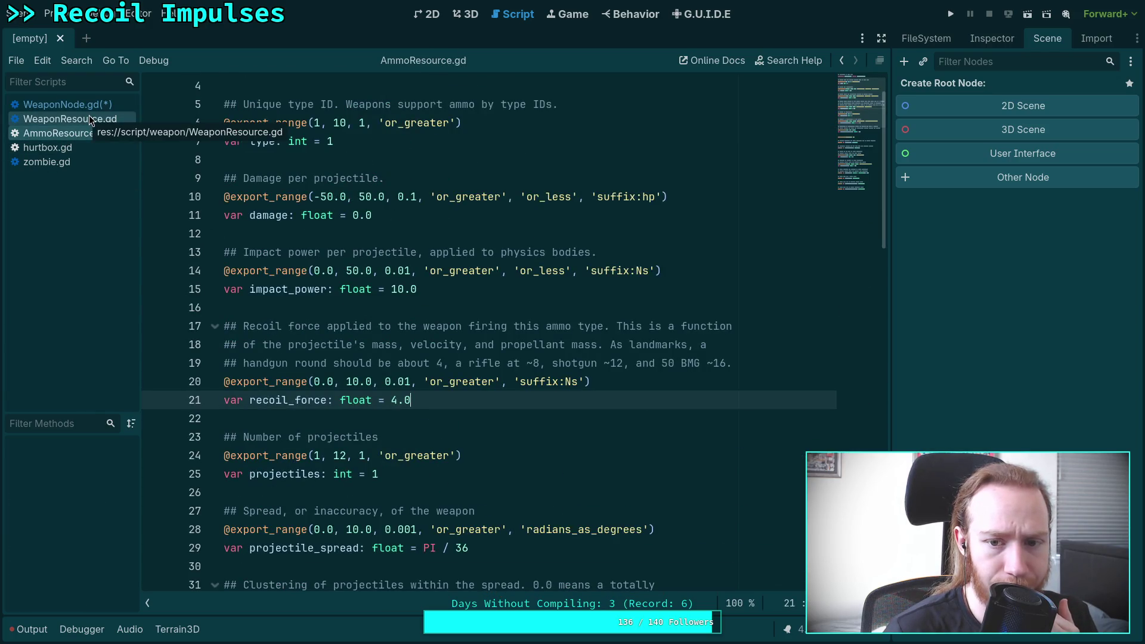
{"action": "scroll", "coordinate": [325, 296], "scroll_direction": "down", "scroll_amount": 4}
{"action": "scroll", "coordinate": [327, 287], "scroll_direction": "up", "scroll_amount": 6}
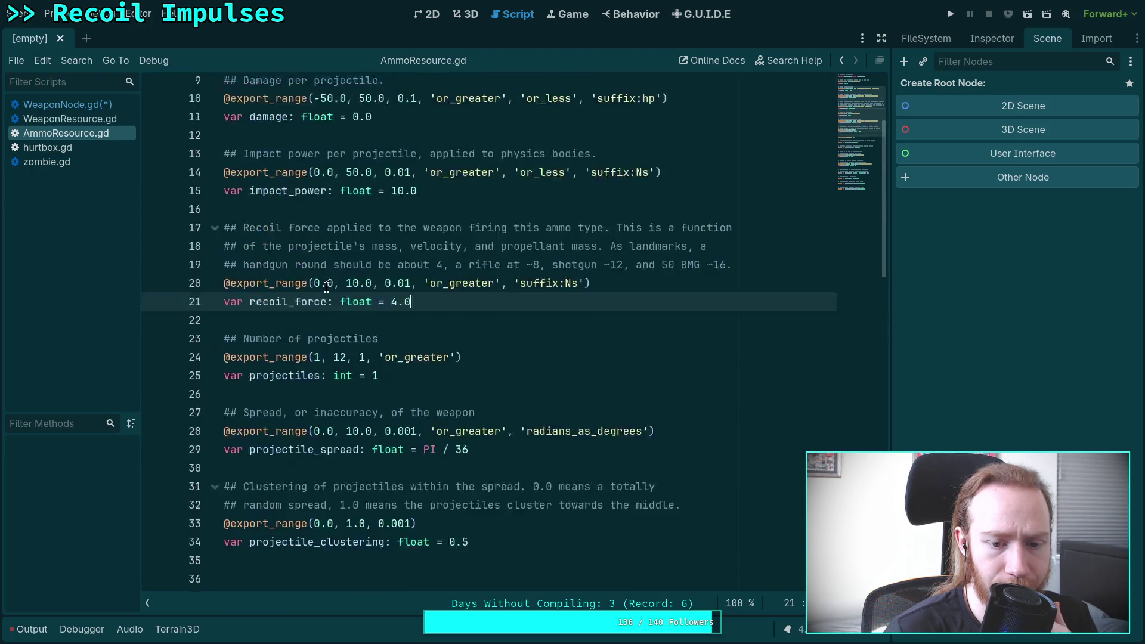
{"action": "left_click", "coordinate": [72, 119]}
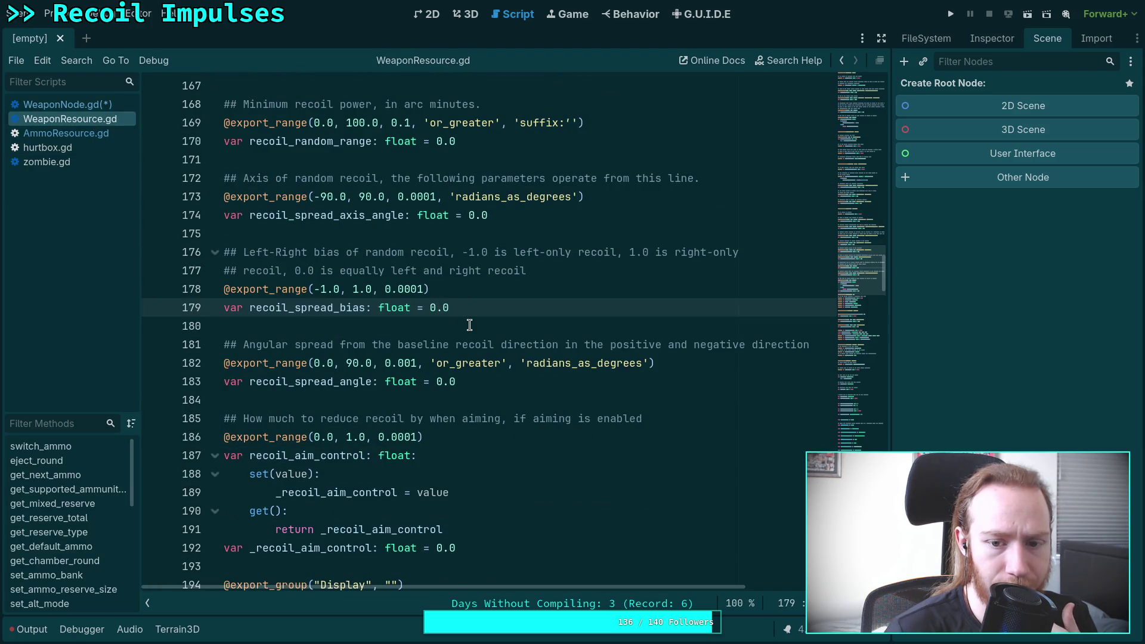
{"action": "scroll", "coordinate": [470, 325], "scroll_direction": "down", "scroll_amount": 2}
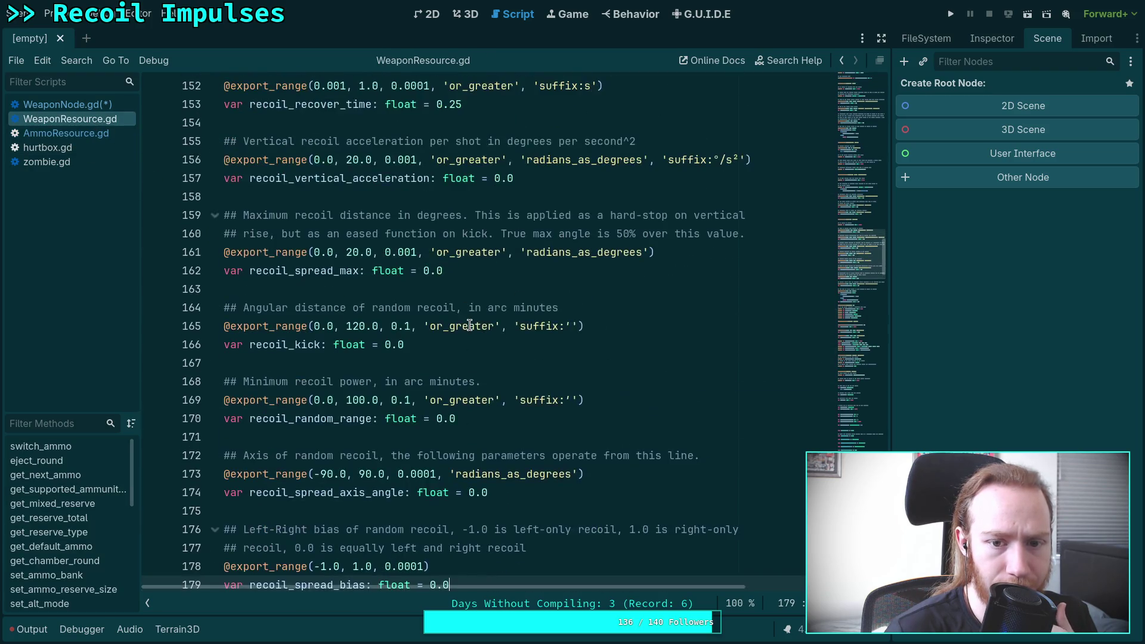
{"action": "left_click", "coordinate": [736, 160]}
{"action": "left_click_drag", "start_coordinate": [736, 160], "coordinate": [740, 160]}
{"action": "right_click", "coordinate": [741, 160]}
{"action": "left_click", "coordinate": [767, 229]}
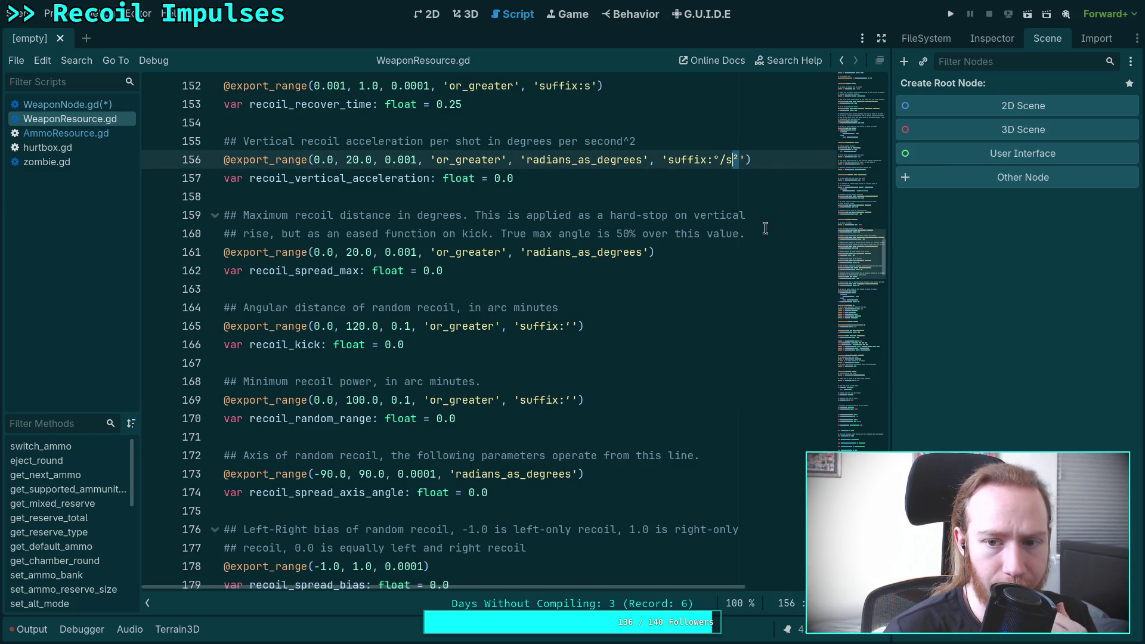
Step: Paste the ² after m/s on line 39 of WeaponNode.gd so the suffix reads 'suffix:m/s²'
{"action": "key", "text": "ctrl+shift+comma"}
{"action": "scroll", "coordinate": [465, 249], "scroll_direction": "up", "scroll_amount": 10}
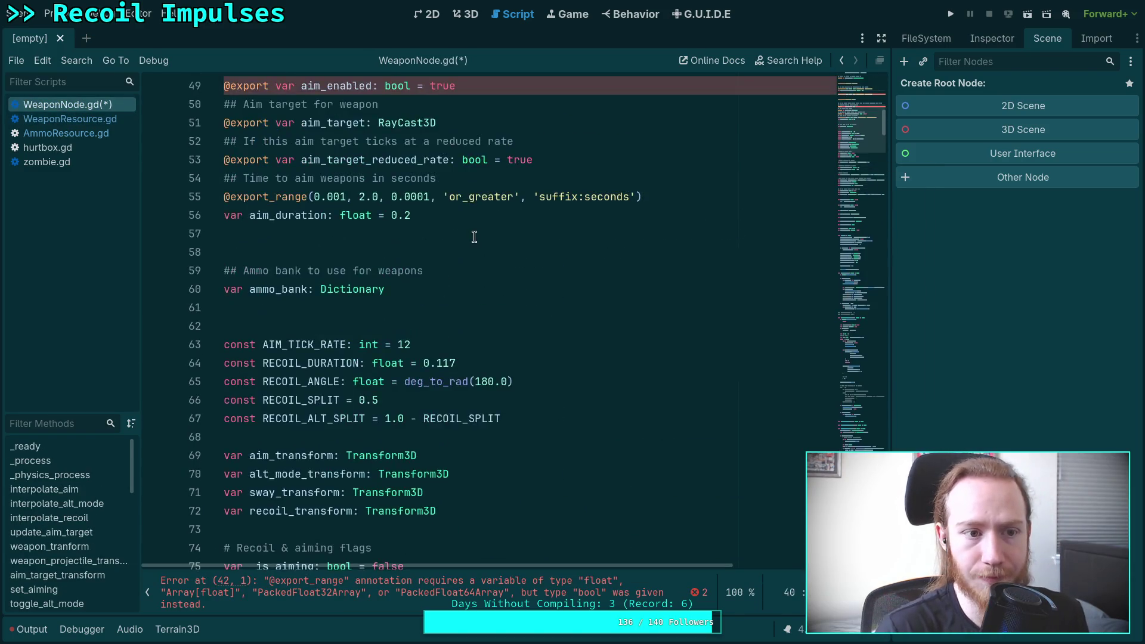
{"action": "left_click", "coordinate": [582, 123]}
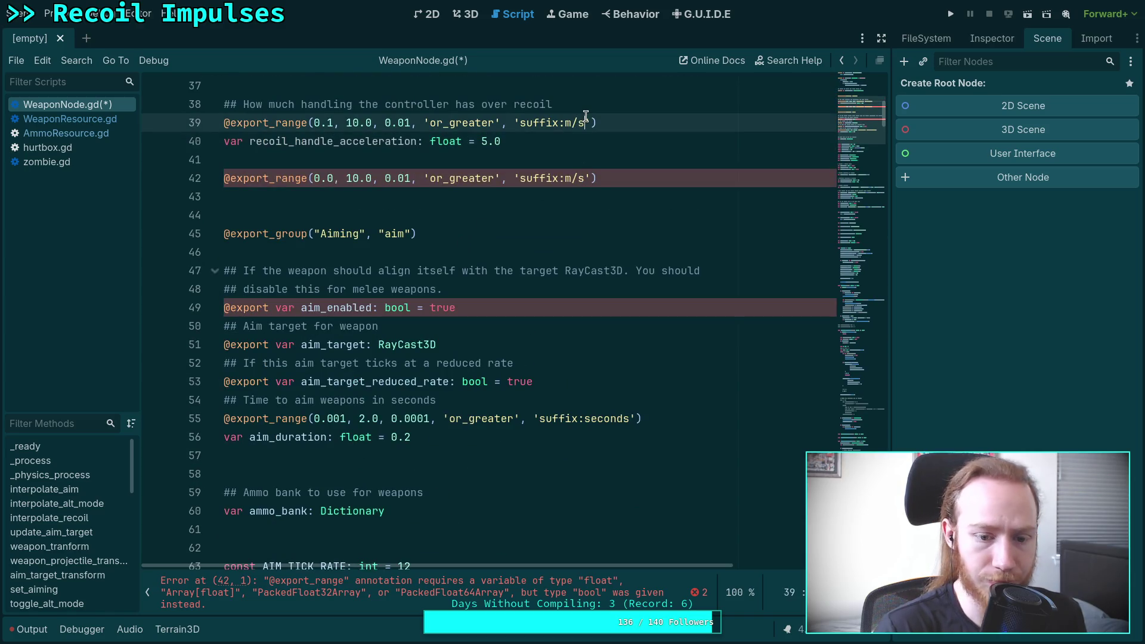
{"action": "key", "text": "ctrl+v"}
{"action": "scroll", "coordinate": [550, 281], "scroll_direction": "up", "scroll_amount": 2}
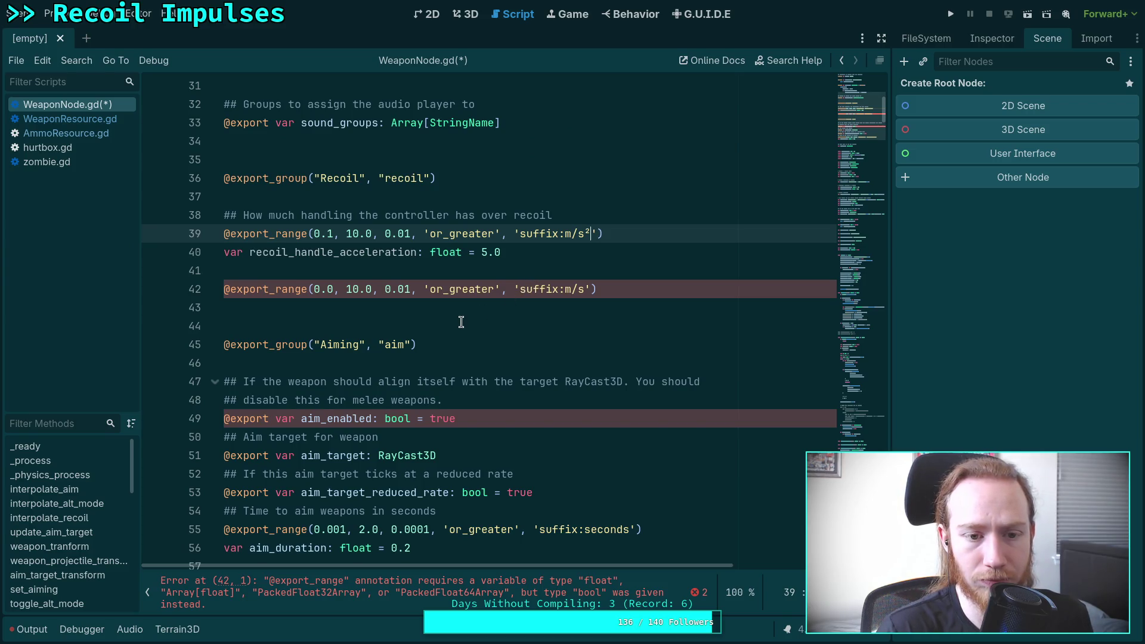
{"action": "left_click", "coordinate": [474, 309]}
Step: Add the doc comment '## Maximum recoil handling of the controller' above the range annotation
{"action": "key", "text": "Up"}
{"action": "key", "text": "Up"}
{"action": "key", "text": "Return"}
{"action": "type", "text": "## Mak"}
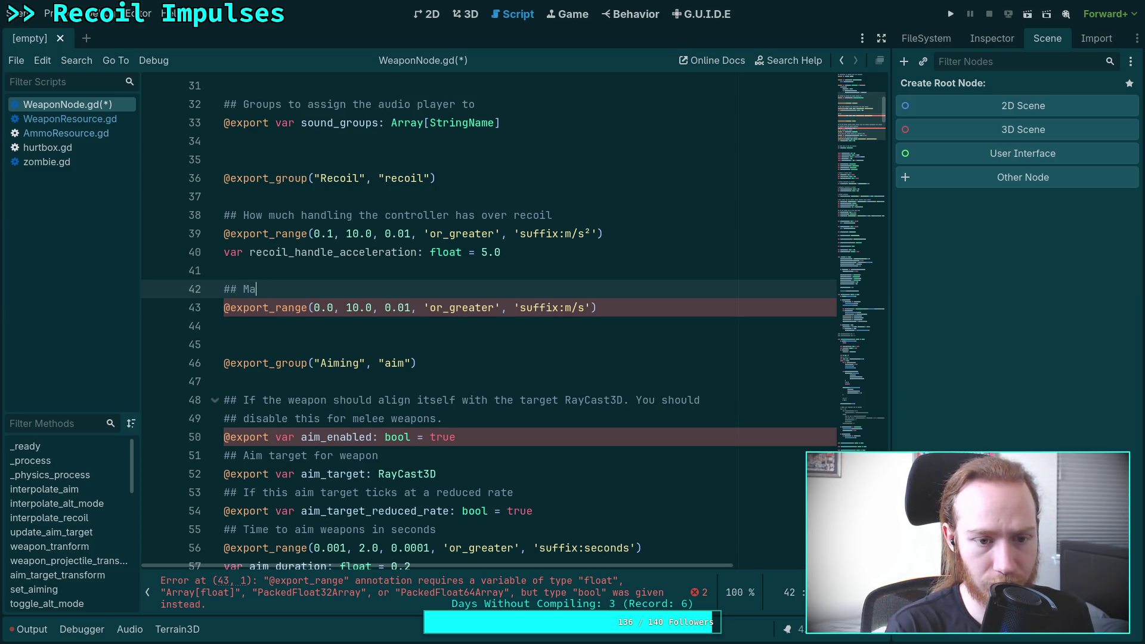
{"action": "type", "text": "imum r"}
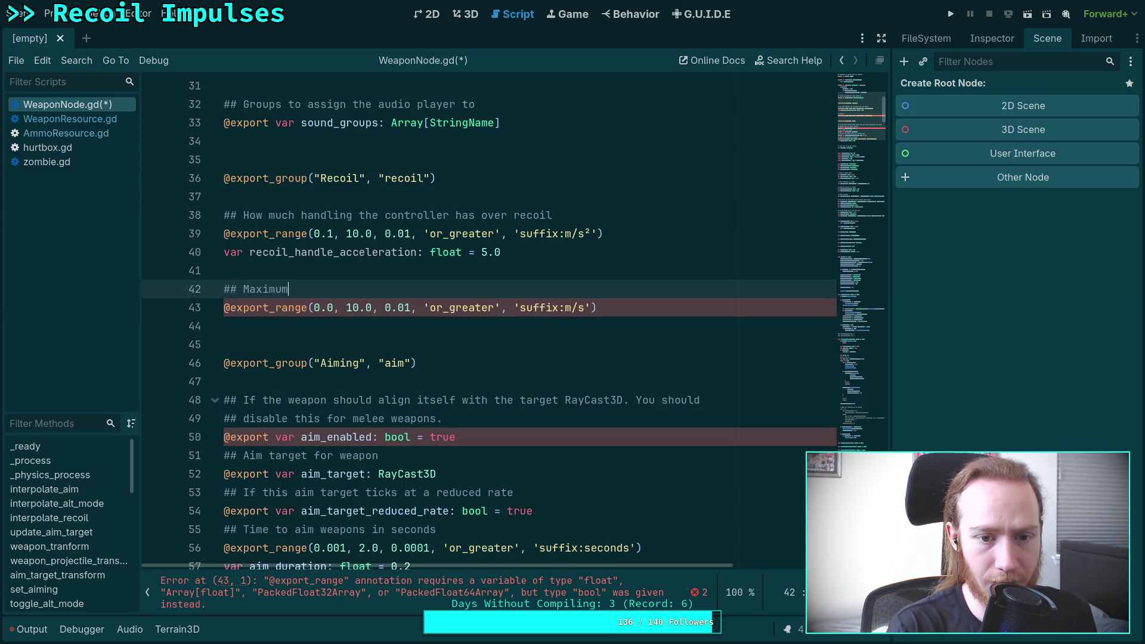
{"action": "key", "text": "BackSpace"}
{"action": "type", "text": "han"}
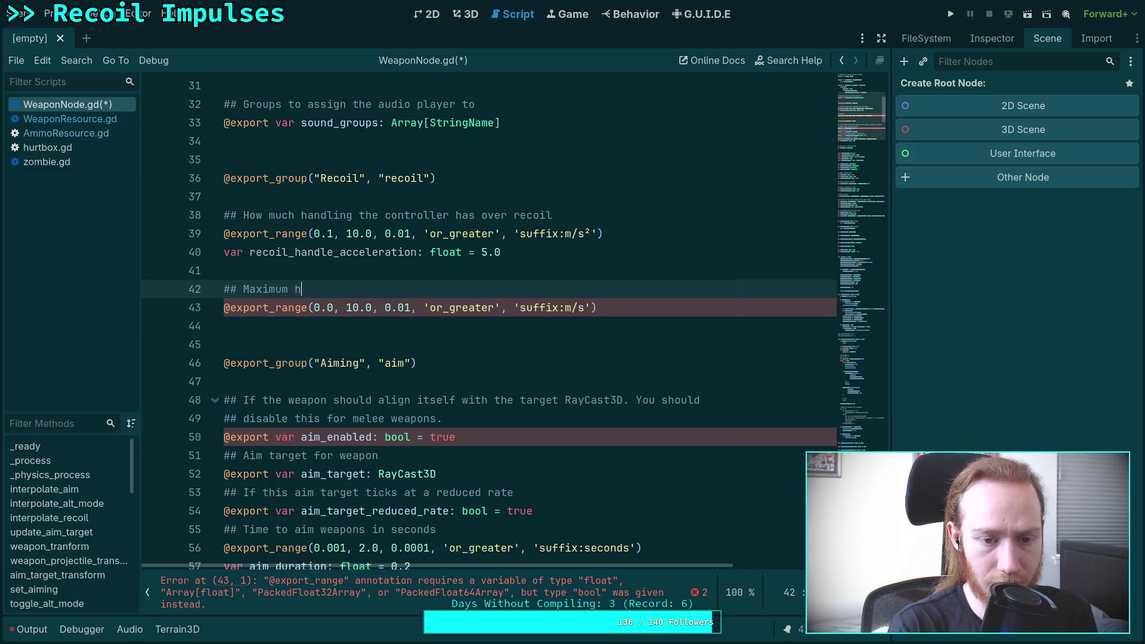
{"action": "type", "text": "dling of the controller"}
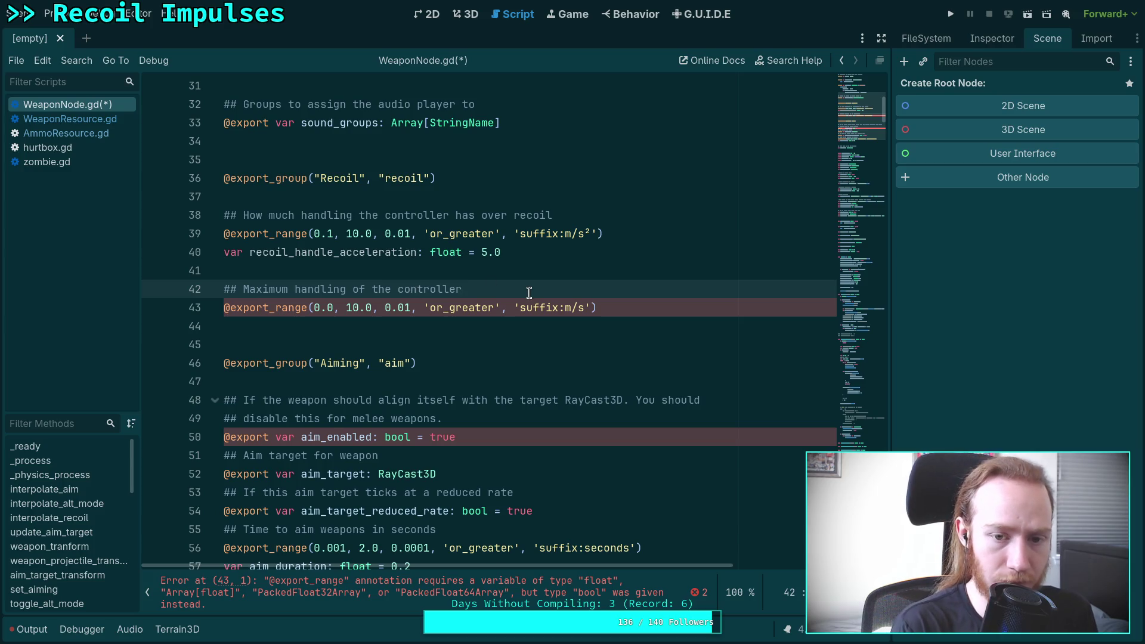
{"action": "key", "text": "Left"}
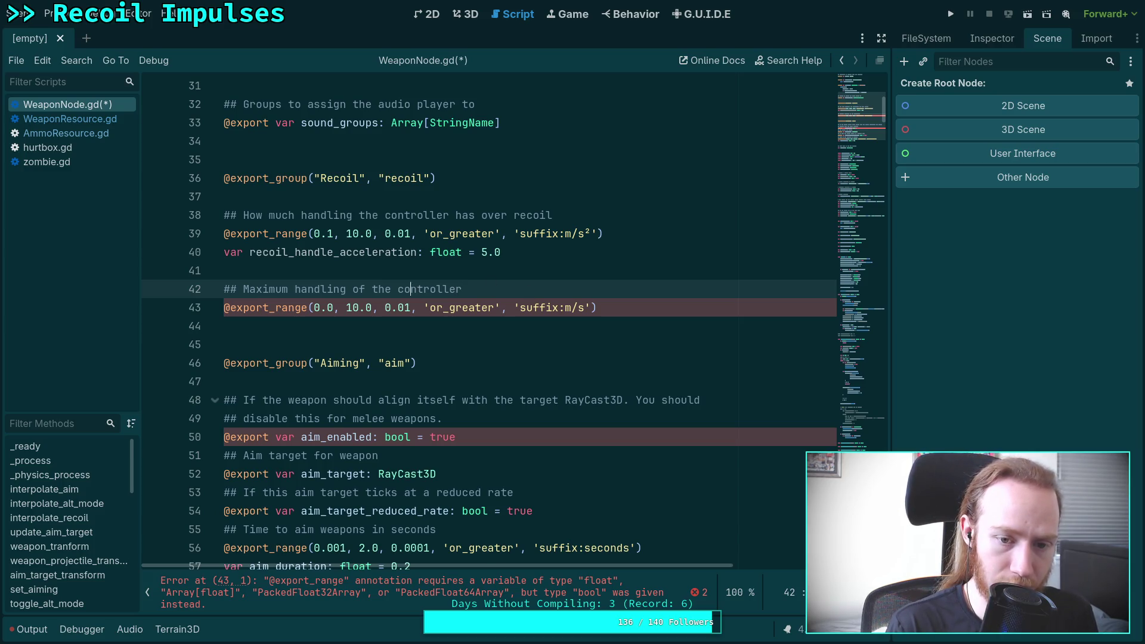
{"action": "type", "text": "recou"}
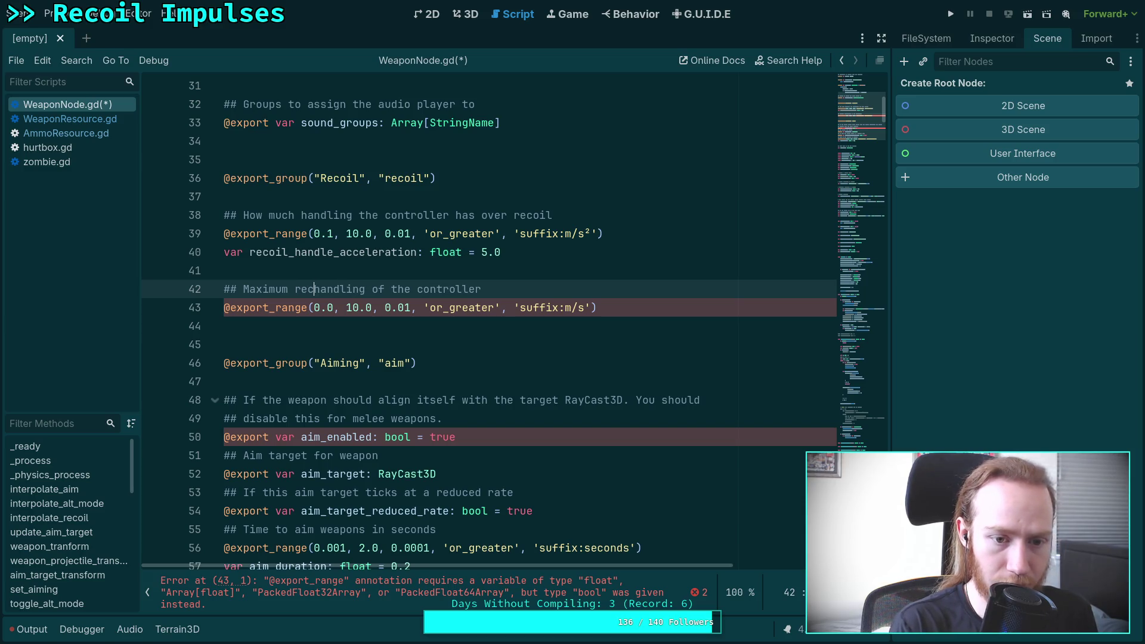
{"action": "type", "text": "l"}
{"action": "key", "text": "Down"}
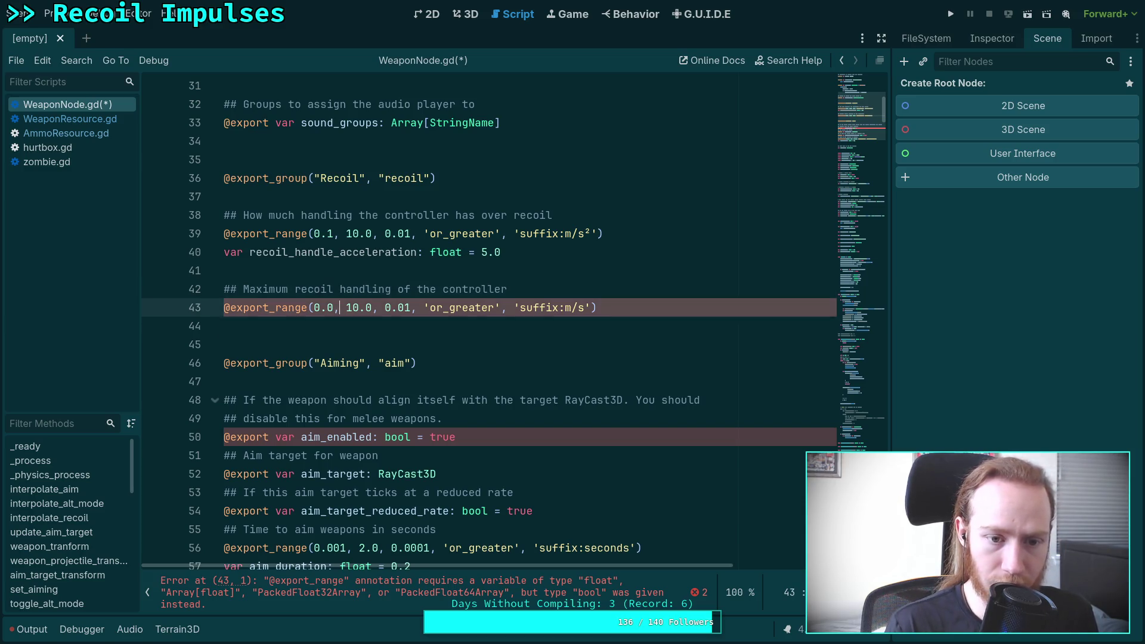
Step: Declare 'var recoil_handle_max: float = 8.0', leaving a blank line before the Aiming group
{"action": "key", "text": "End"}
{"action": "key", "text": "Return"}
{"action": "type", "text": "var"}
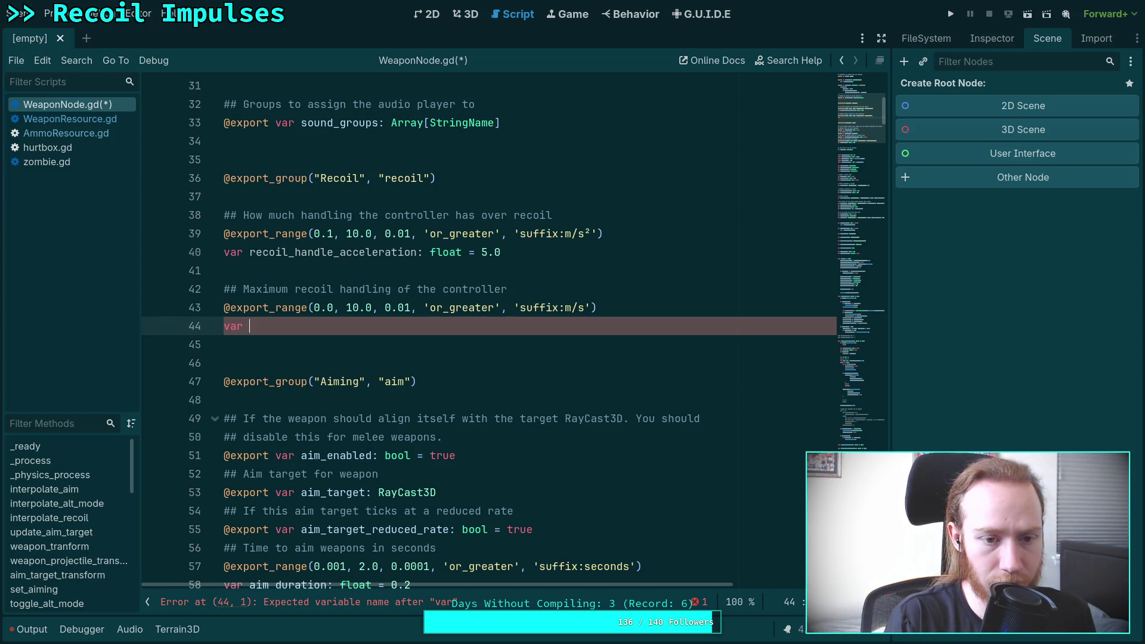
{"action": "type", "text": "ecoil"}
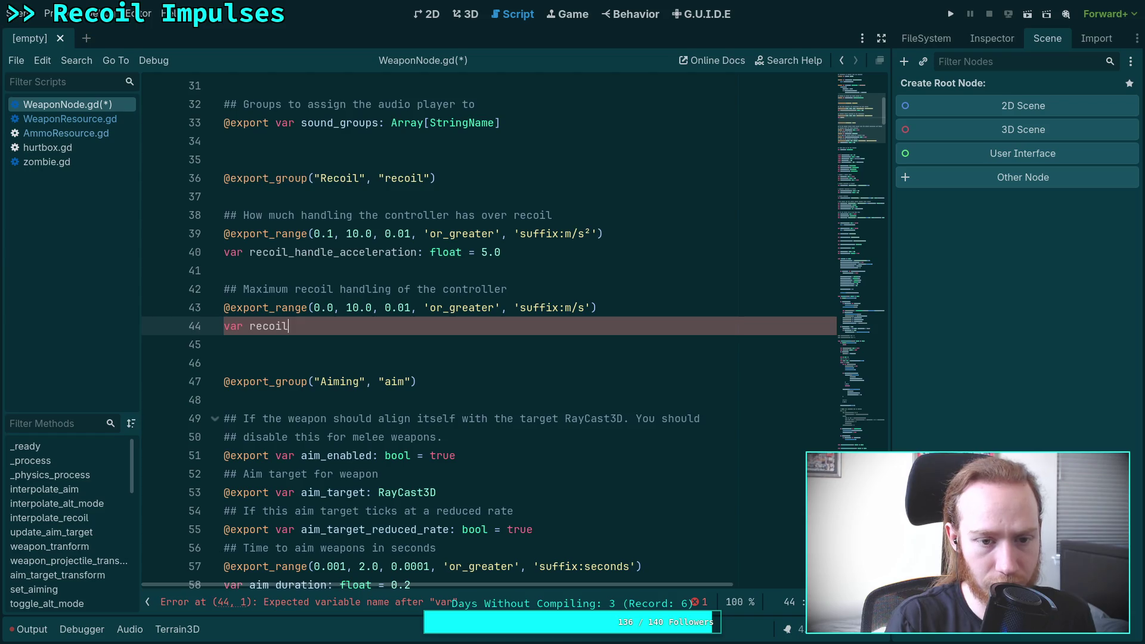
{"action": "type", "text": "dhandle_maxk"}
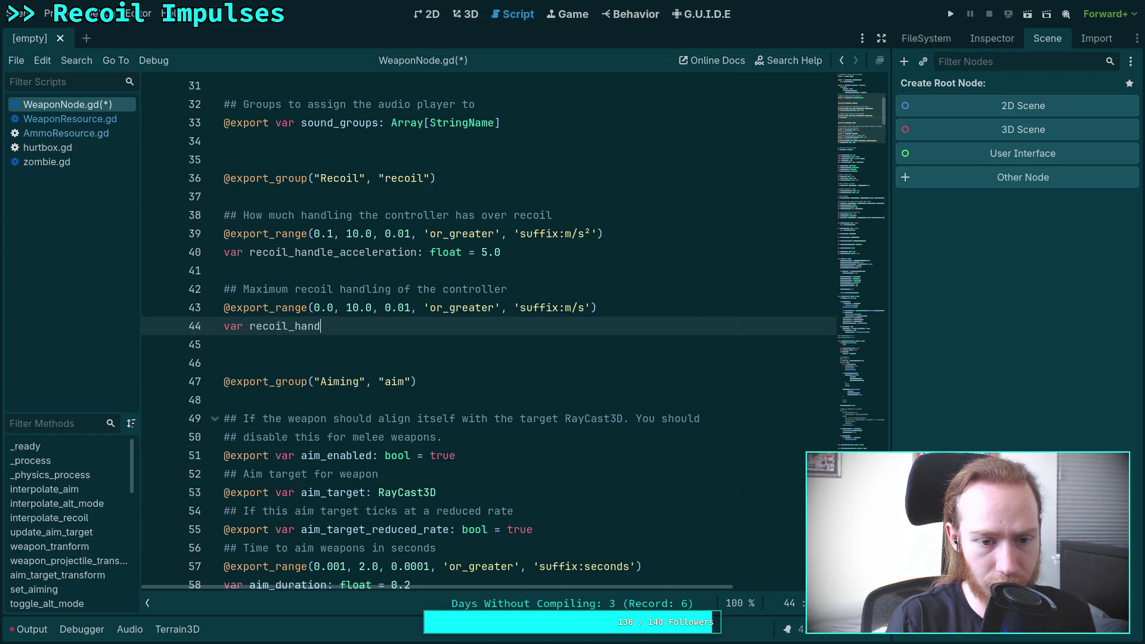
{"action": "key", "text": "BackSpace"}
{"action": "type", "text": ": float = "}
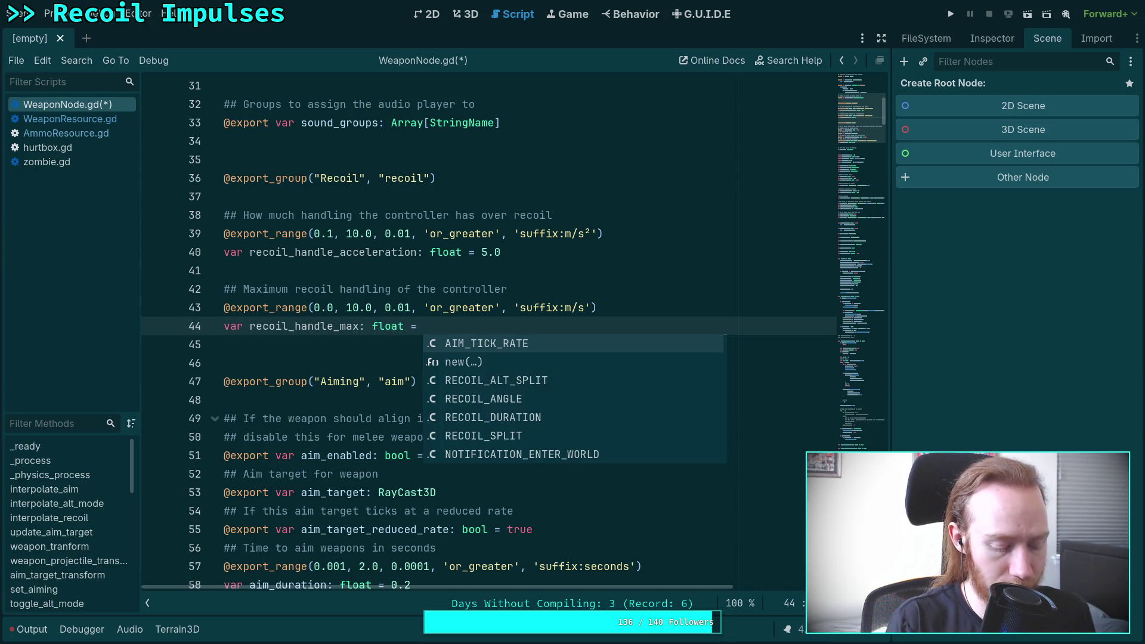
{"action": "type", "text": "10.0"}
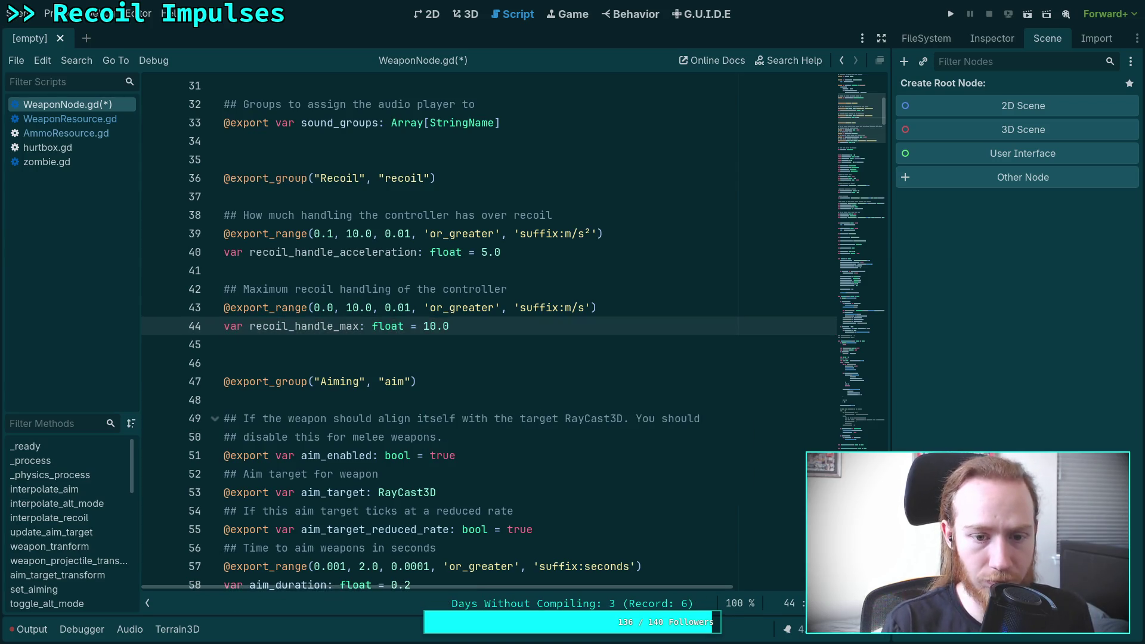
{"action": "key", "text": "Return"}
{"action": "left_click", "coordinate": [443, 325]}
{"action": "key", "text": "BackSpace"}
{"action": "key", "text": "BackSpace"}
{"action": "type", "text": "7"}
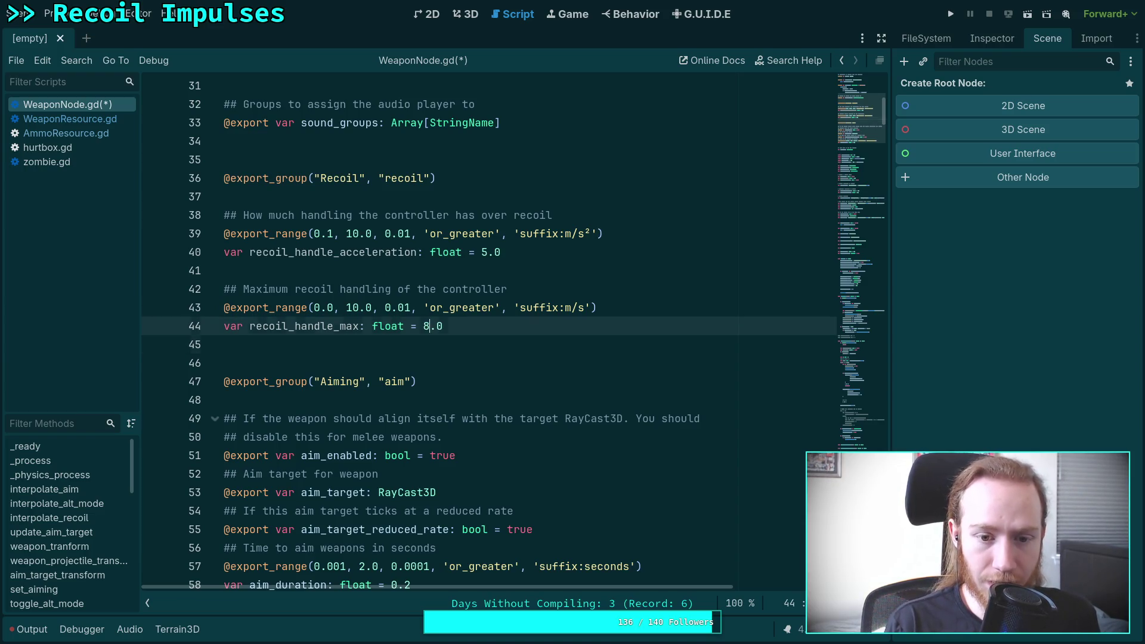
{"action": "left_click", "coordinate": [224, 345]}
{"action": "key", "text": "Return"}
{"action": "key", "text": "Up"}
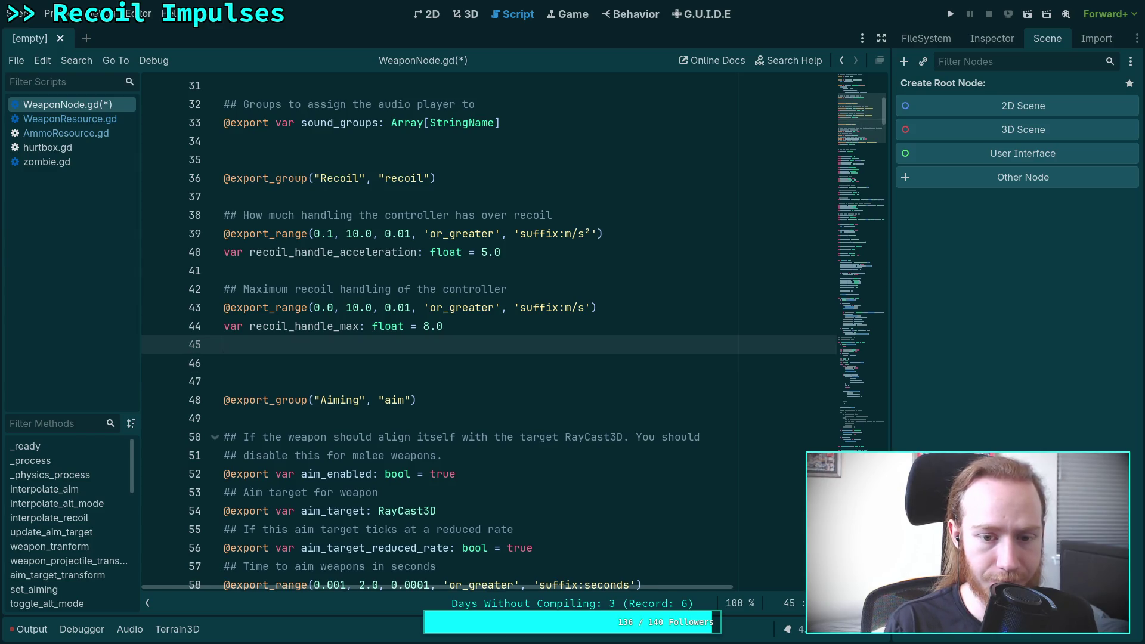
{"action": "left_click", "coordinate": [225, 363]}
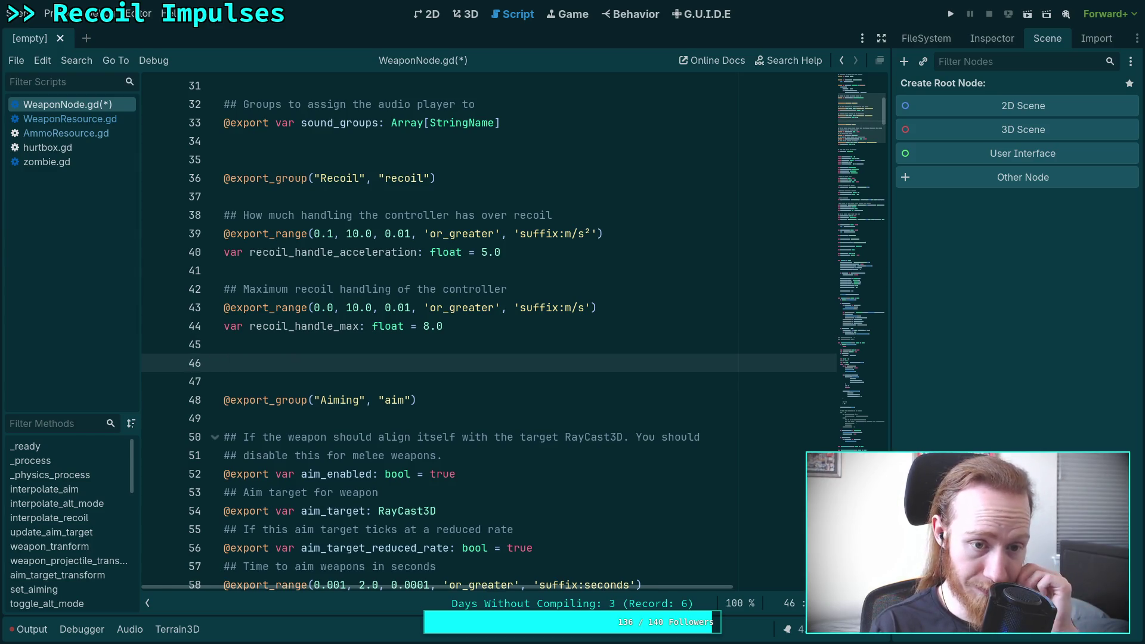
{"action": "key", "text": "Return"}
{"action": "key", "text": "Up"}
{"action": "type", "text": "@e"}
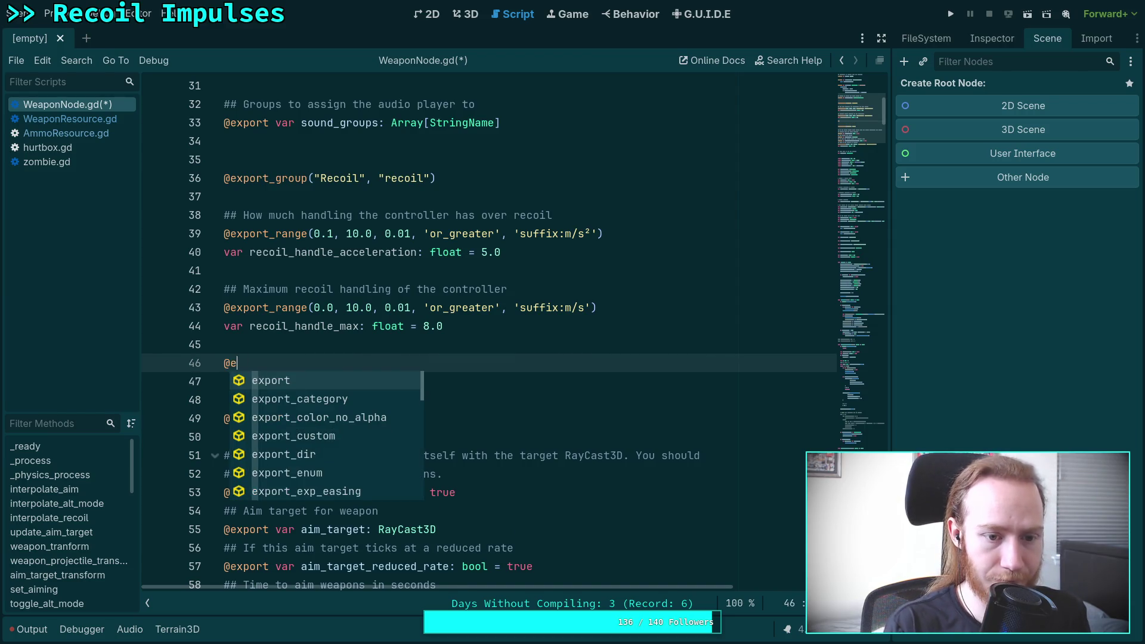
{"action": "type", "text": "xport_rang"}
{"action": "key", "text": "Return"}
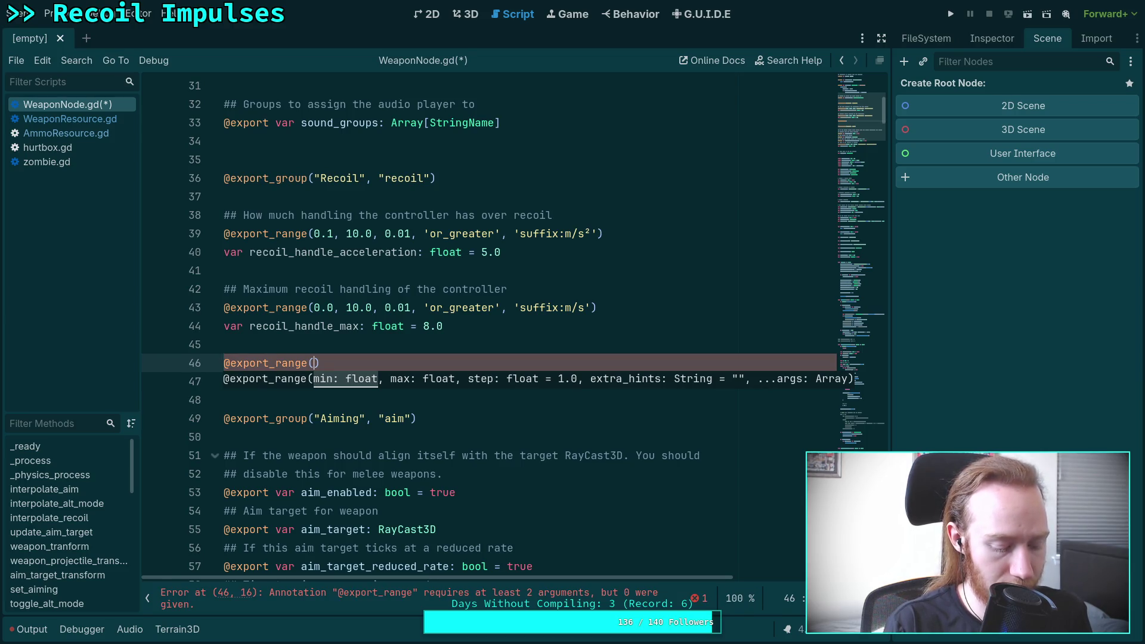
{"action": "type", "text": "0.1,"}
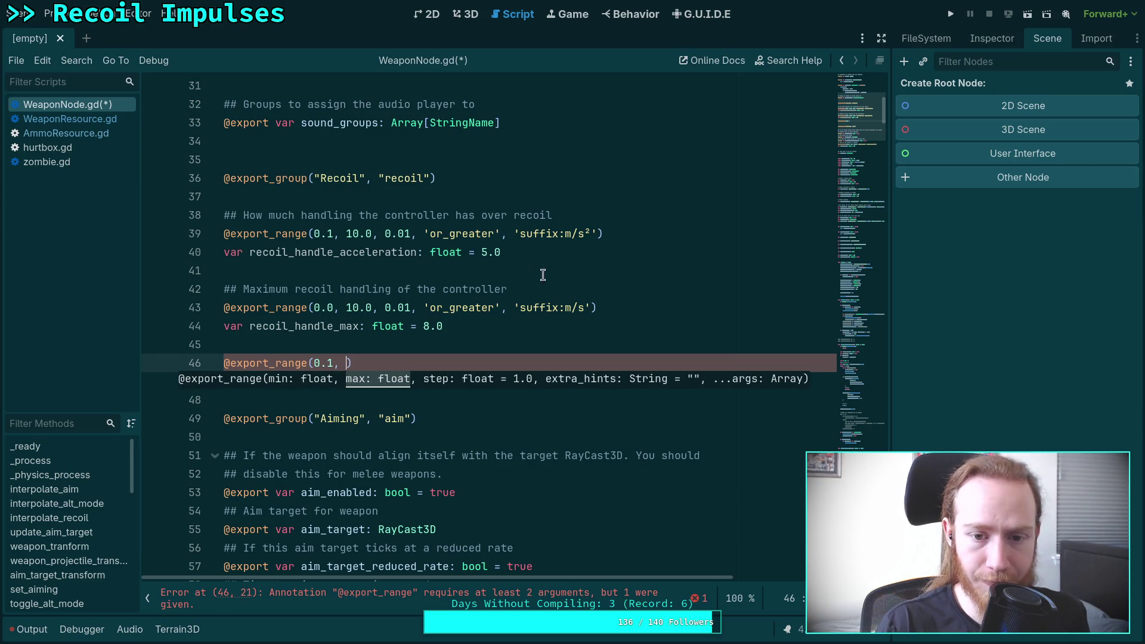
Step: Append '. Set to zero to disable.' to the max-handling doc comment
{"action": "left_click", "coordinate": [541, 289]}
{"action": "type", "text": ". Set to zero d"}
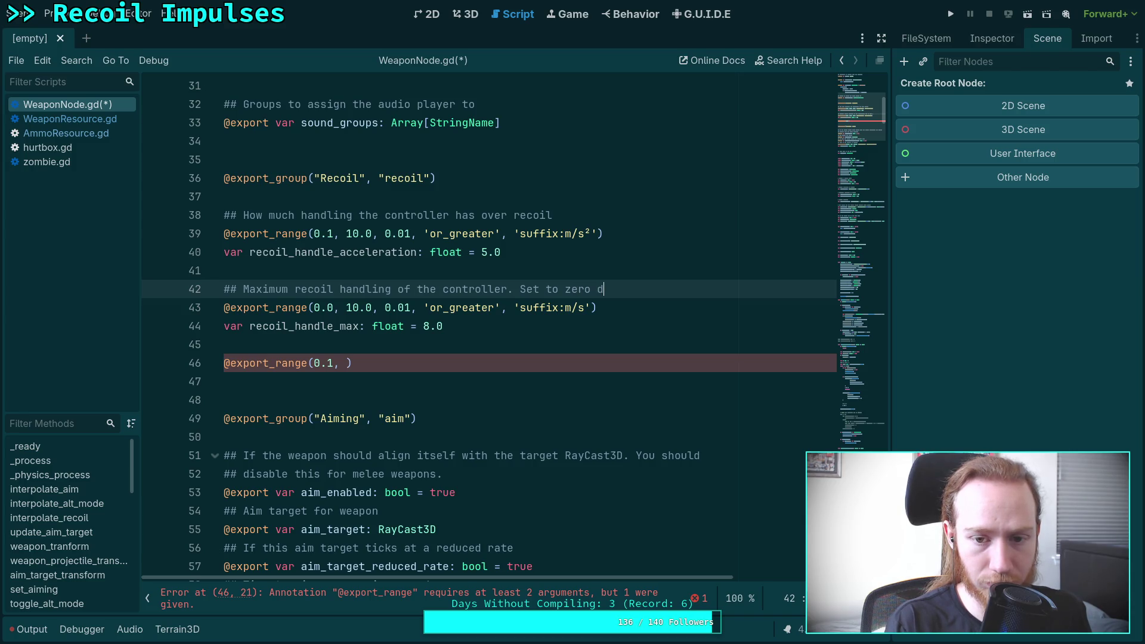
{"action": "key", "text": "BackSpace"}
{"action": "type", "text": "to "}
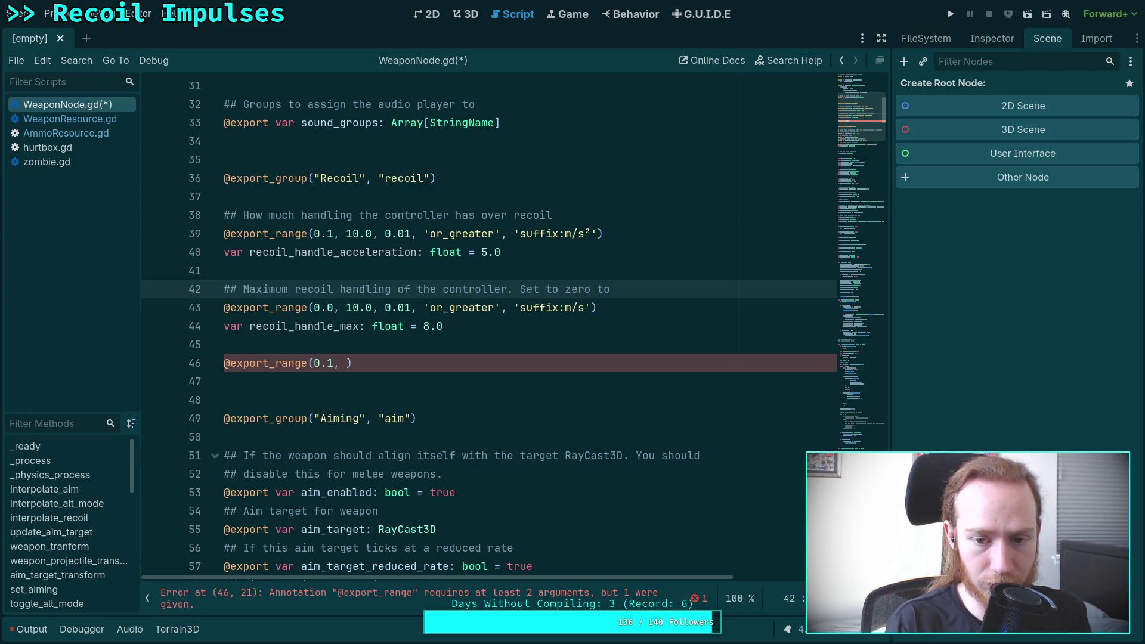
{"action": "type", "text": "allow"}
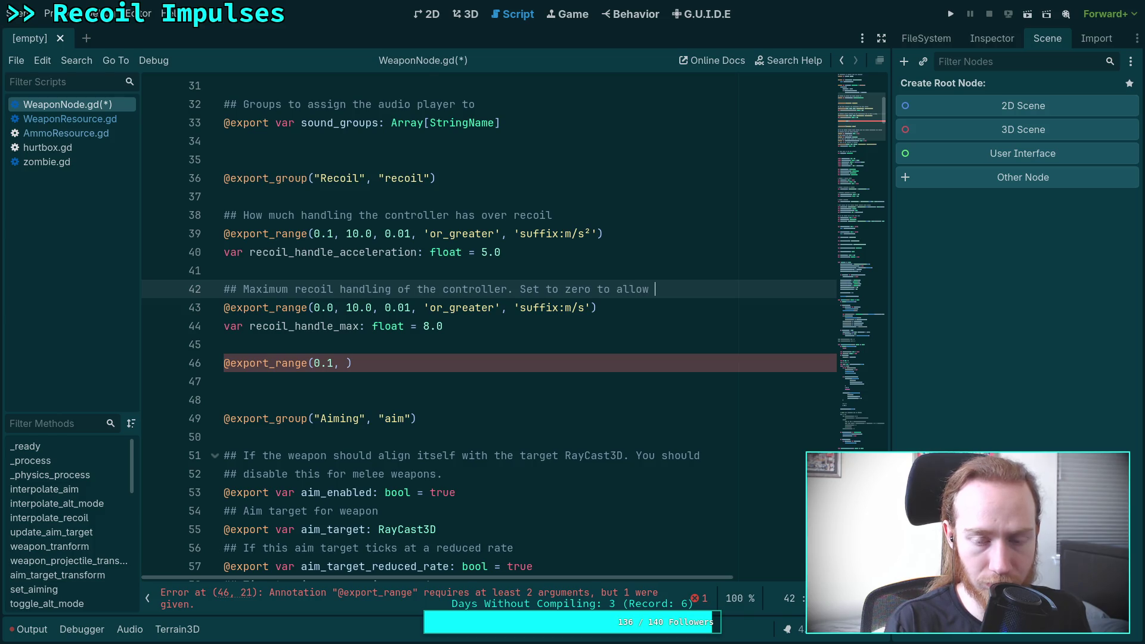
{"action": "key", "text": "BackSpace"}
{"action": "key", "text": "BackSpace"}
{"action": "key", "text": "BackSpace"}
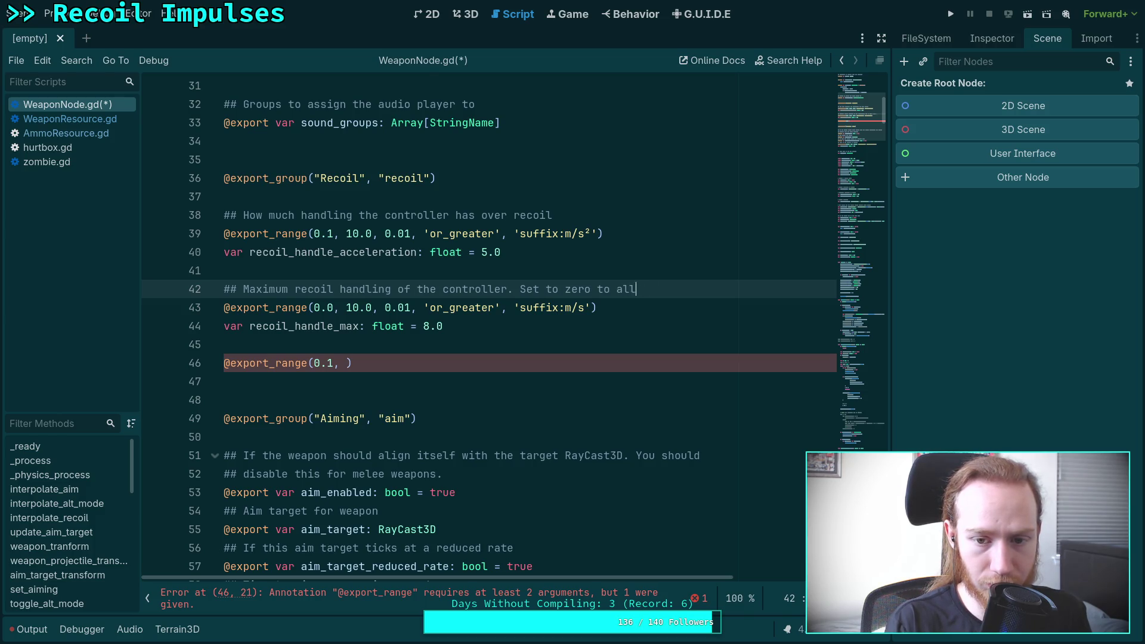
{"action": "type", "text": "disable."}
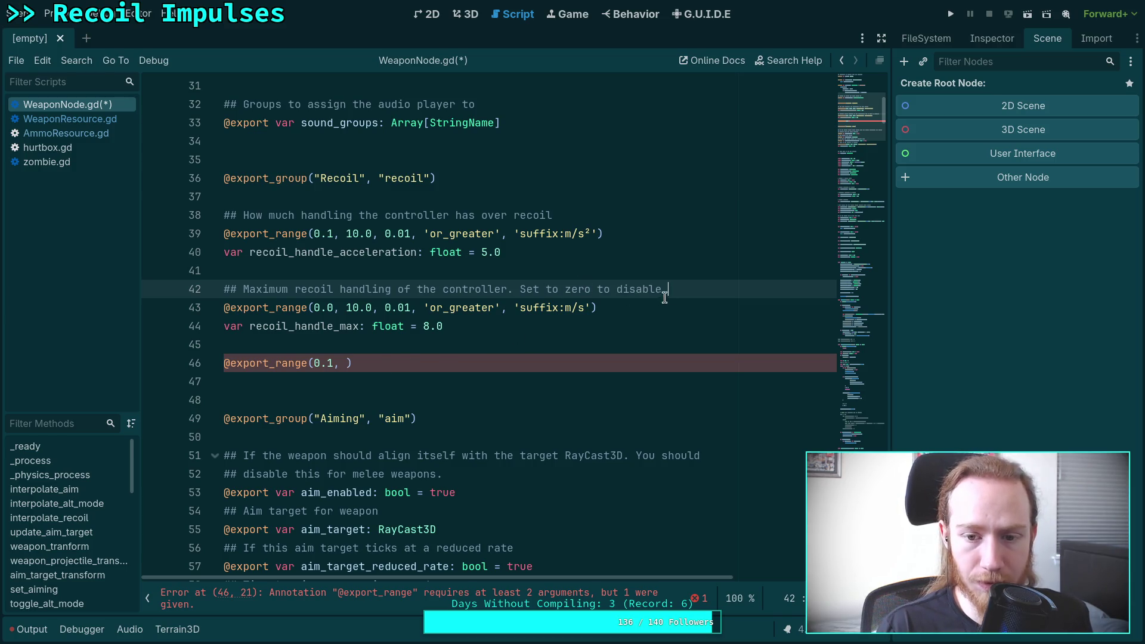
{"action": "left_click", "coordinate": [397, 375]}
{"action": "left_click", "coordinate": [343, 363]}
{"action": "key", "text": "Right"}
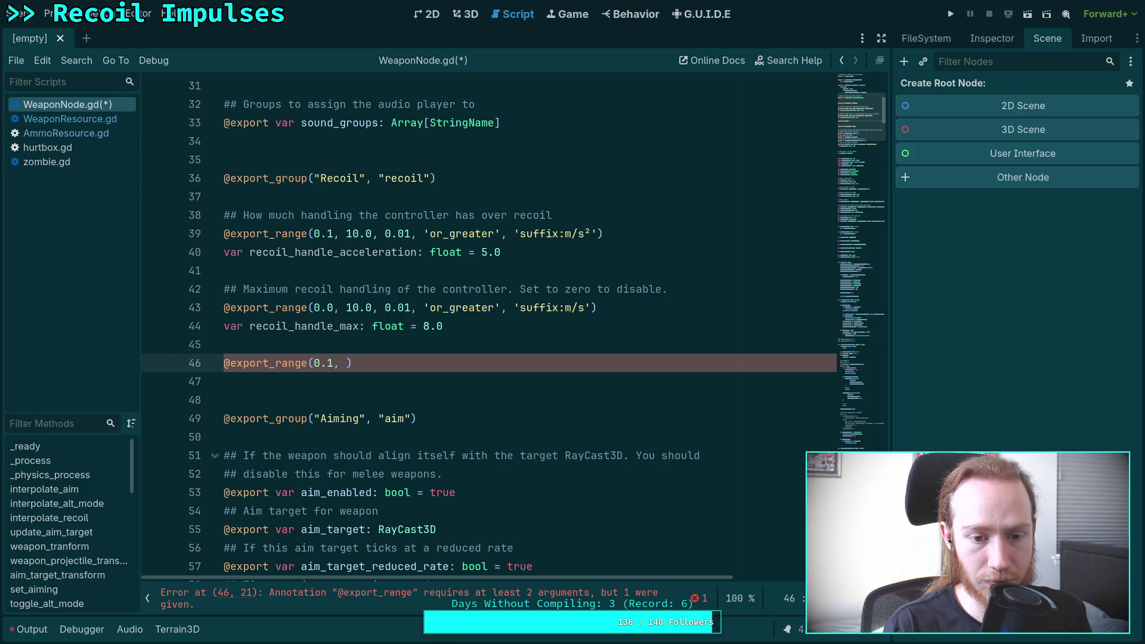
{"action": "type", "text": "2.0, "}
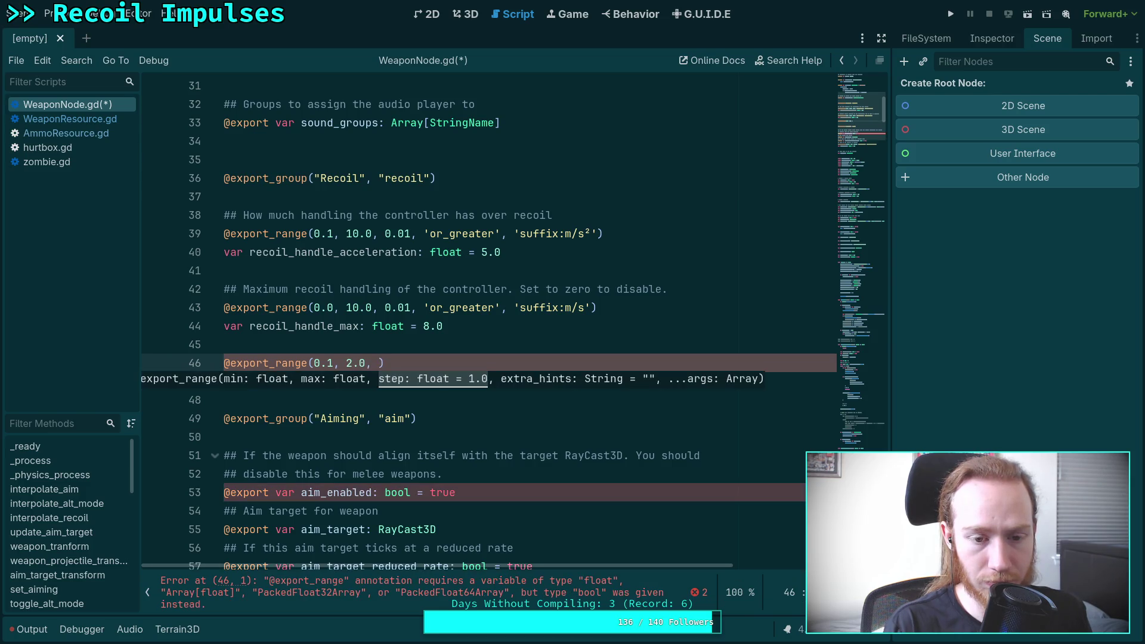
{"action": "type", "text": "0.01, '"}
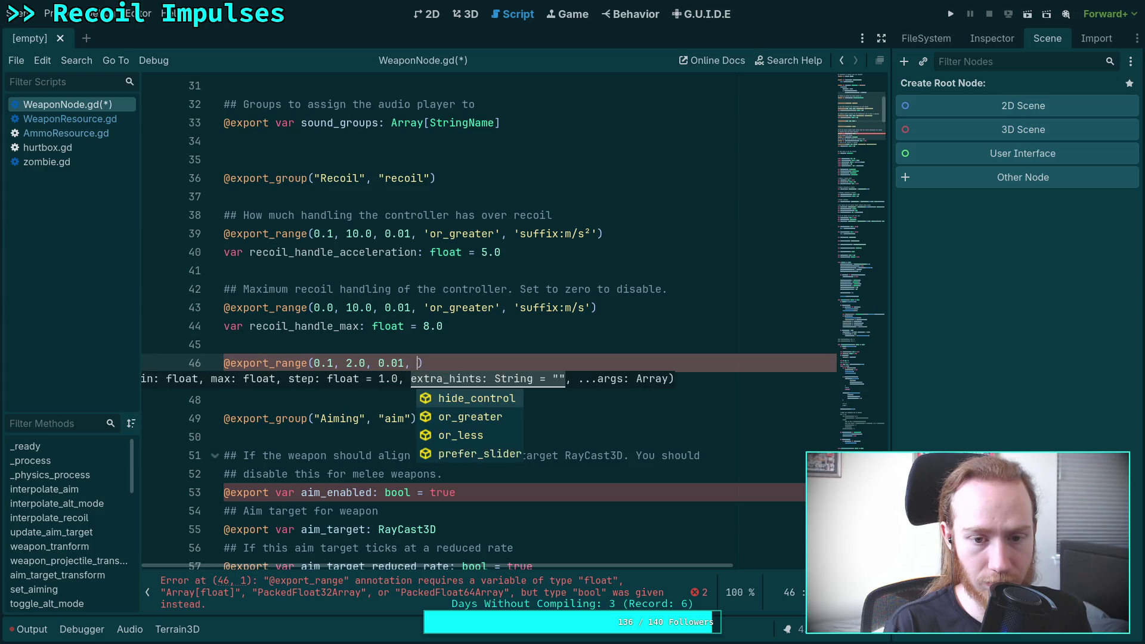
{"action": "type", "text": "or"}
{"action": "key", "text": "Return"}
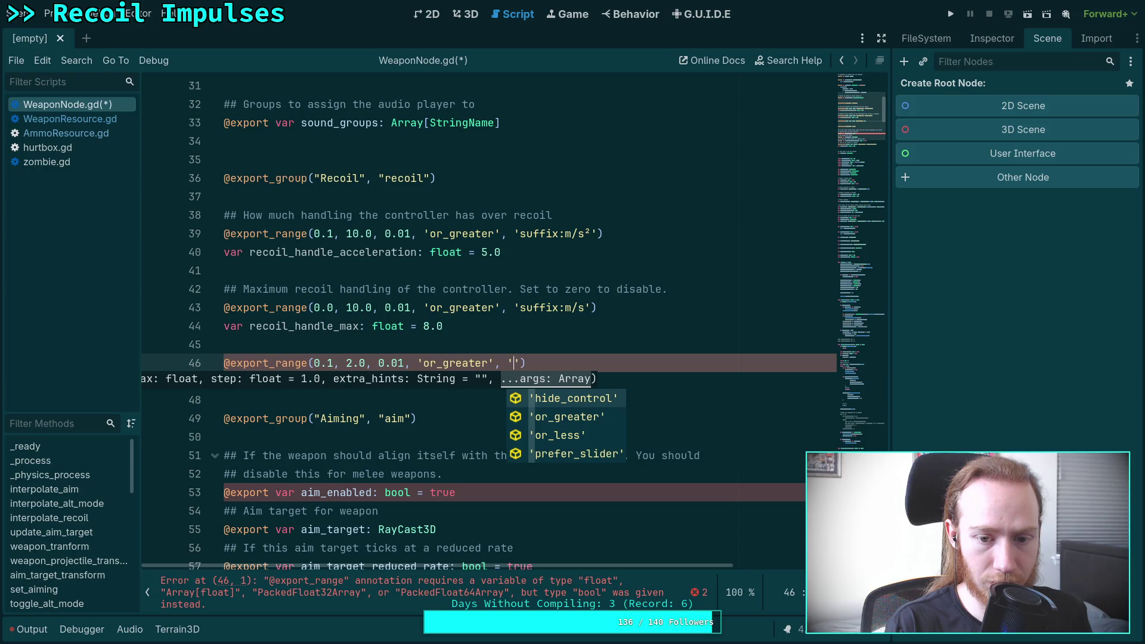
{"action": "type", "text": "'suffig"}
{"action": "key", "text": "BackSpace"}
{"action": "type", "text": "x:s"}
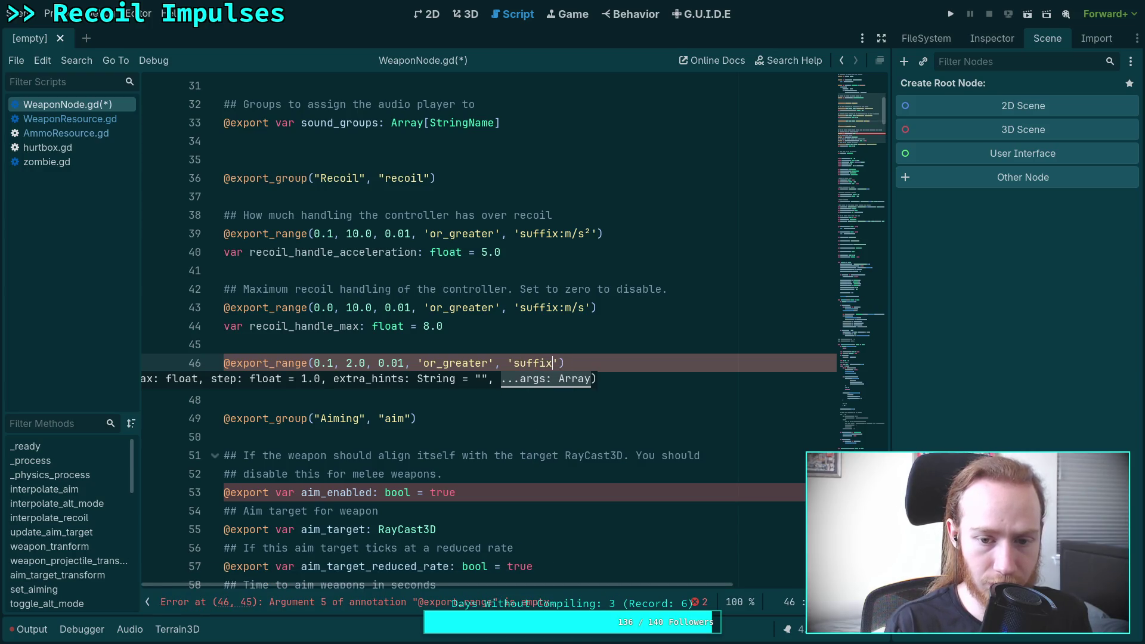
Step: Begin the recovery-time variable declaration 'var recoil_recover_' on the next line
{"action": "key", "text": "End"}
{"action": "key", "text": "Return"}
{"action": "type", "text": "var"}
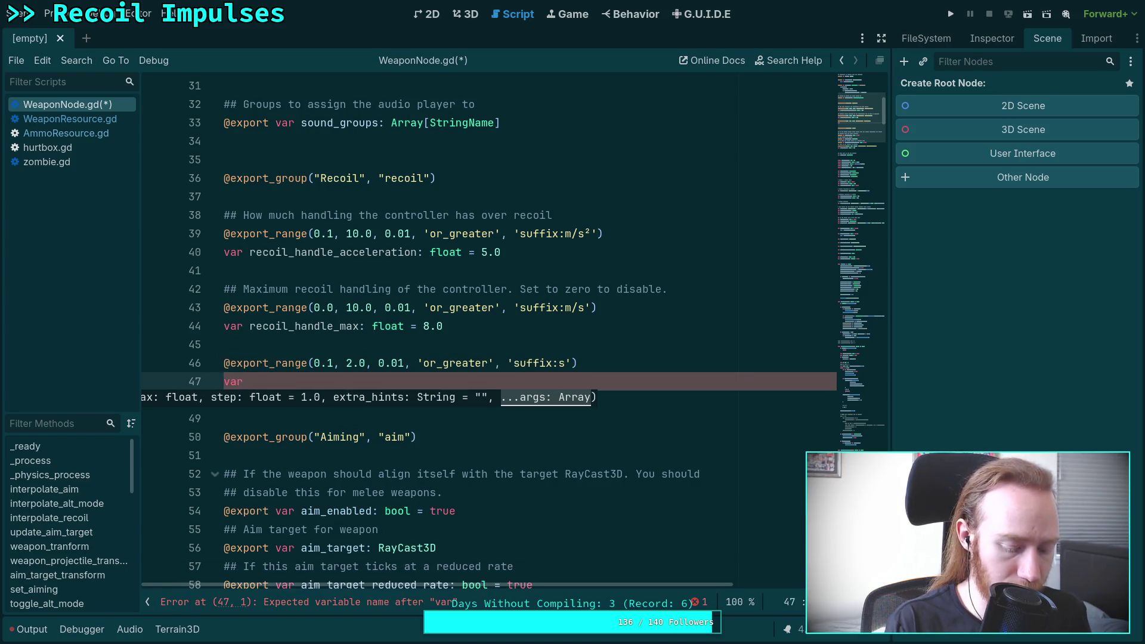
{"action": "type", "text": " reca"}
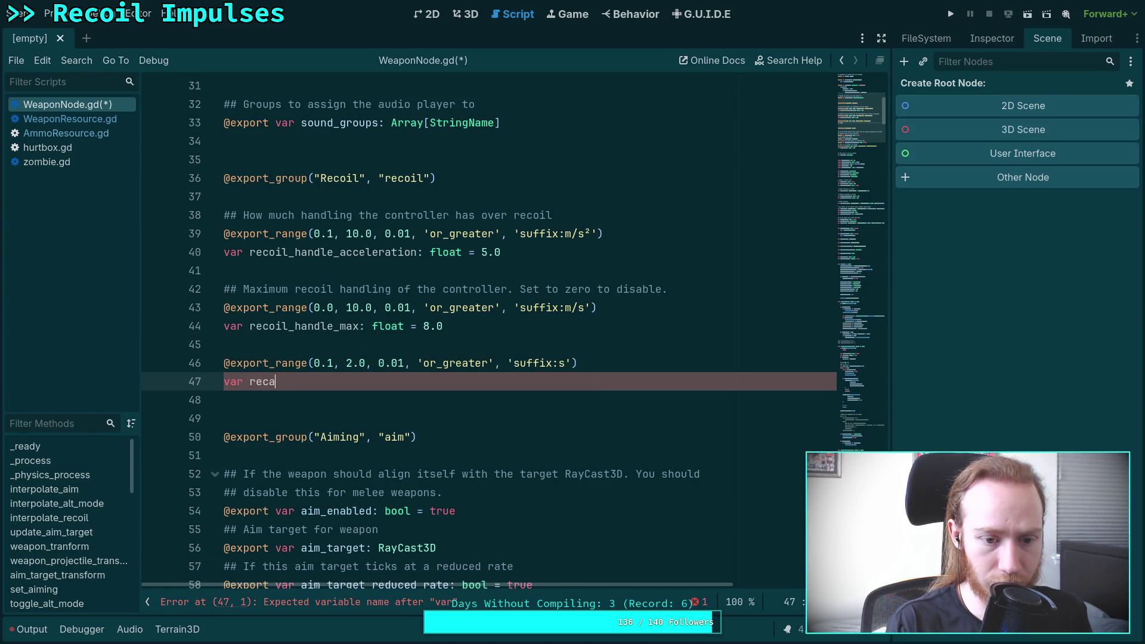
{"action": "key", "text": "BackSpace"}
{"action": "type", "text": "oil_recover_rate: float = 1.0"}
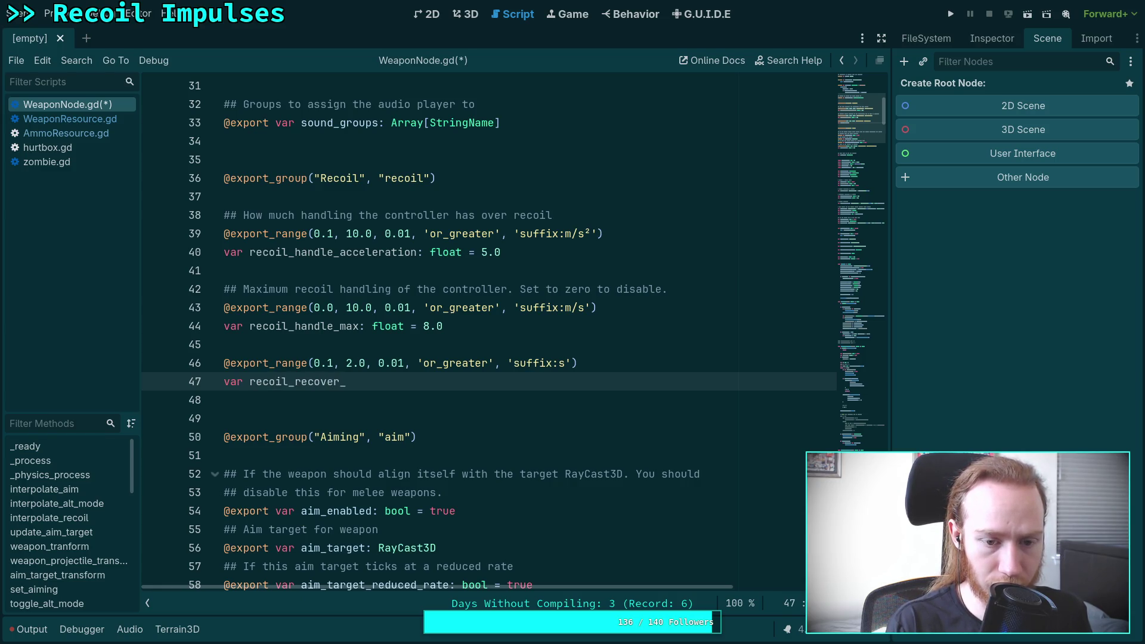
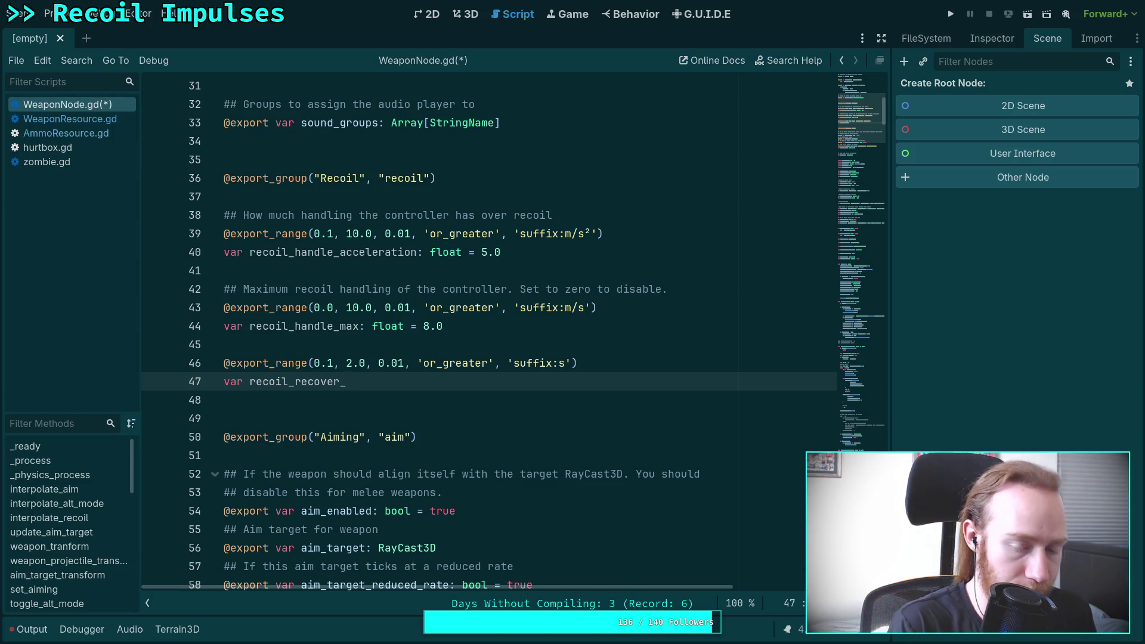
Step: Finish recoil_recover_rate as a float defaulting to 1.0 and add a ## line above its range
{"action": "type", "text": "rate:"}
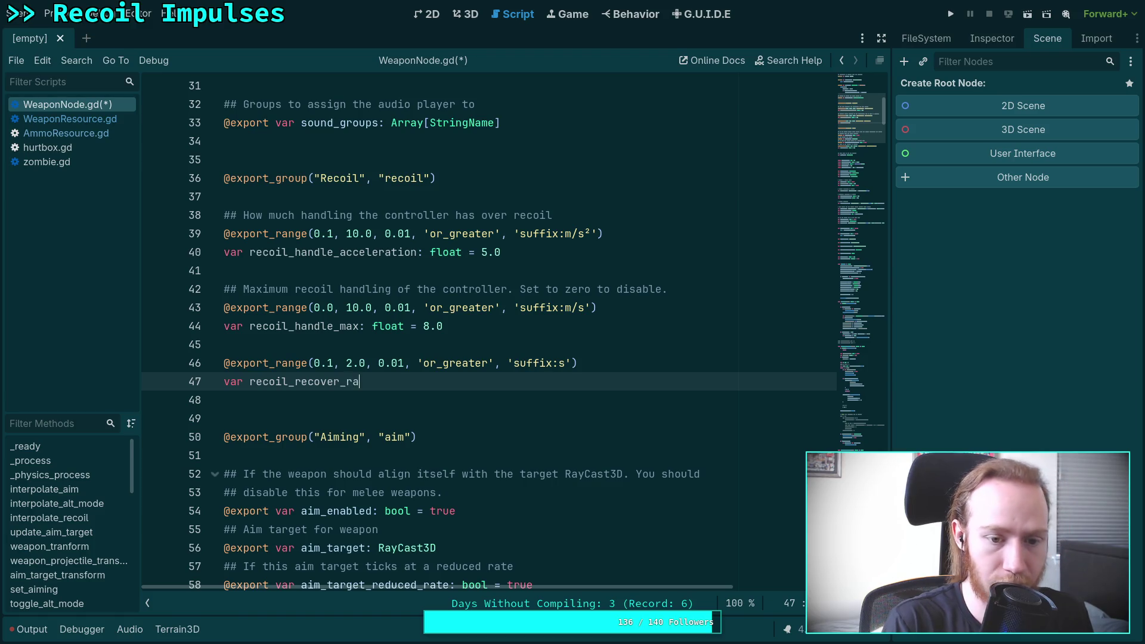
{"action": "type", "text": " float ="}
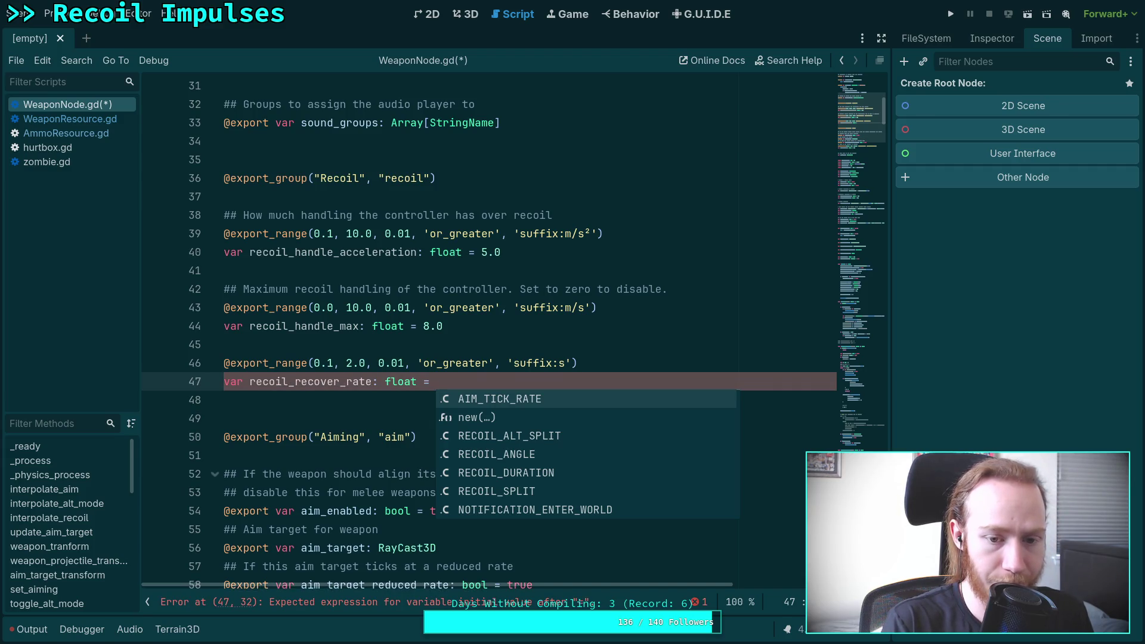
{"action": "type", "text": "1.0"}
{"action": "key", "text": "Up"}
{"action": "key", "text": "Up"}
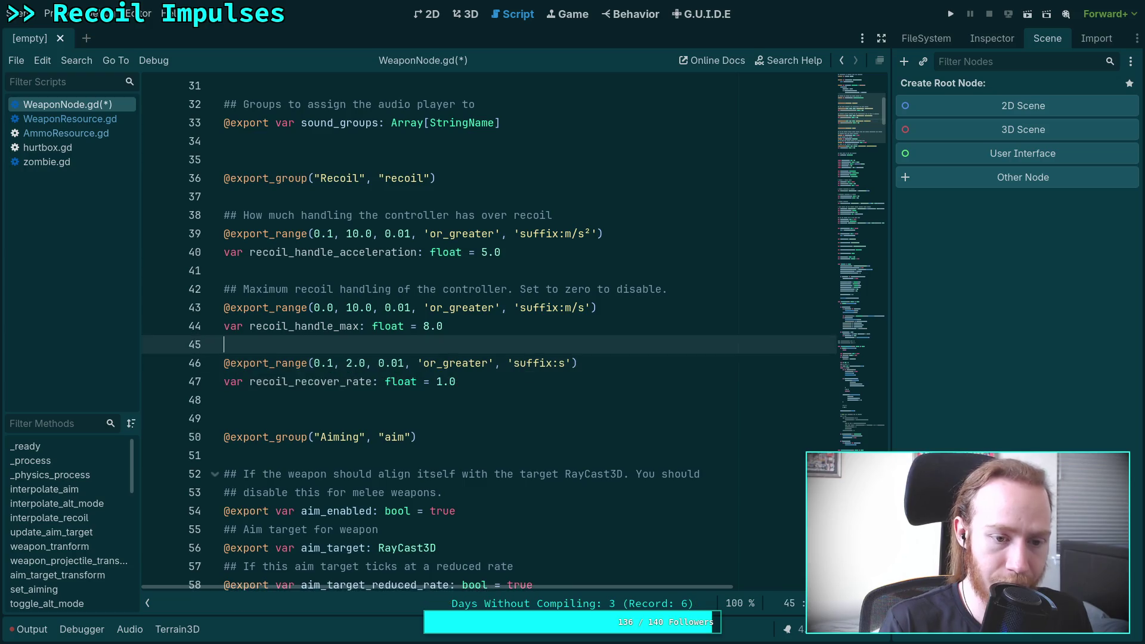
{"action": "key", "text": "Return"}
{"action": "type", "text": "##"}
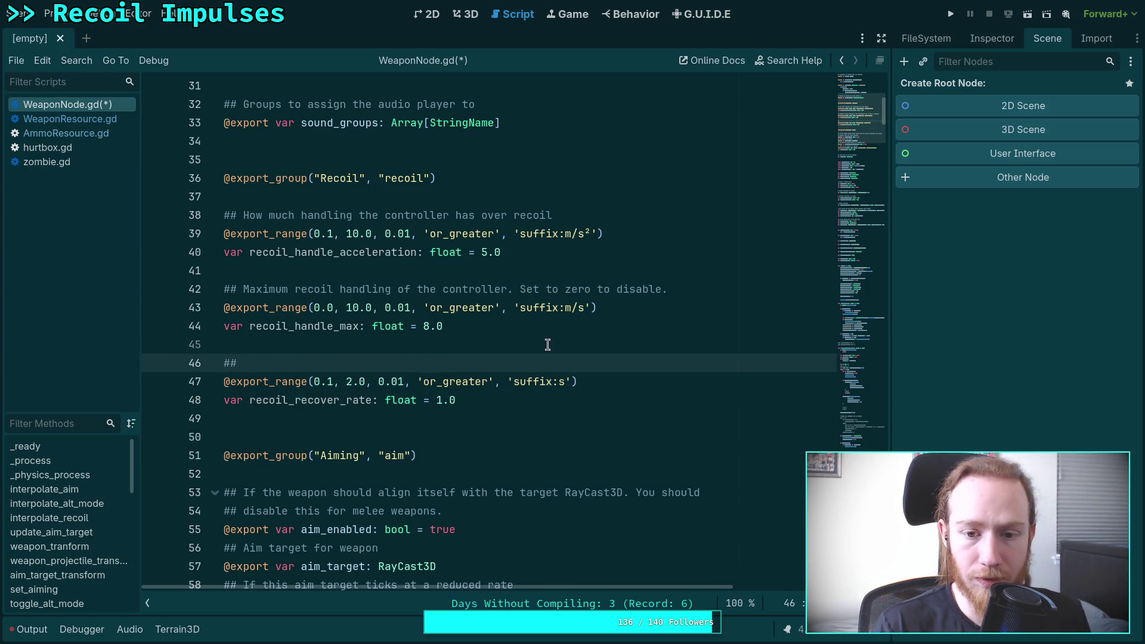
{"action": "left_click", "coordinate": [559, 382]}
{"action": "type", "text": "w"}
{"action": "key", "text": "BackSpace"}
{"action": "type", "text": "m="}
{"action": "key", "text": "BackSpace"}
{"action": "type", "text": "/"}
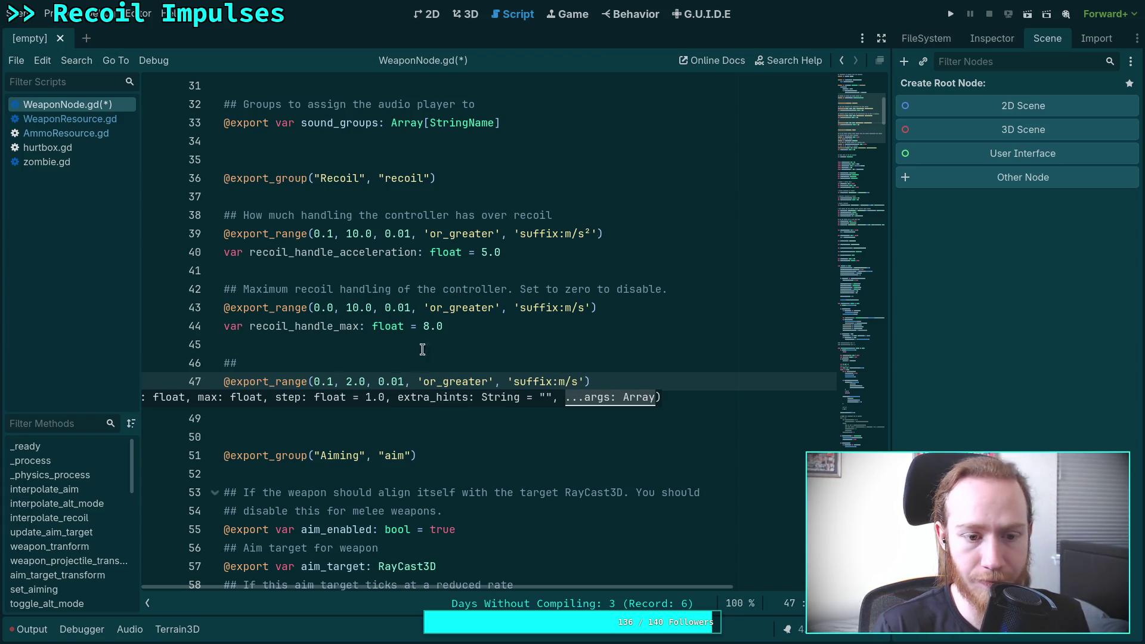
Step: Write the doc comment 'How quickly the controller can recover the weapon after handling recoil'
{"action": "left_click", "coordinate": [421, 361]}
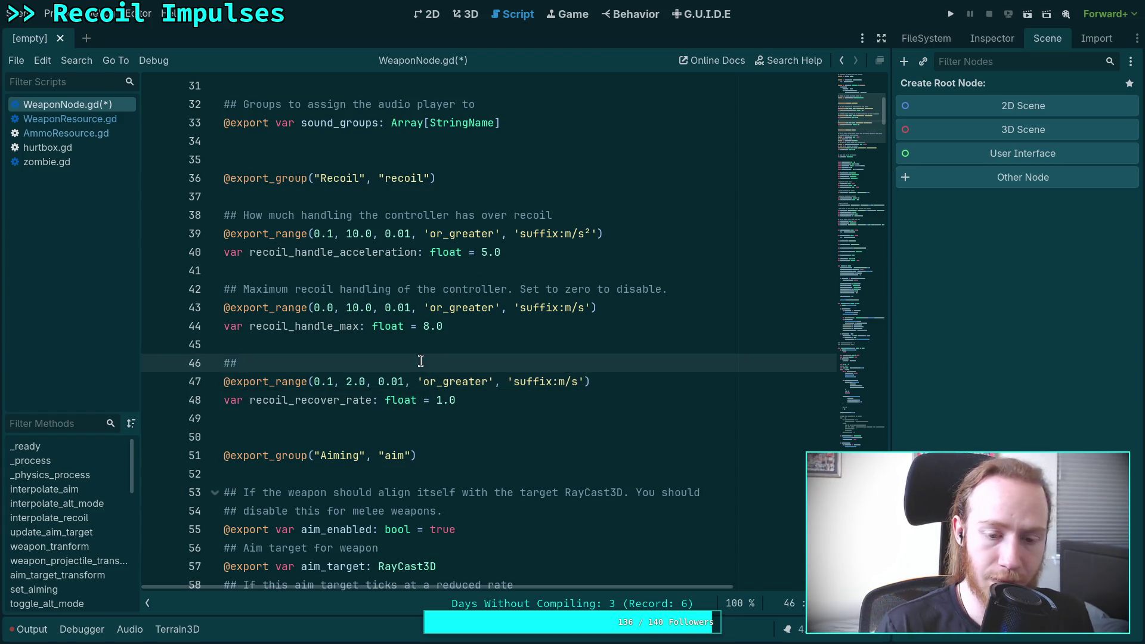
{"action": "left_click", "coordinate": [557, 377]}
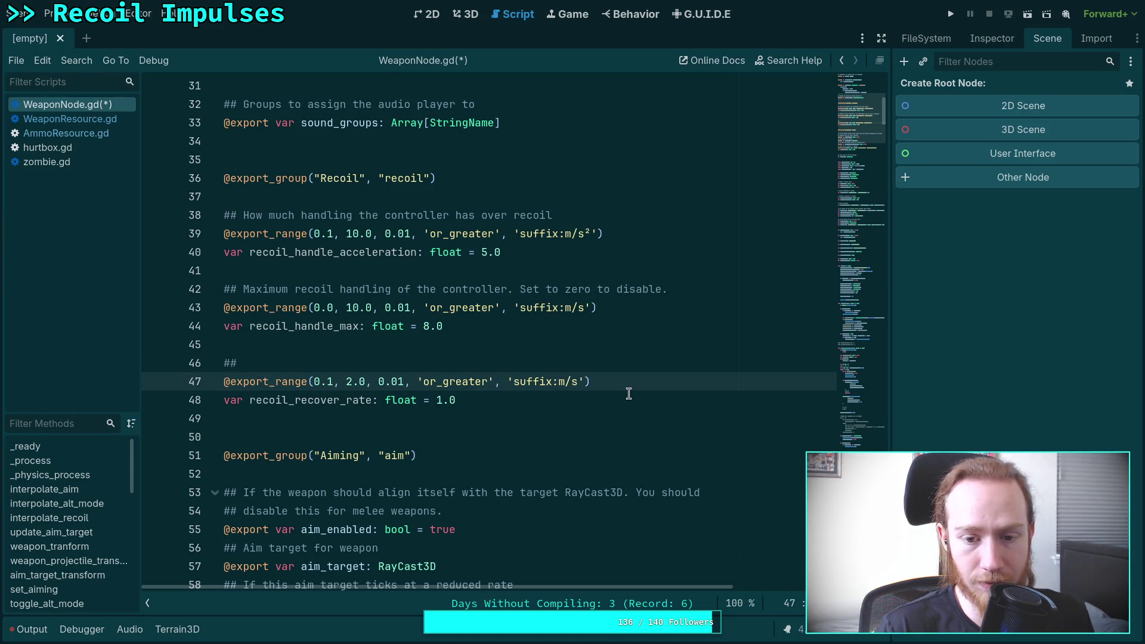
{"action": "left_click", "coordinate": [555, 362]}
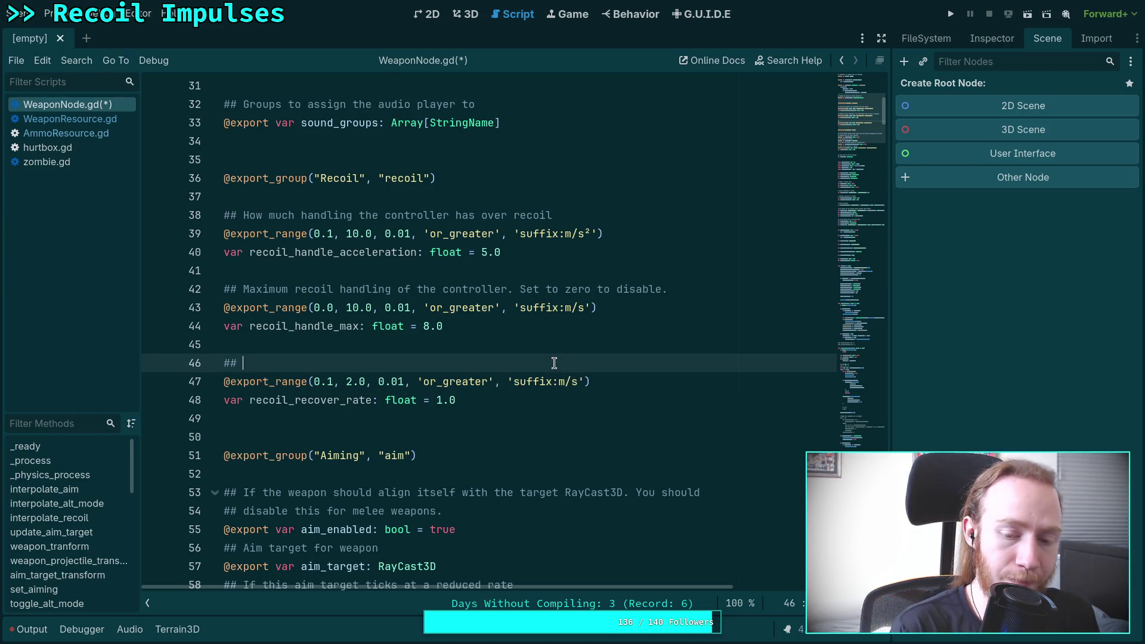
{"action": "type", "text": "How"}
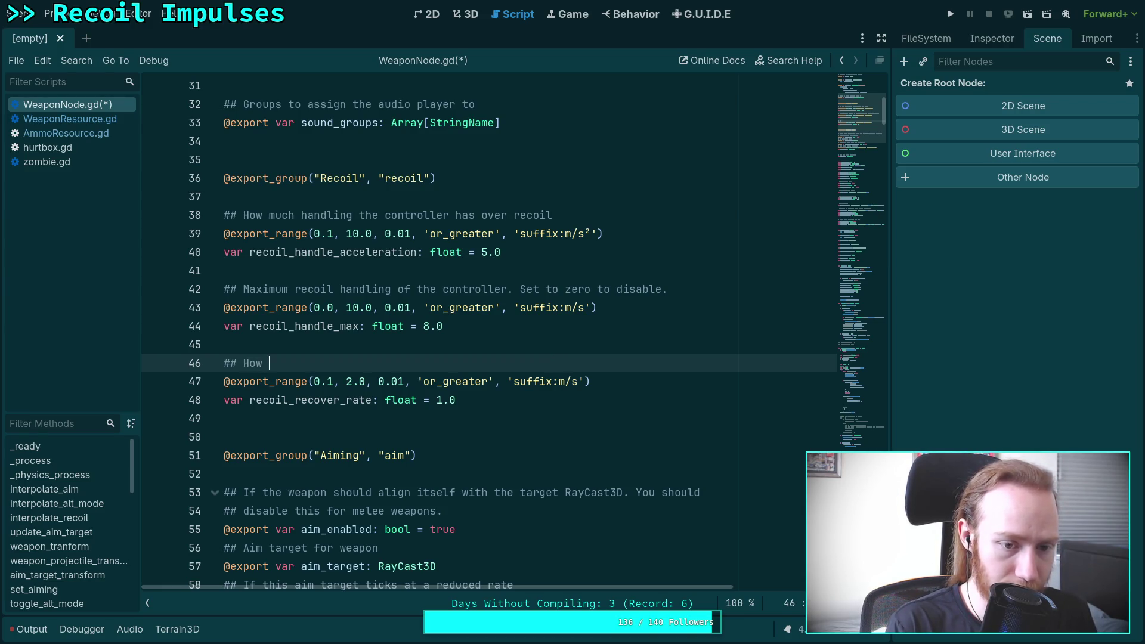
{"action": "type", "text": " quickly "}
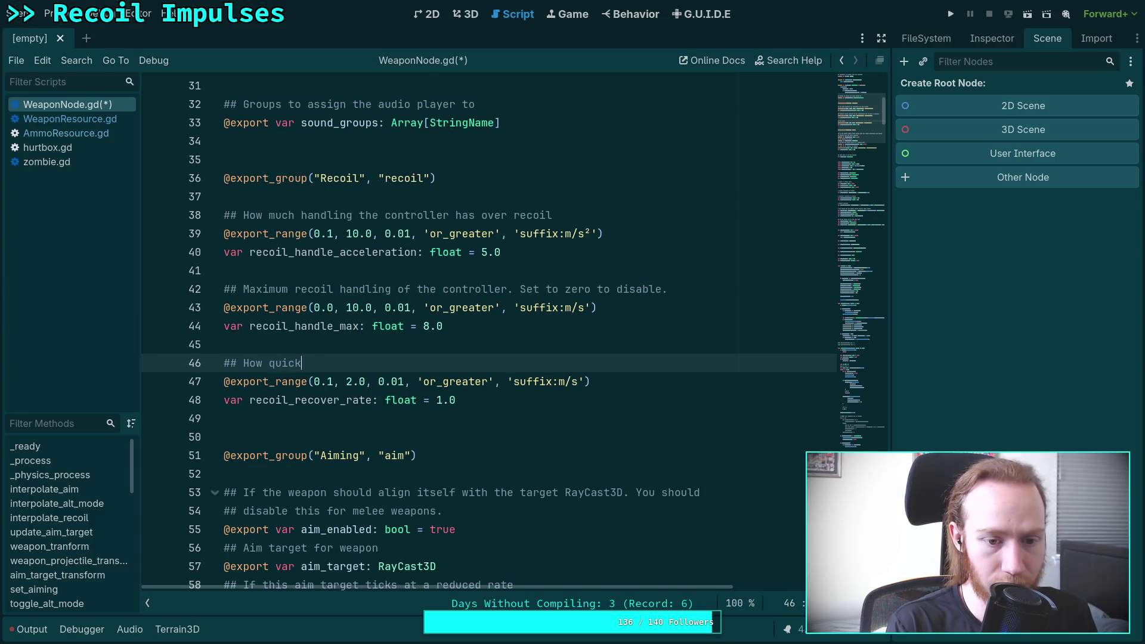
{"action": "type", "text": "the"}
{"action": "type", "text": " controller c"}
{"action": "type", "text": "an r"}
{"action": "type", "text": "ecover the weapon"}
{"action": "type", "text": " after han"}
{"action": "type", "text": "dling rec"}
{"action": "type", "text": "oil,"}
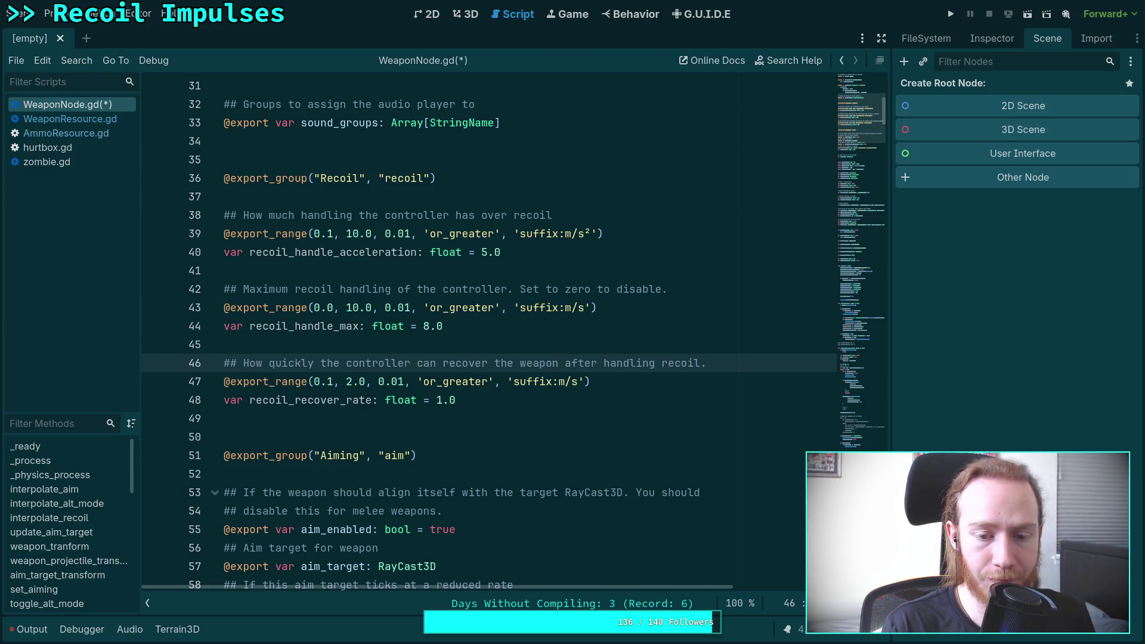
Step: Start a second '## such that' comment line, discard it, and move down to blank line 50
{"action": "key", "text": "Return"}
{"action": "type", "text": "## such that"}
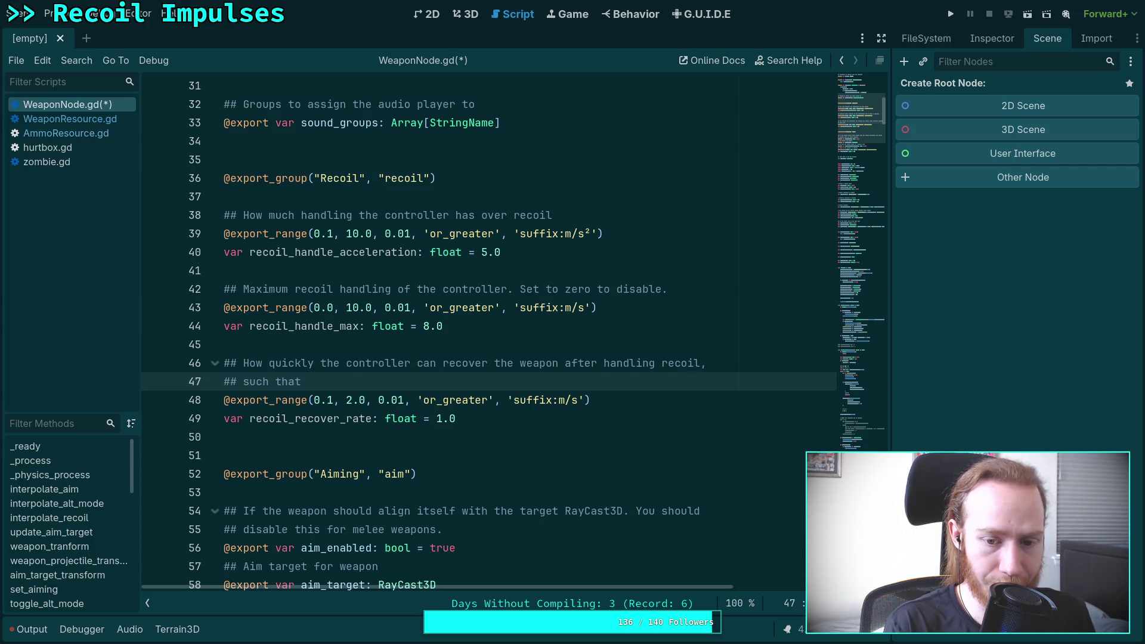
{"action": "key", "text": "BackSpace"}
{"action": "key", "text": "BackSpace"}
{"action": "key", "text": "BackSpace"}
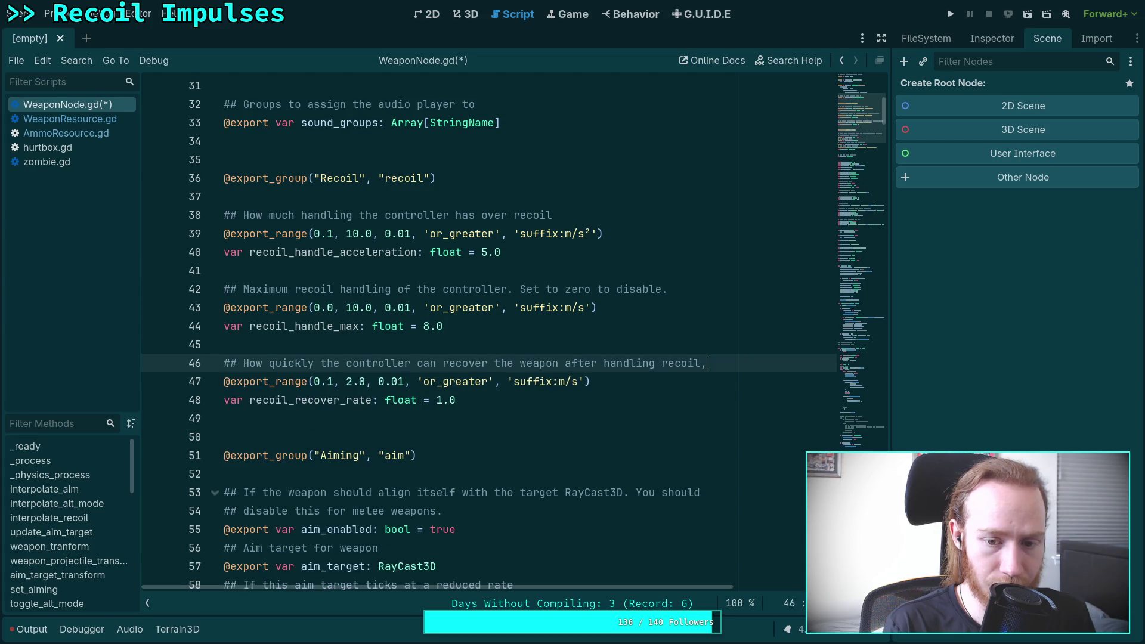
{"action": "left_click", "coordinate": [537, 418]}
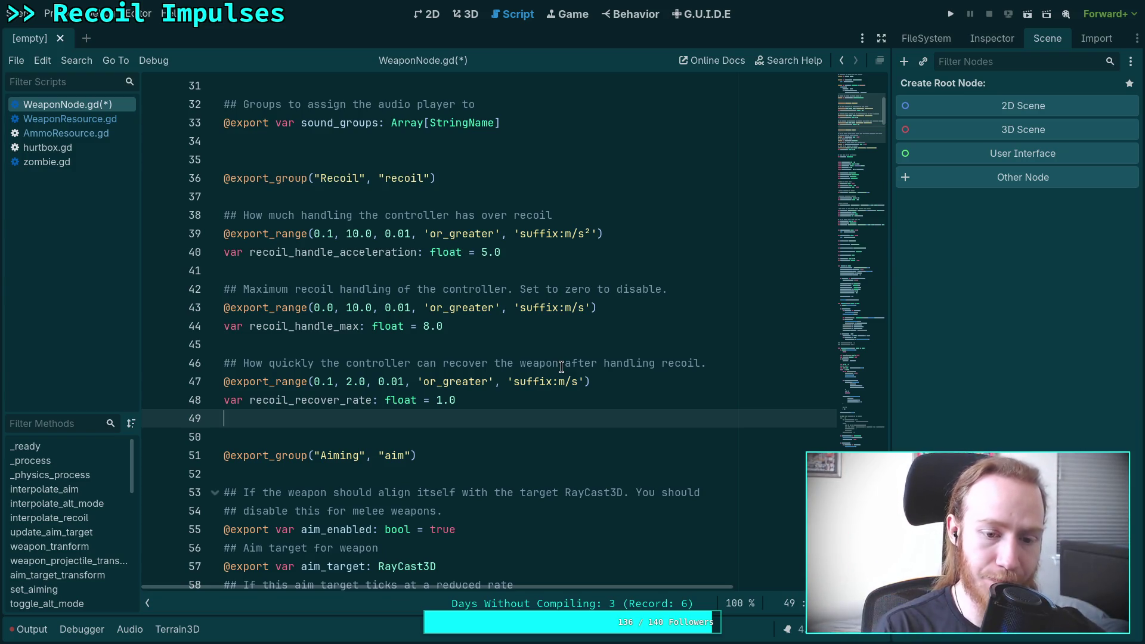
{"action": "left_click", "coordinate": [431, 439]}
{"action": "scroll", "coordinate": [432, 439], "scroll_direction": "down", "scroll_amount": 5}
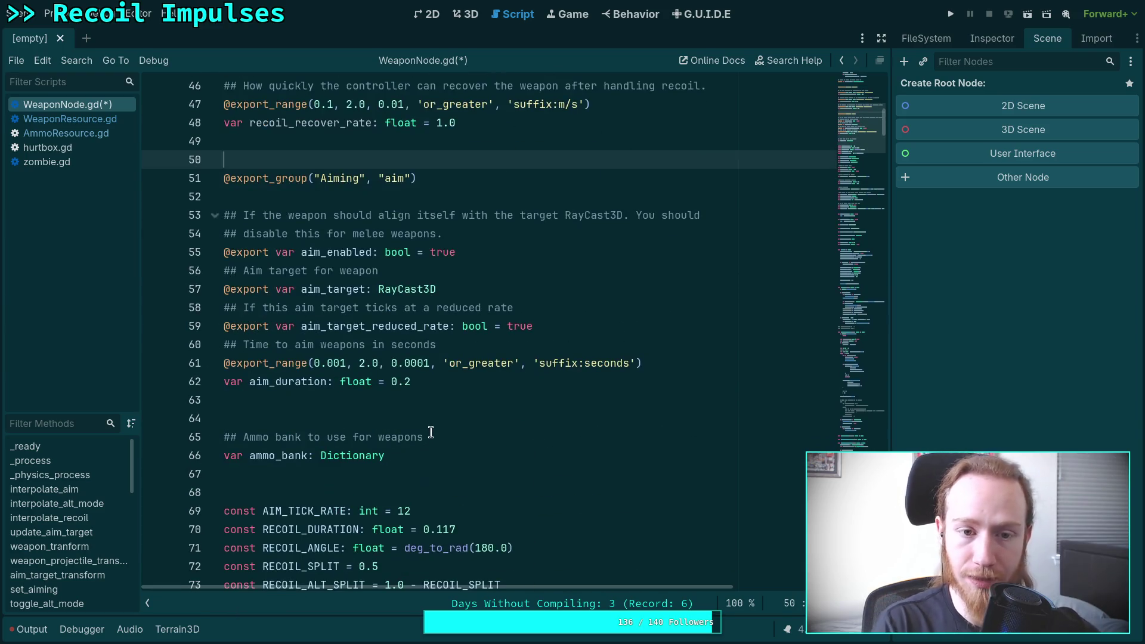
{"action": "scroll", "coordinate": [445, 434], "scroll_direction": "up", "scroll_amount": 3}
{"action": "scroll", "coordinate": [445, 435], "scroll_direction": "up", "scroll_amount": 3}
{"action": "scroll", "coordinate": [539, 418], "scroll_direction": "down", "scroll_amount": 12}
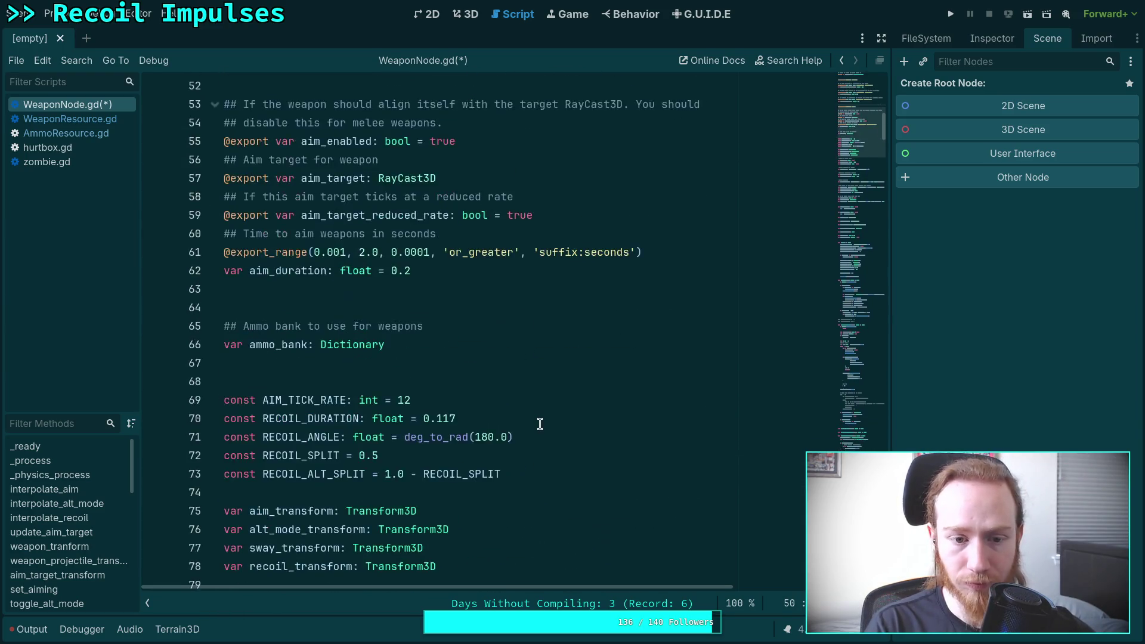
{"action": "scroll", "coordinate": [538, 422], "scroll_direction": "down", "scroll_amount": 10}
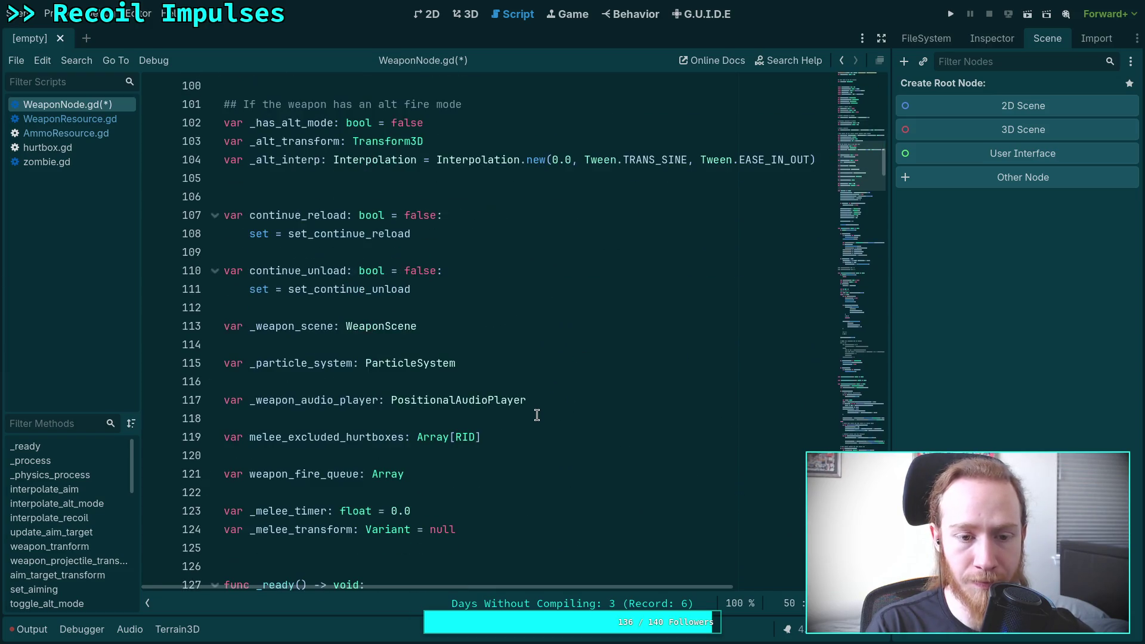
{"action": "scroll", "coordinate": [537, 415], "scroll_direction": "down", "scroll_amount": 15}
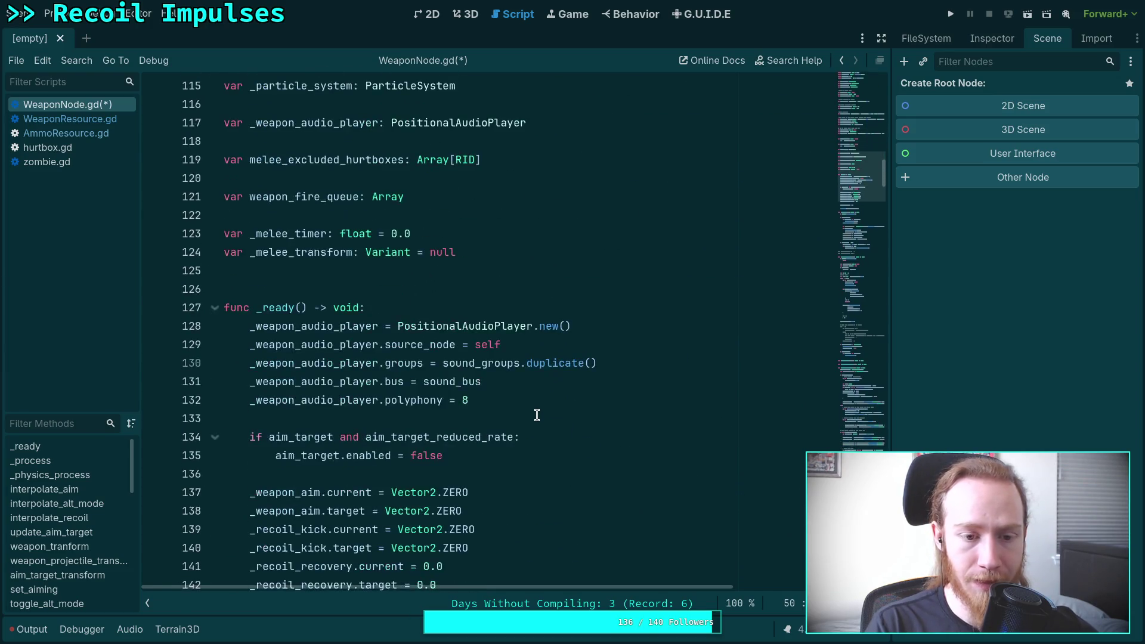
{"action": "scroll", "coordinate": [537, 415], "scroll_direction": "down", "scroll_amount": 13}
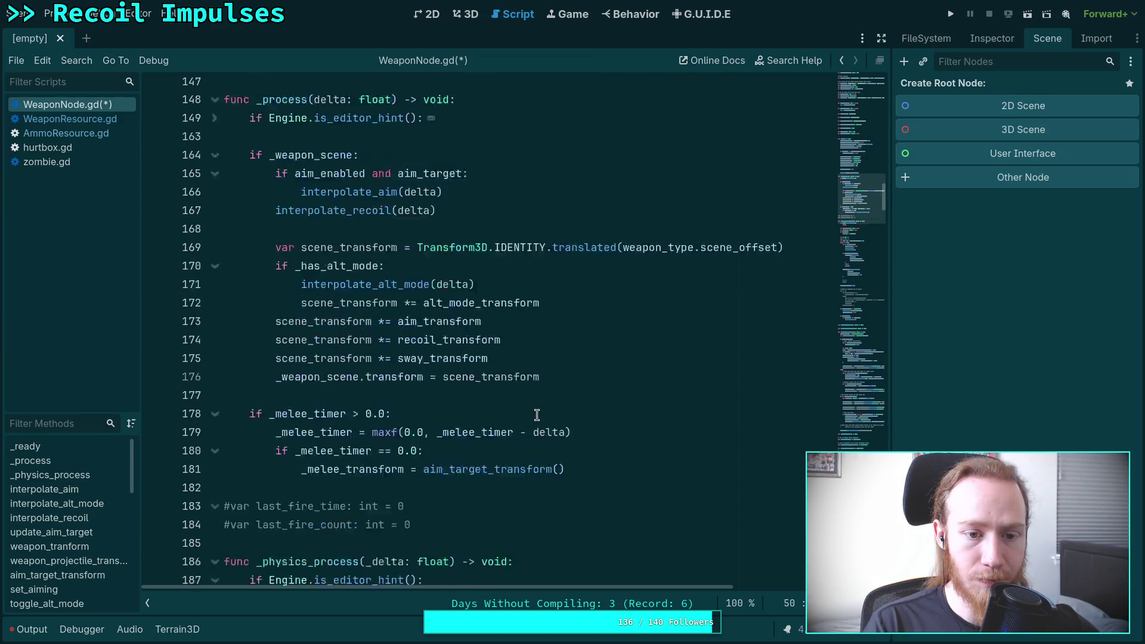
{"action": "scroll", "coordinate": [537, 416], "scroll_direction": "up", "scroll_amount": 16}
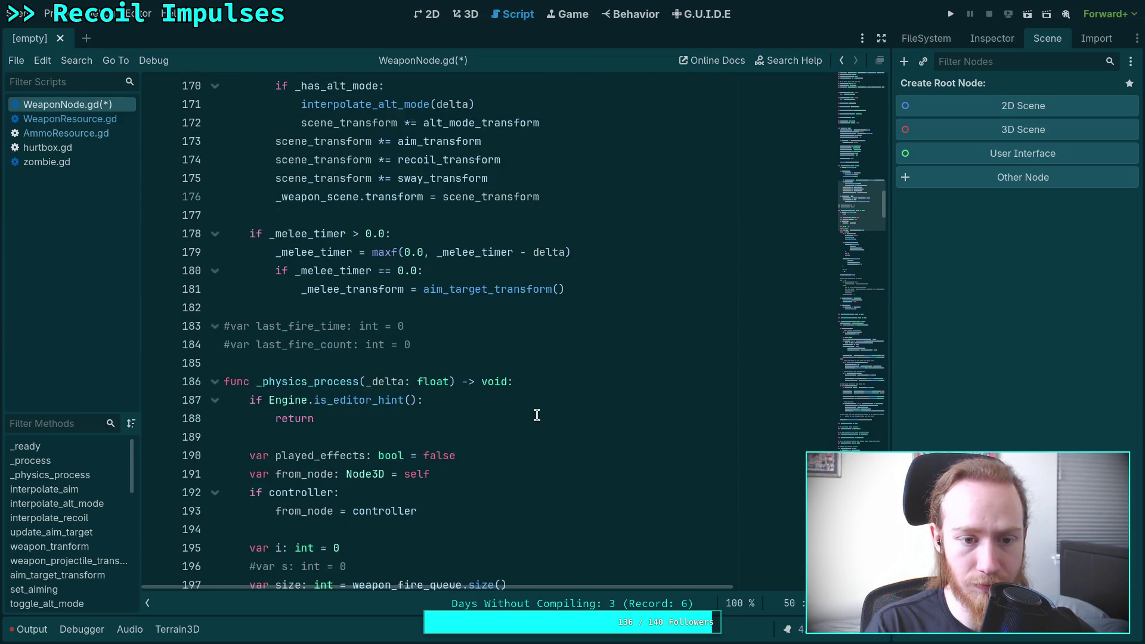
{"action": "scroll", "coordinate": [537, 416], "scroll_direction": "up", "scroll_amount": 3}
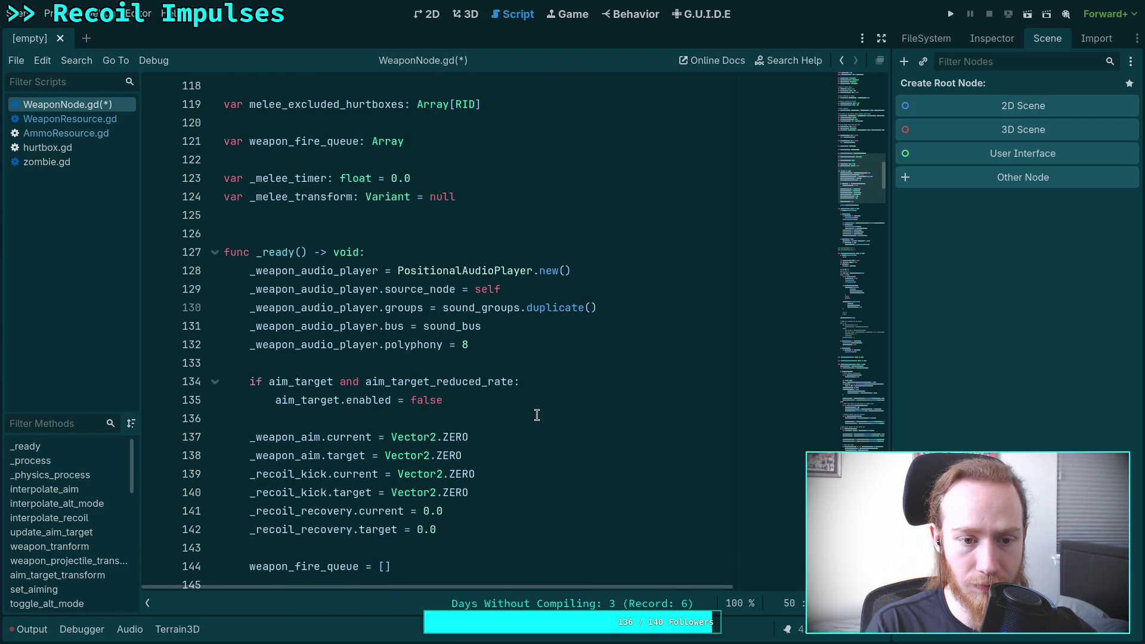
{"action": "scroll", "coordinate": [537, 415], "scroll_direction": "up", "scroll_amount": 20}
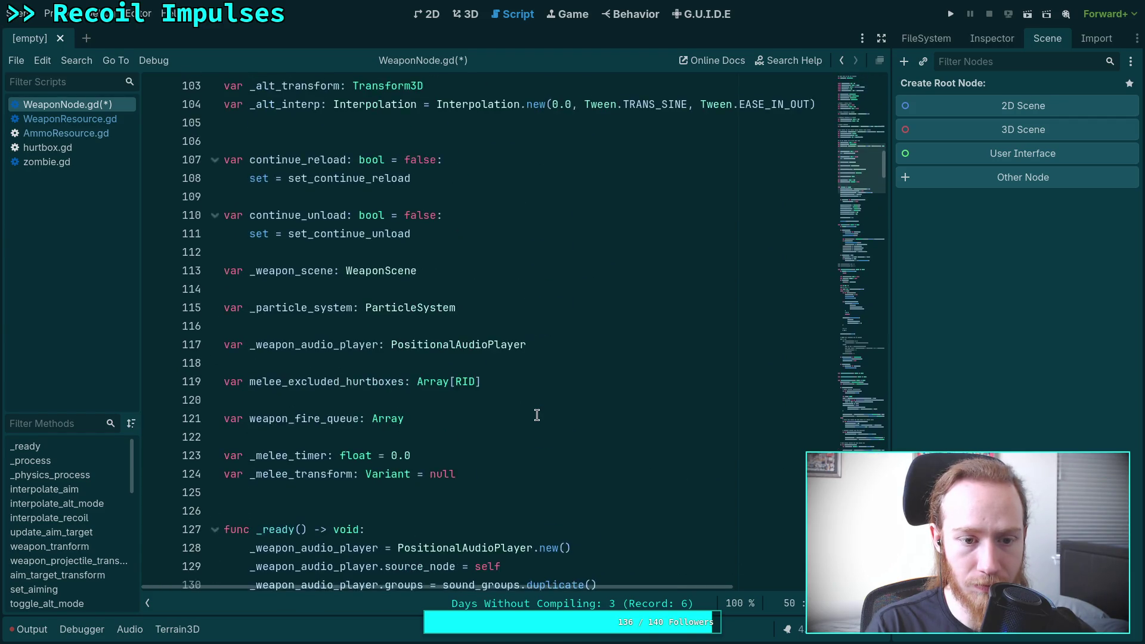
{"action": "scroll", "coordinate": [537, 415], "scroll_direction": "up", "scroll_amount": 6}
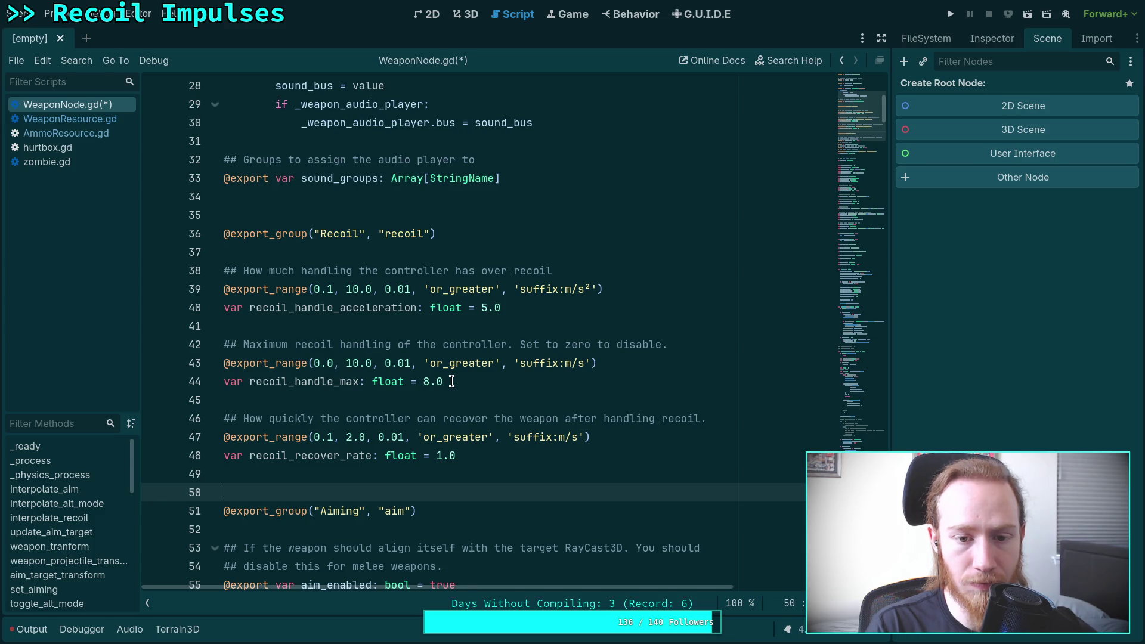
{"action": "mouse_move", "coordinate": [460, 381]}
{"action": "left_mouse_down"}
{"action": "mouse_move", "coordinate": [214, 363]}
{"action": "mouse_move", "coordinate": [211, 345]}
{"action": "left_mouse_up"}
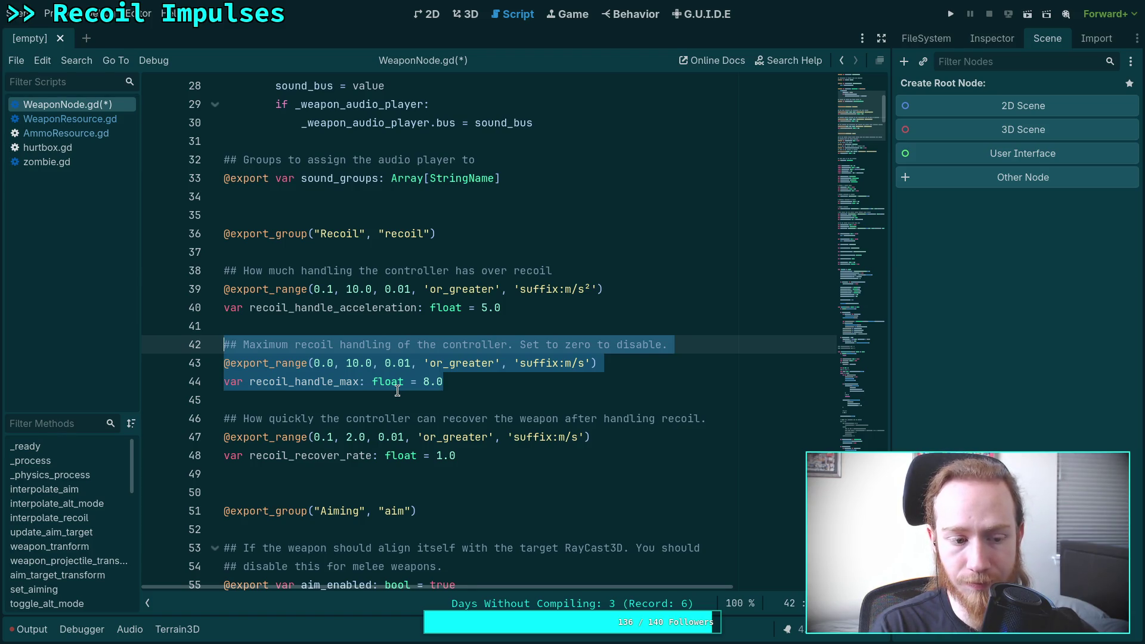
{"action": "left_click", "coordinate": [390, 407]}
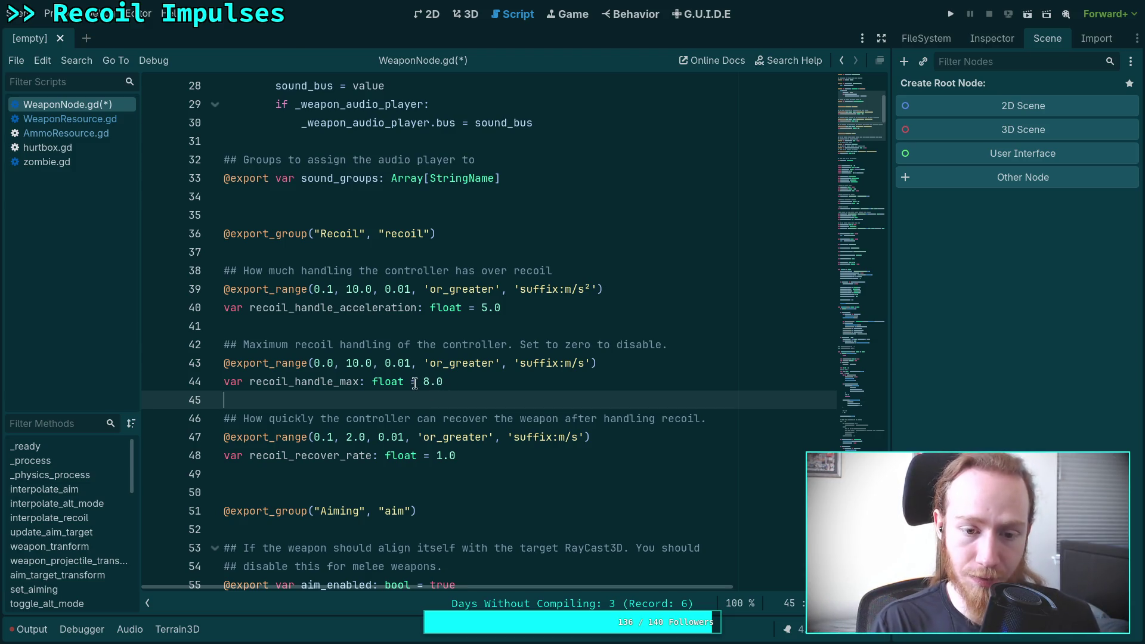
Step: Review the 8.0 and 1.0 defaults of recoil_handle_max and recoil_recover_rate, keeping 1.0
{"action": "left_click_drag", "start_coordinate": [419, 382], "coordinate": [445, 380]}
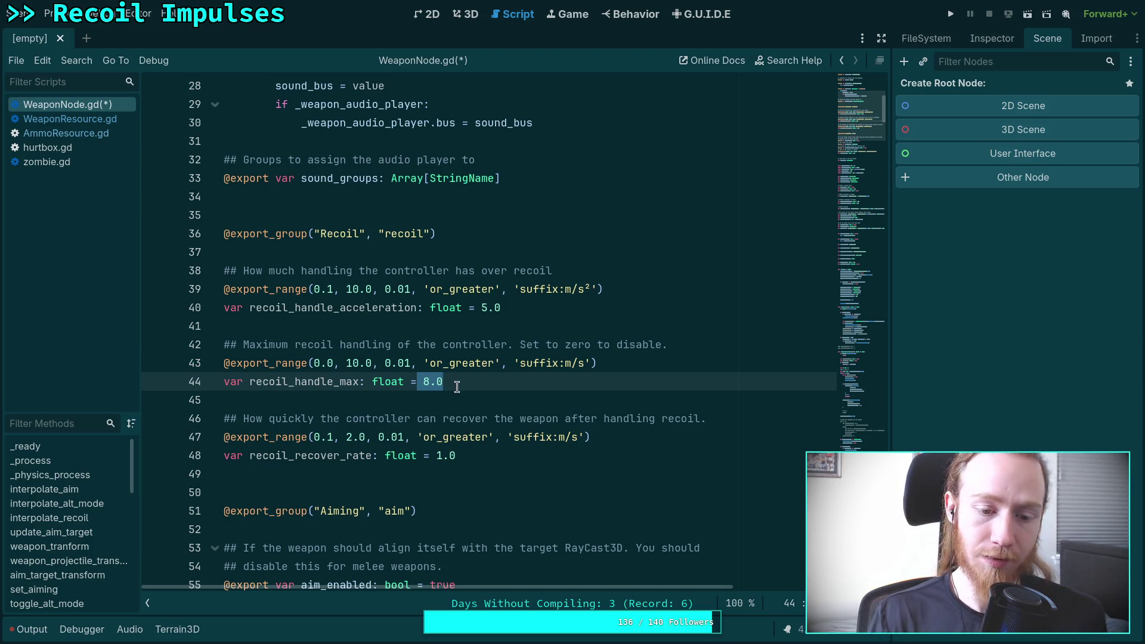
{"action": "left_click_drag", "start_coordinate": [457, 455], "coordinate": [436, 456]}
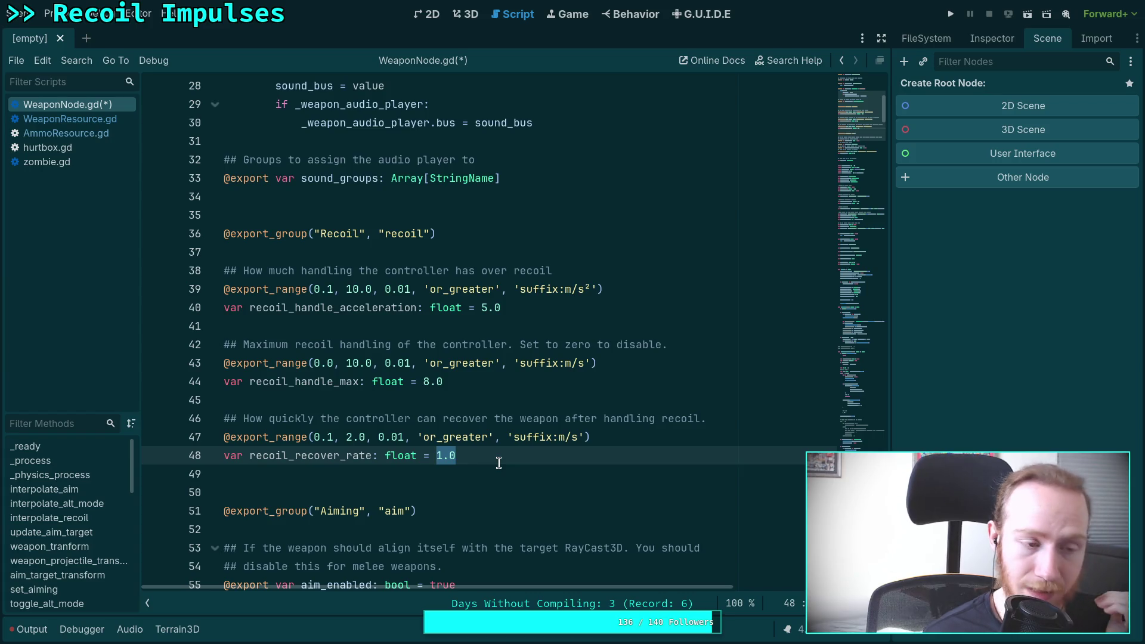
{"action": "left_click", "coordinate": [414, 467]}
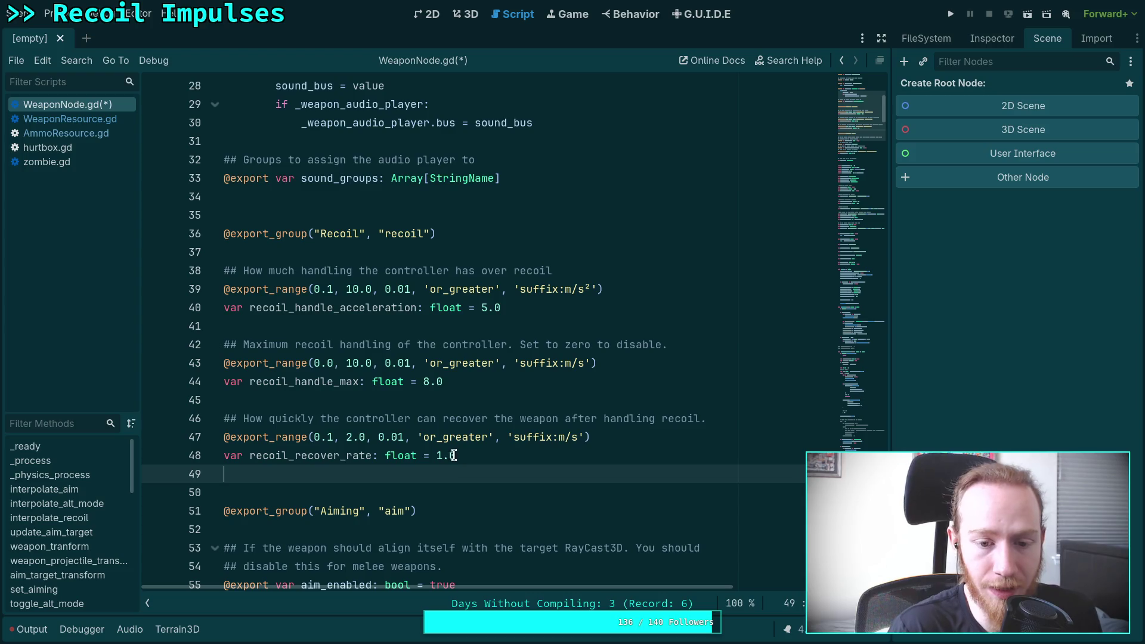
{"action": "left_click_drag", "start_coordinate": [435, 455], "coordinate": [462, 460]}
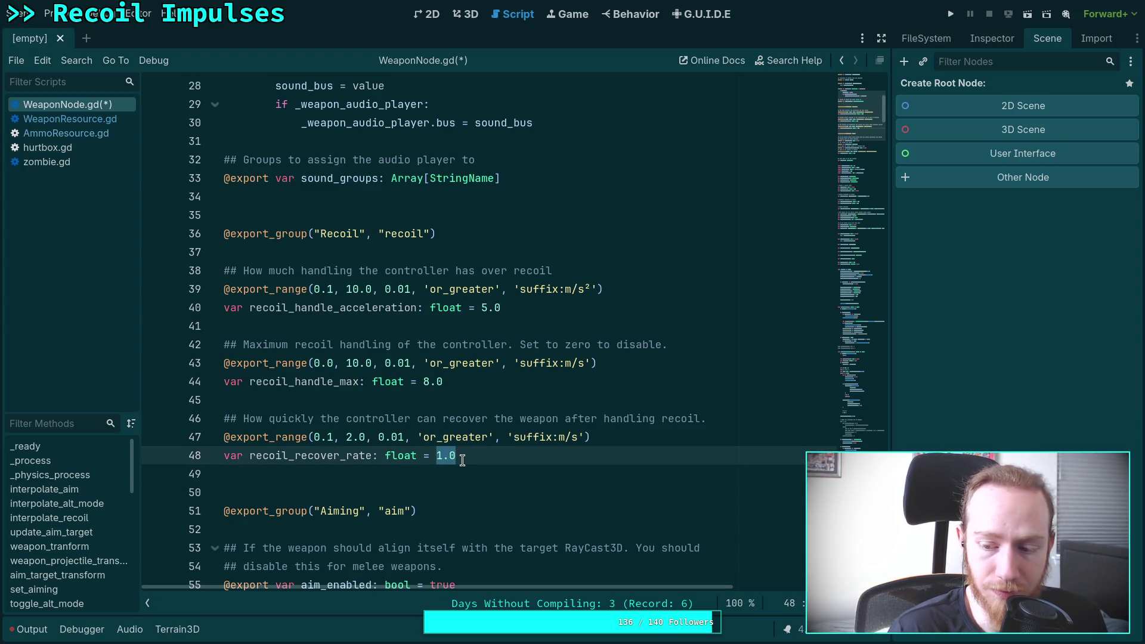
{"action": "left_click", "coordinate": [411, 468]}
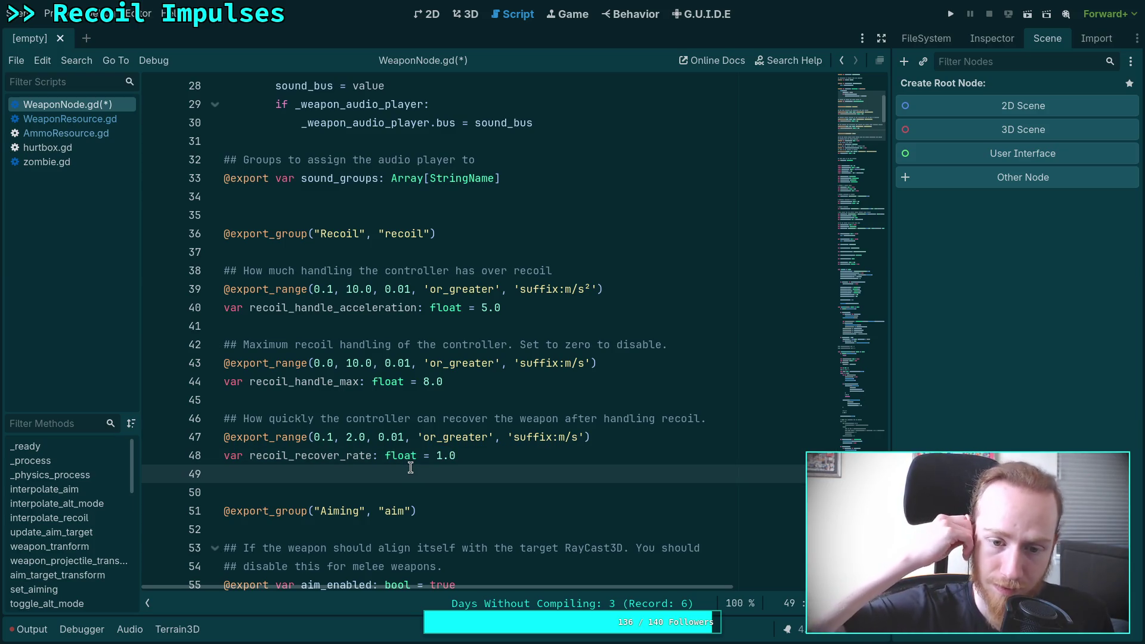
Step: Dismiss the deg_to_rad popup, then collapse and re-expand _physics_process while scrolling down
{"action": "scroll", "coordinate": [411, 467], "scroll_direction": "down", "scroll_amount": 8}
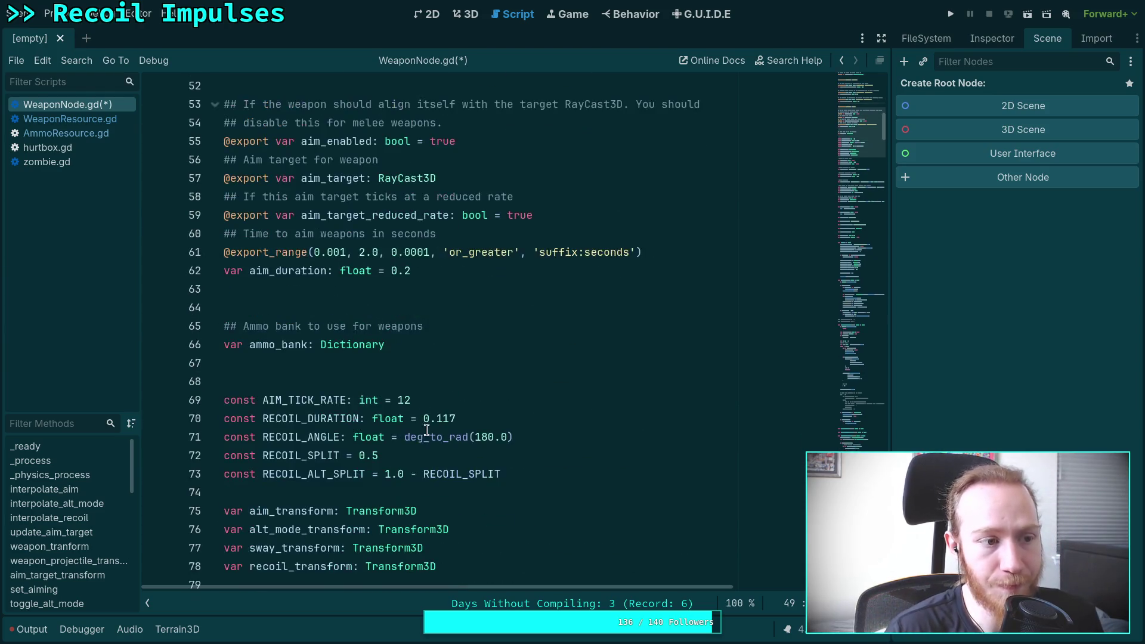
{"action": "mouse_move", "coordinate": [426, 444]}
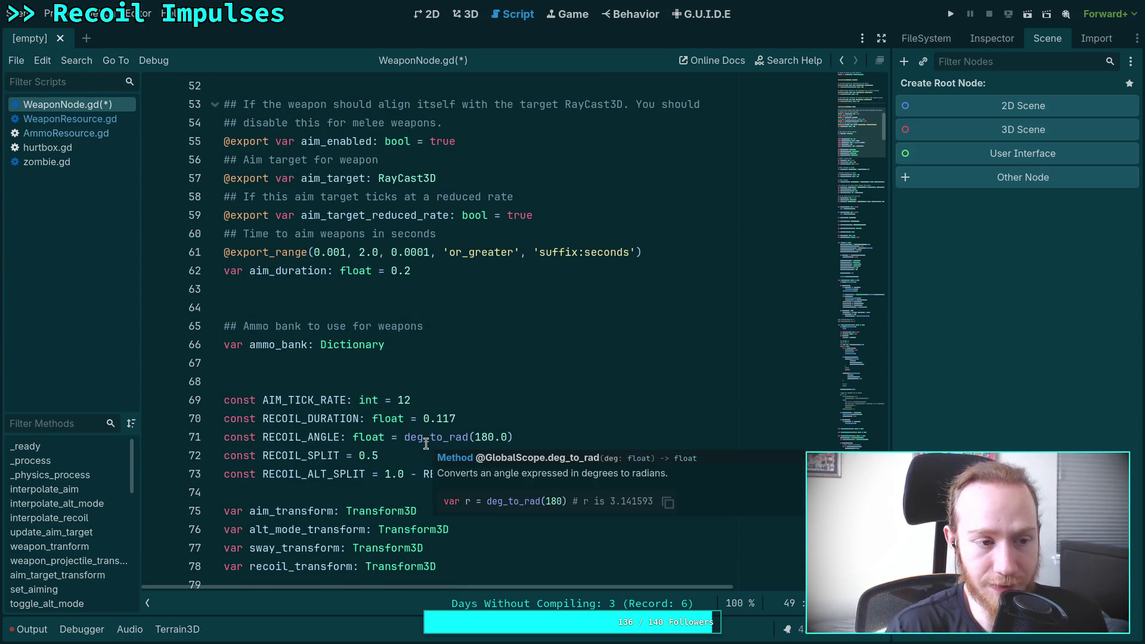
{"action": "left_click", "coordinate": [391, 365]}
{"action": "scroll", "coordinate": [399, 380], "scroll_direction": "down", "scroll_amount": 11}
{"action": "left_click", "coordinate": [280, 252]}
{"action": "scroll", "coordinate": [525, 393], "scroll_direction": "down", "scroll_amount": 13}
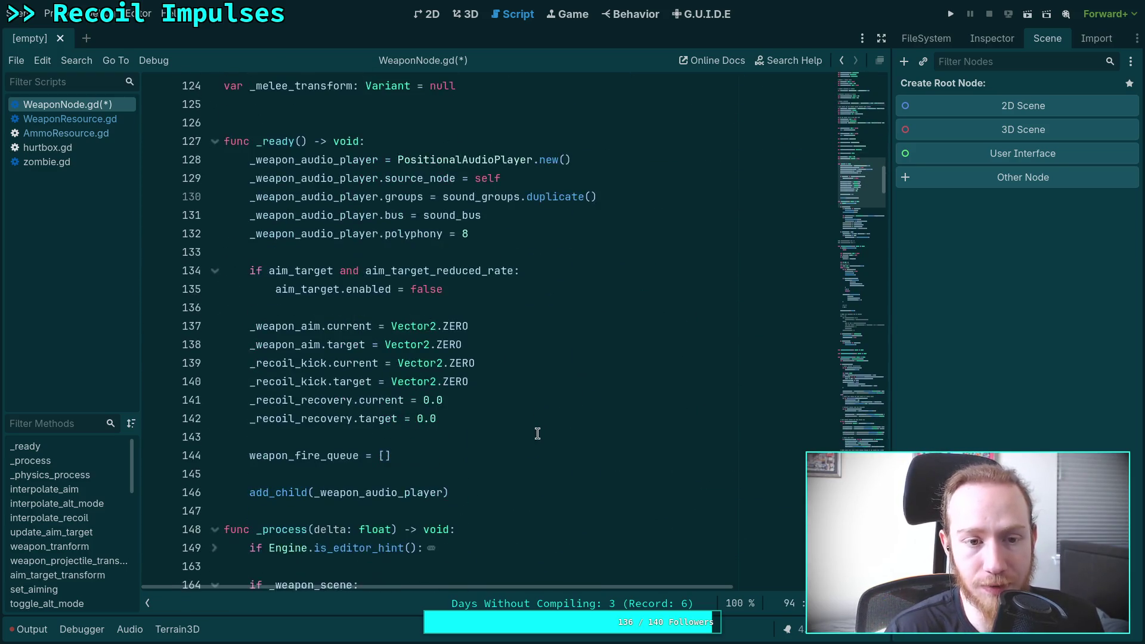
{"action": "scroll", "coordinate": [539, 434], "scroll_direction": "down", "scroll_amount": 16}
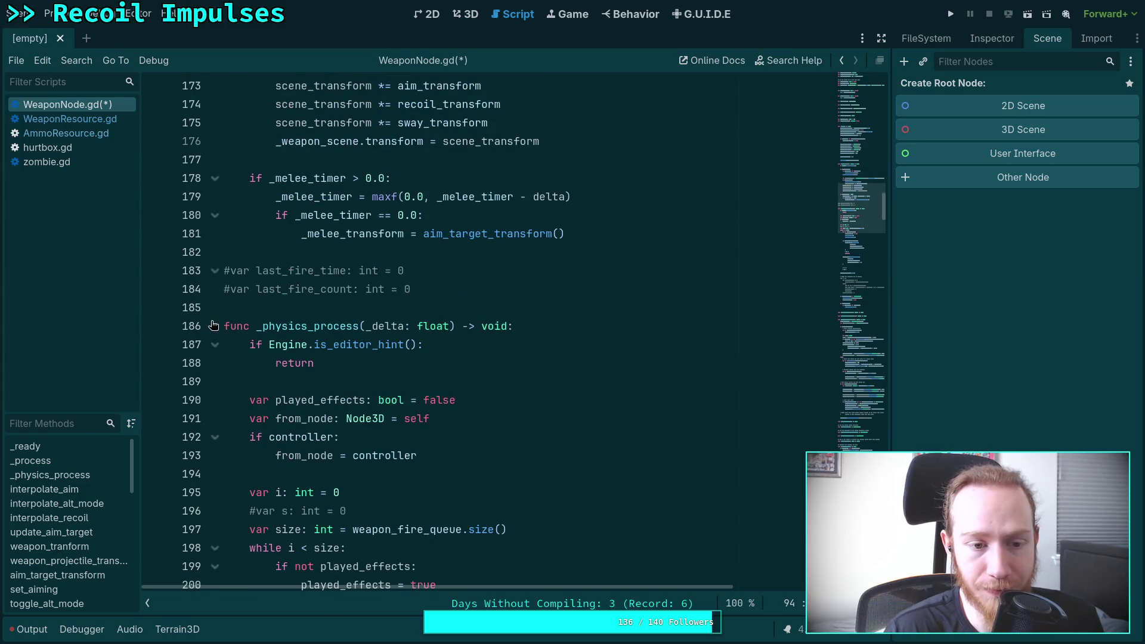
{"action": "left_click", "coordinate": [213, 326]}
{"action": "scroll", "coordinate": [483, 402], "scroll_direction": "up", "scroll_amount": 7}
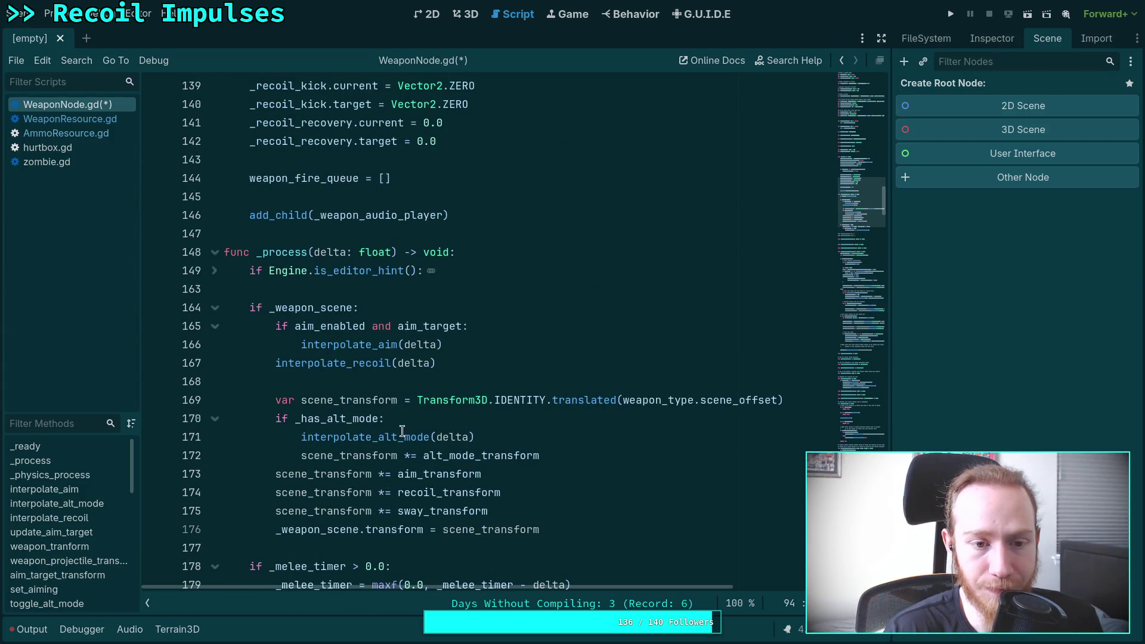
{"action": "scroll", "coordinate": [328, 412], "scroll_direction": "down", "scroll_amount": 6}
{"action": "left_click", "coordinate": [214, 389]}
Step: Fold toggle_alt_mode and switch_ammo, and place the caret below the _recoil_force line in update_trigger
{"action": "scroll", "coordinate": [340, 422], "scroll_direction": "down", "scroll_amount": 5}
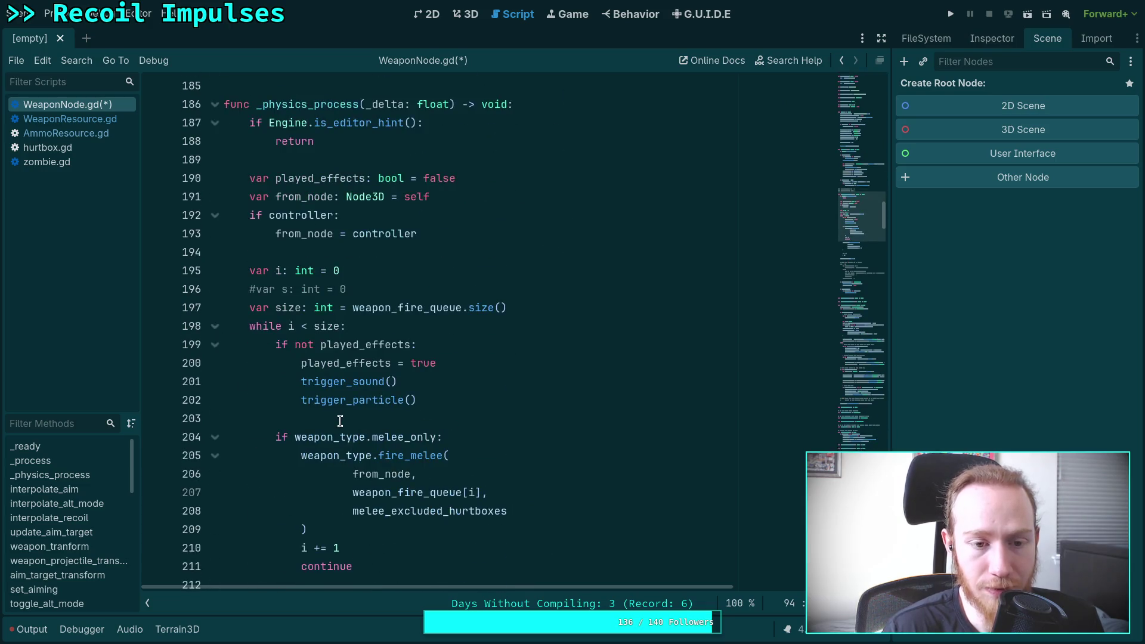
{"action": "scroll", "coordinate": [424, 395], "scroll_direction": "down", "scroll_amount": 5}
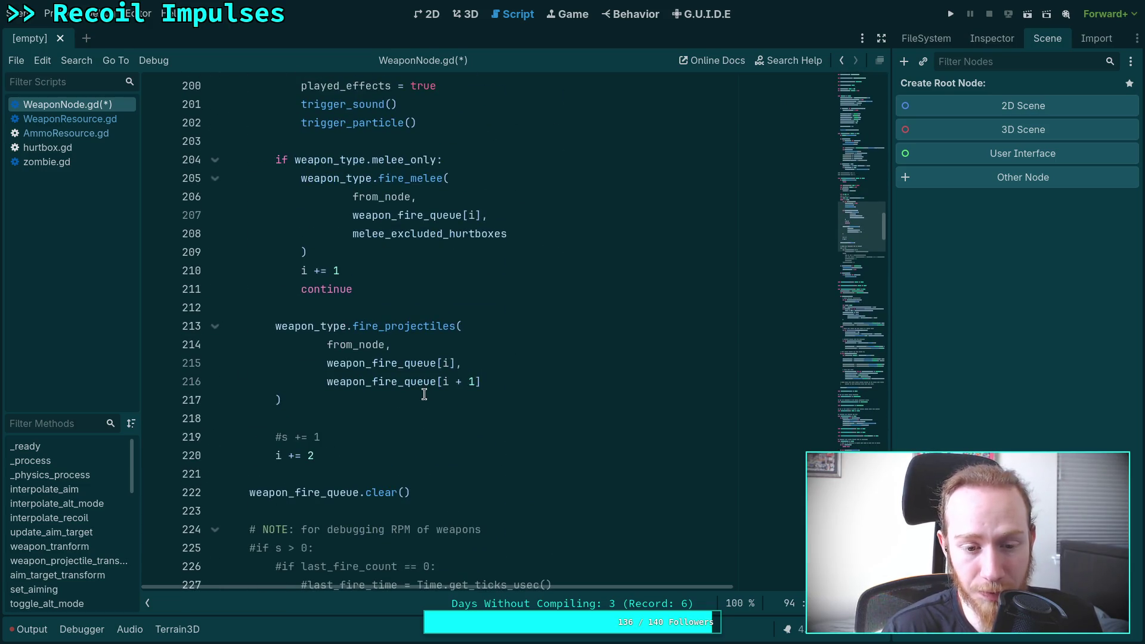
{"action": "scroll", "coordinate": [424, 395], "scroll_direction": "down", "scroll_amount": 11}
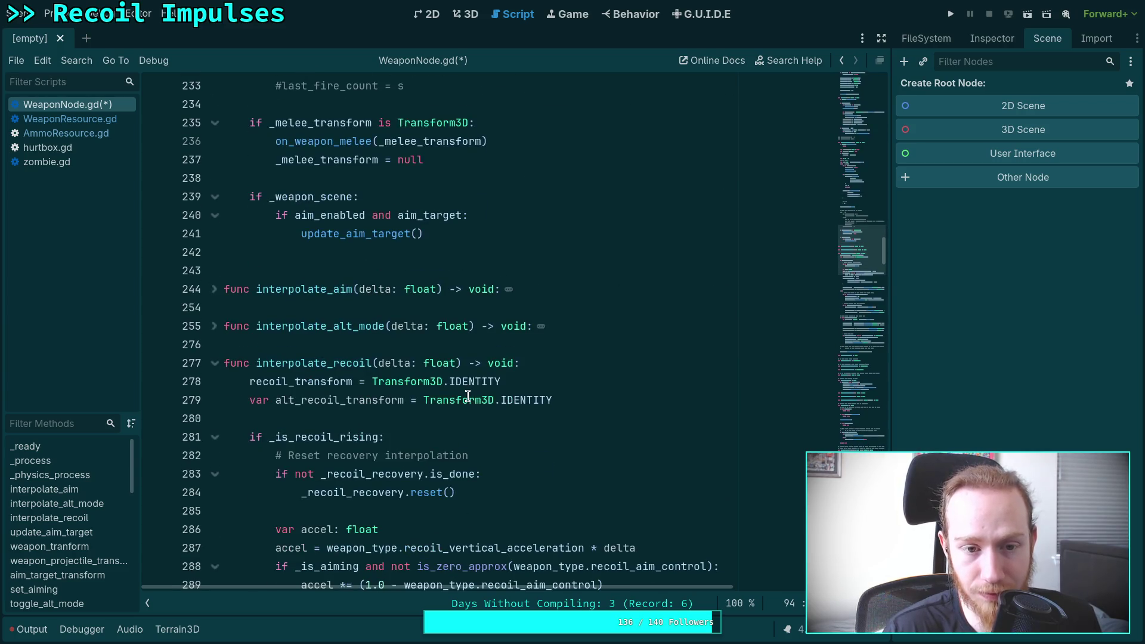
{"action": "scroll", "coordinate": [468, 396], "scroll_direction": "down", "scroll_amount": 18}
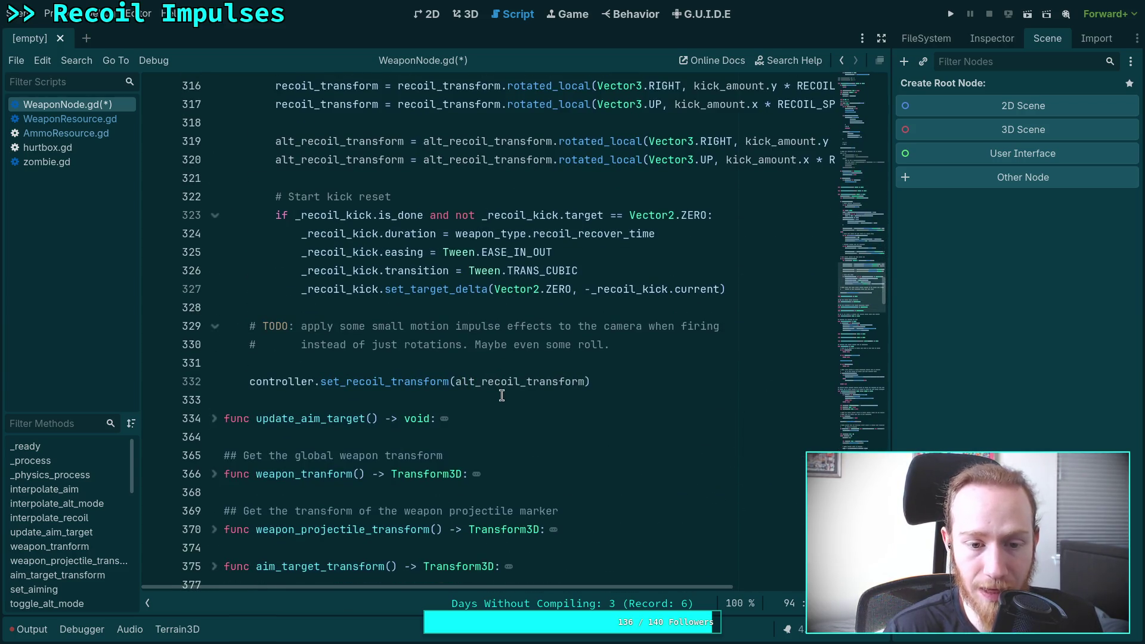
{"action": "scroll", "coordinate": [501, 396], "scroll_direction": "down", "scroll_amount": 6}
{"action": "scroll", "coordinate": [502, 396], "scroll_direction": "up", "scroll_amount": 15}
{"action": "scroll", "coordinate": [502, 395], "scroll_direction": "up", "scroll_amount": 20}
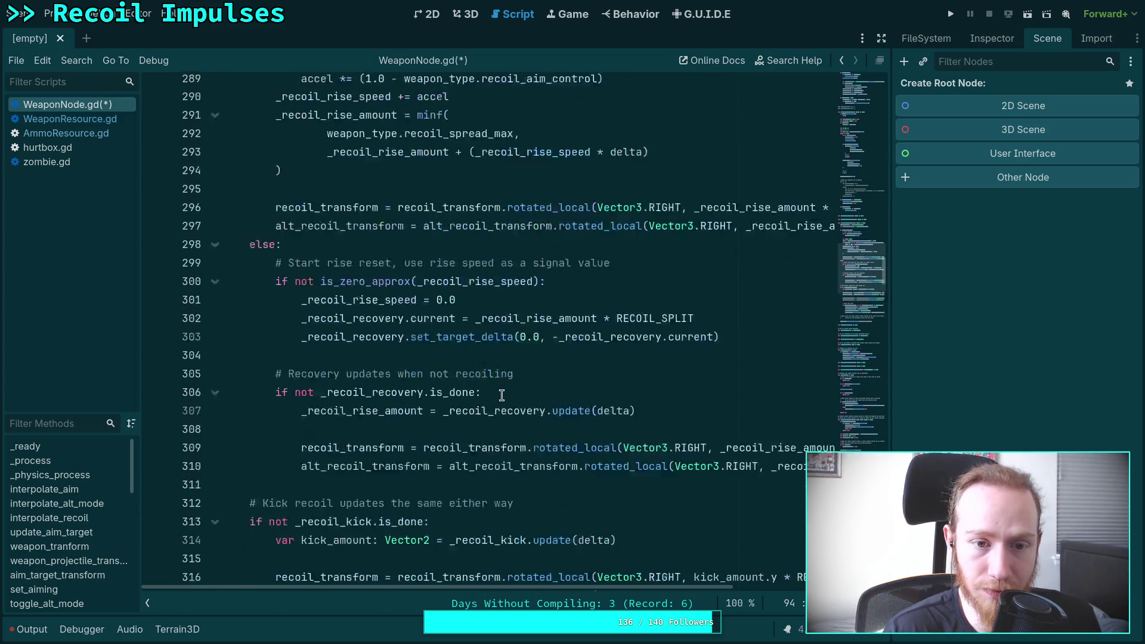
{"action": "scroll", "coordinate": [502, 395], "scroll_direction": "down", "scroll_amount": 20}
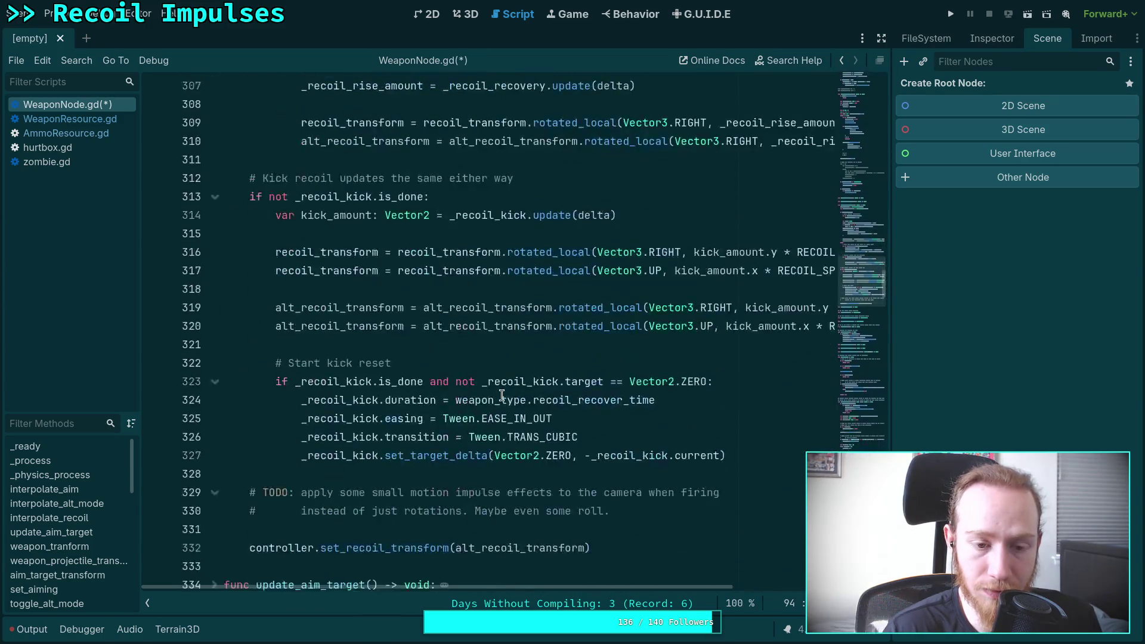
{"action": "scroll", "coordinate": [502, 395], "scroll_direction": "down", "scroll_amount": 20}
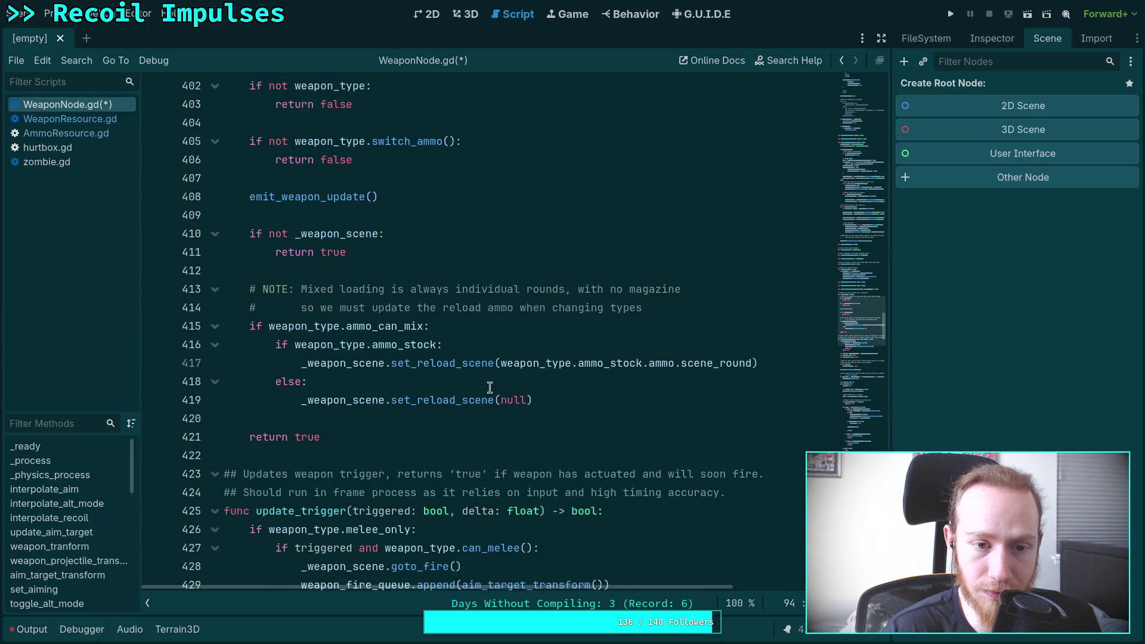
{"action": "scroll", "coordinate": [493, 389], "scroll_direction": "up", "scroll_amount": 6}
{"action": "left_click", "coordinate": [215, 124]}
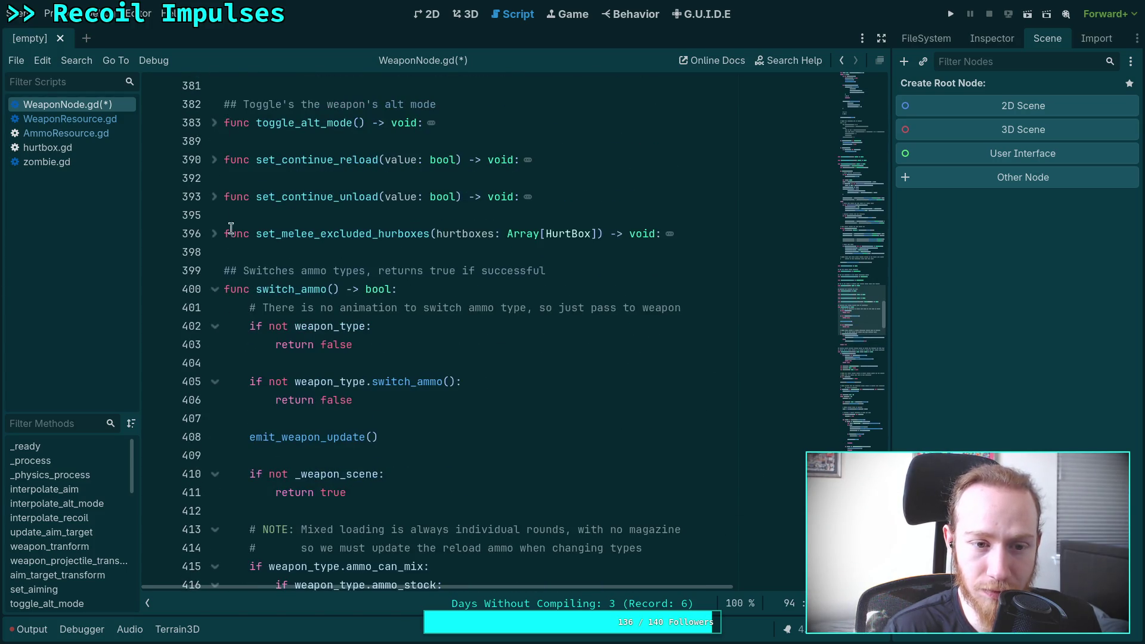
{"action": "left_click", "coordinate": [216, 290]}
{"action": "scroll", "coordinate": [407, 377], "scroll_direction": "down", "scroll_amount": 7}
{"action": "scroll", "coordinate": [406, 377], "scroll_direction": "down", "scroll_amount": 6}
{"action": "left_click", "coordinate": [405, 299]}
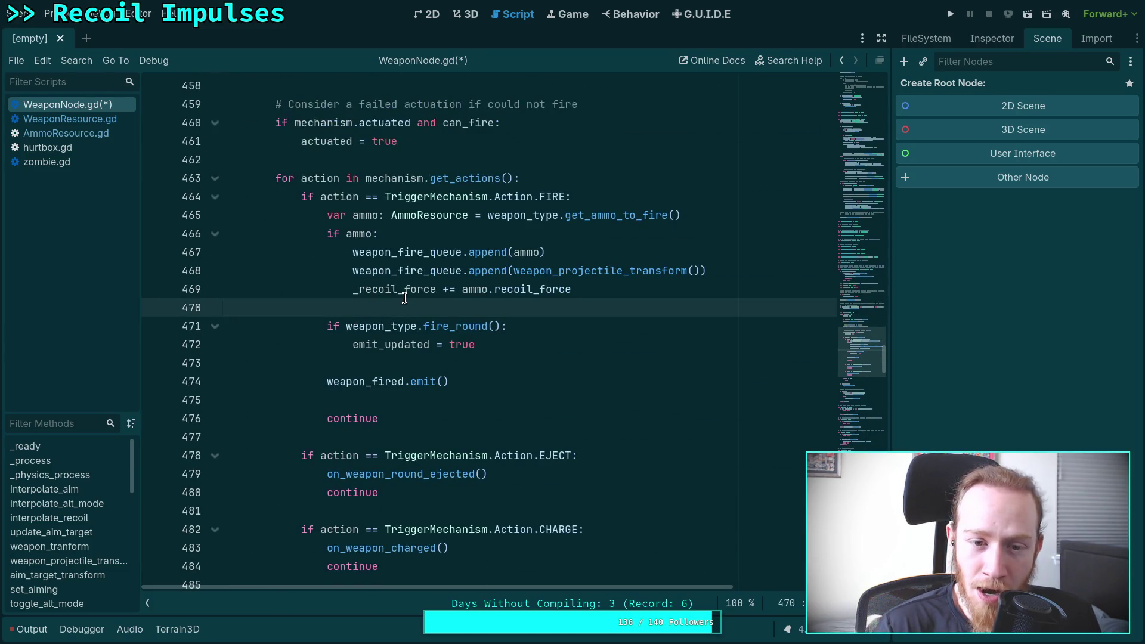
Step: Delete the '_recoil_force += ammo.recoil_force' line from the FIRE branch of update_trigger
{"action": "double_click", "coordinate": [404, 291]}
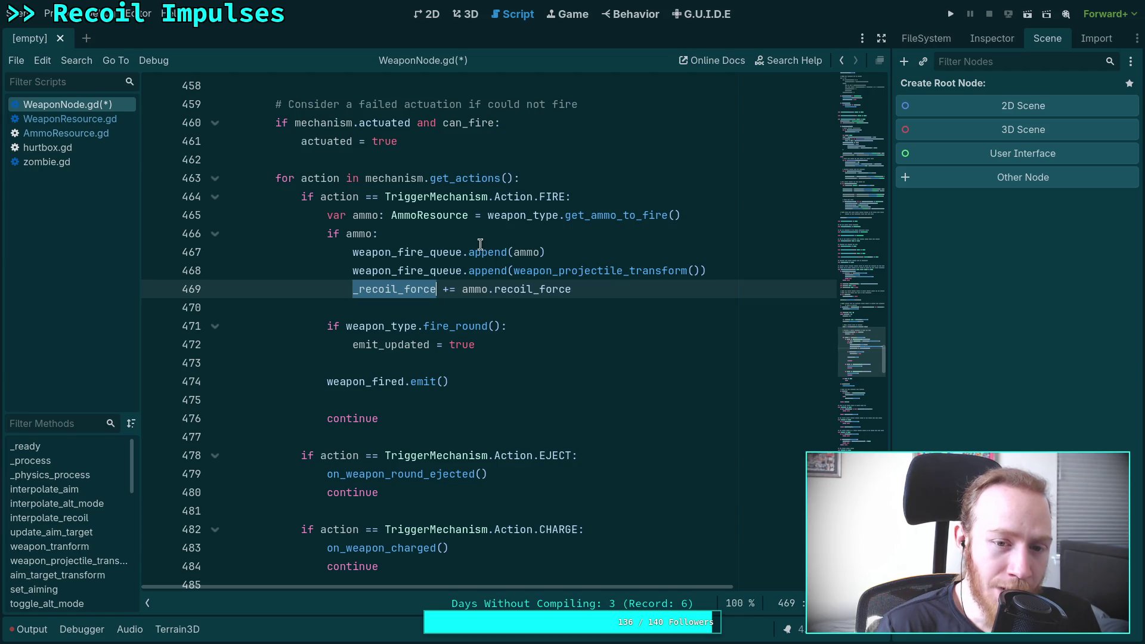
{"action": "double_click", "coordinate": [406, 251]}
{"action": "left_click_drag", "start_coordinate": [582, 291], "coordinate": [177, 287]}
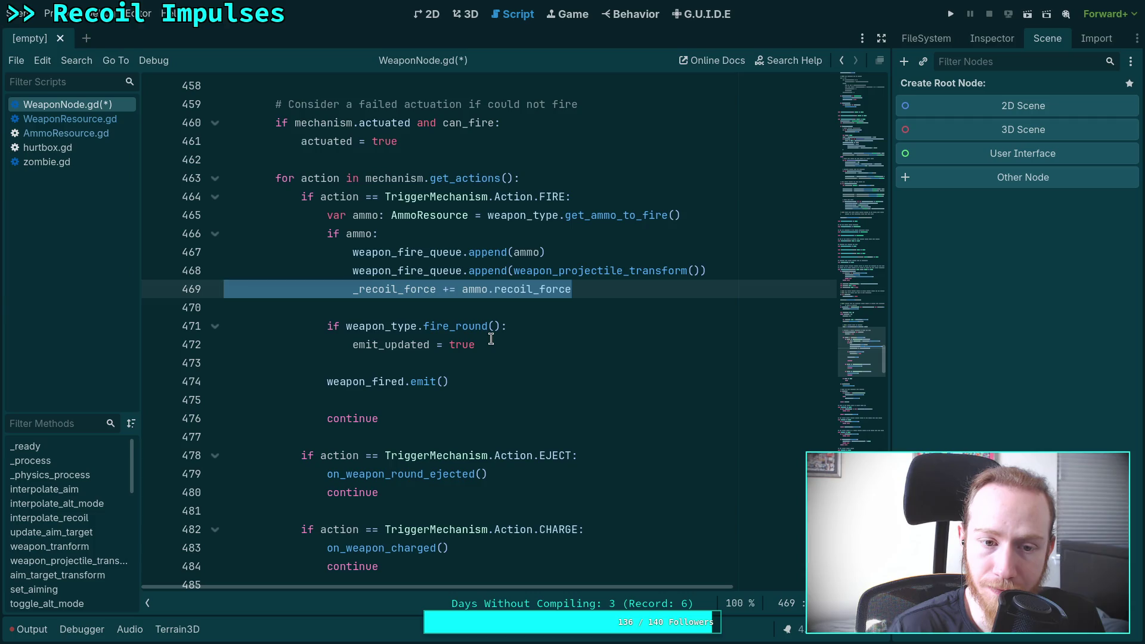
{"action": "key", "text": "BackSpace"}
{"action": "key", "text": "BackSpace"}
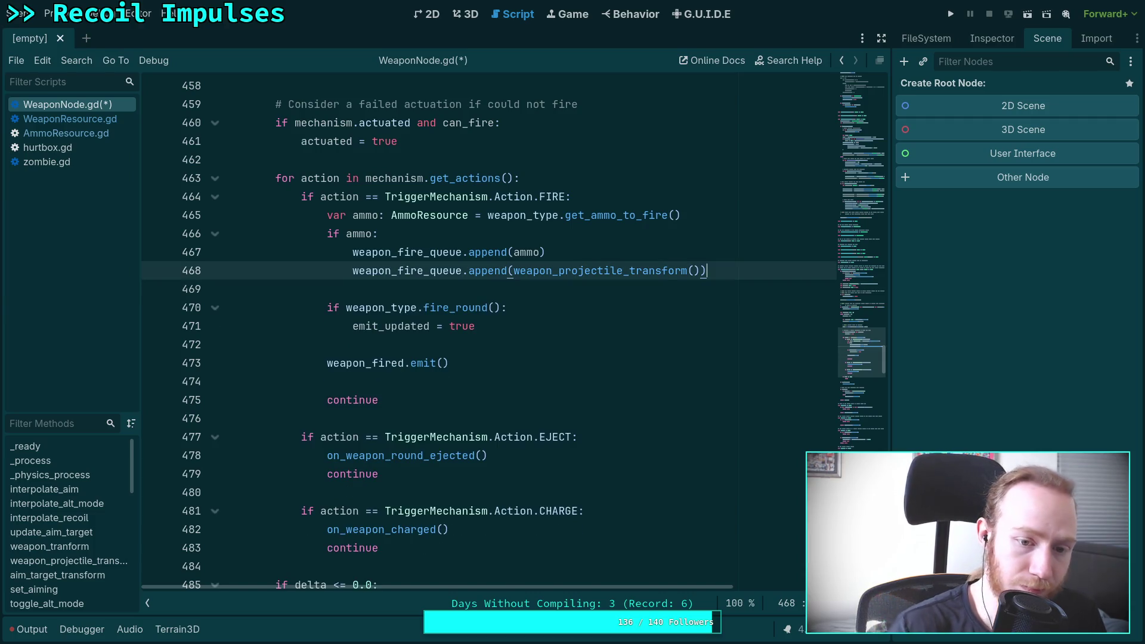
{"action": "scroll", "coordinate": [396, 275], "scroll_direction": "down", "scroll_amount": 2}
{"action": "left_click", "coordinate": [408, 270]}
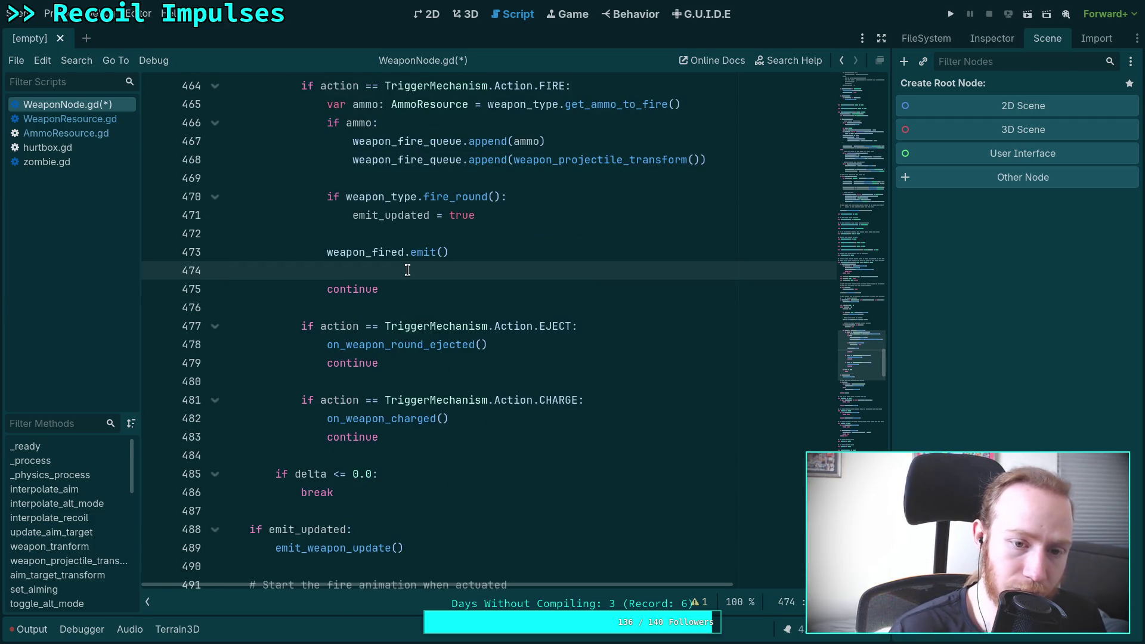
{"action": "scroll", "coordinate": [408, 270], "scroll_direction": "down", "scroll_amount": 6}
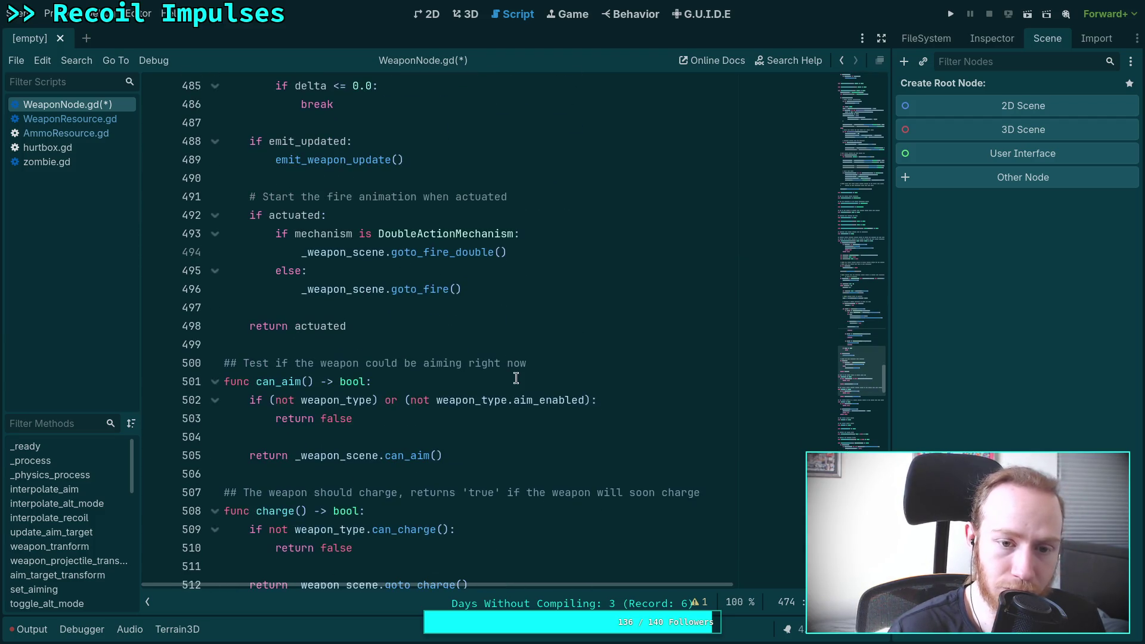
{"action": "scroll", "coordinate": [520, 406], "scroll_direction": "up", "scroll_amount": 13}
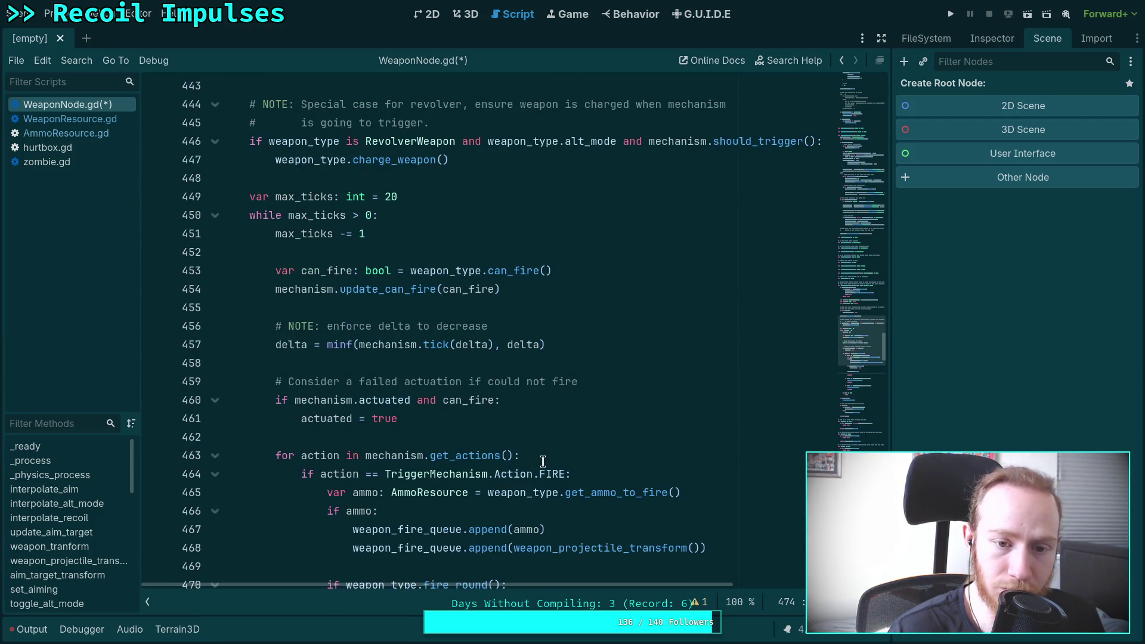
{"action": "scroll", "coordinate": [545, 470], "scroll_direction": "up", "scroll_amount": 15}
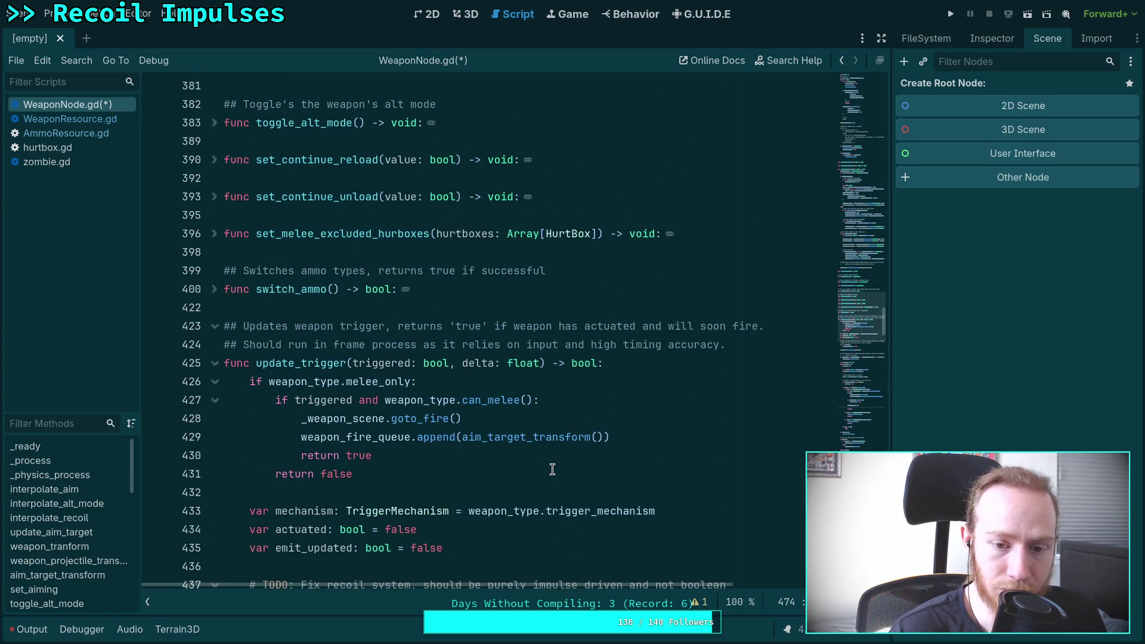
{"action": "scroll", "coordinate": [553, 470], "scroll_direction": "up", "scroll_amount": 15}
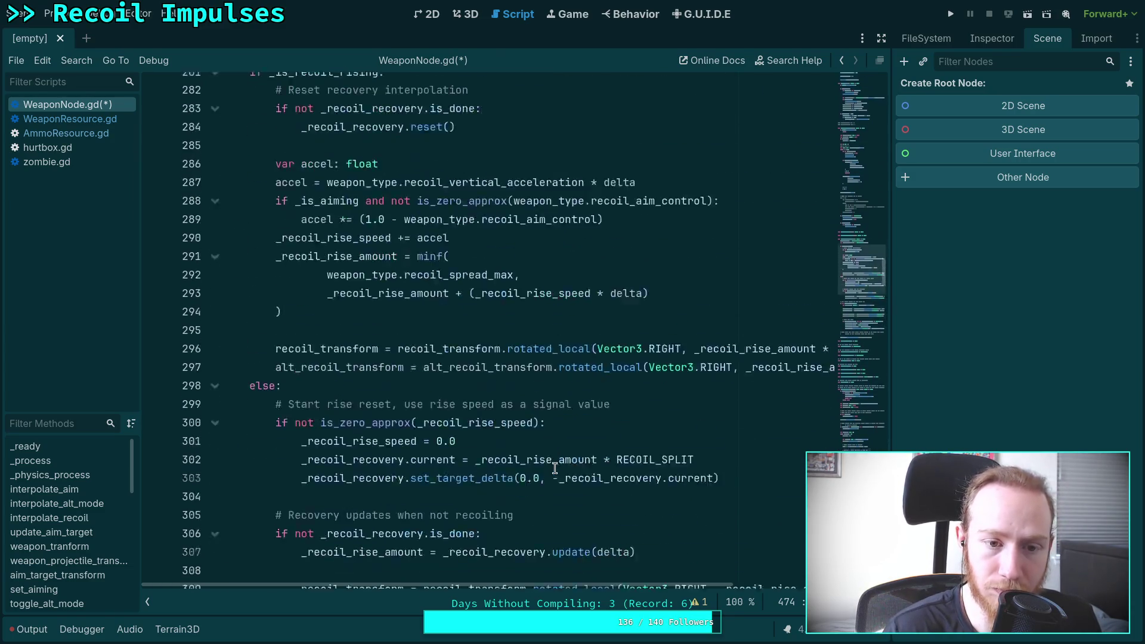
{"action": "scroll", "coordinate": [554, 468], "scroll_direction": "up", "scroll_amount": 12}
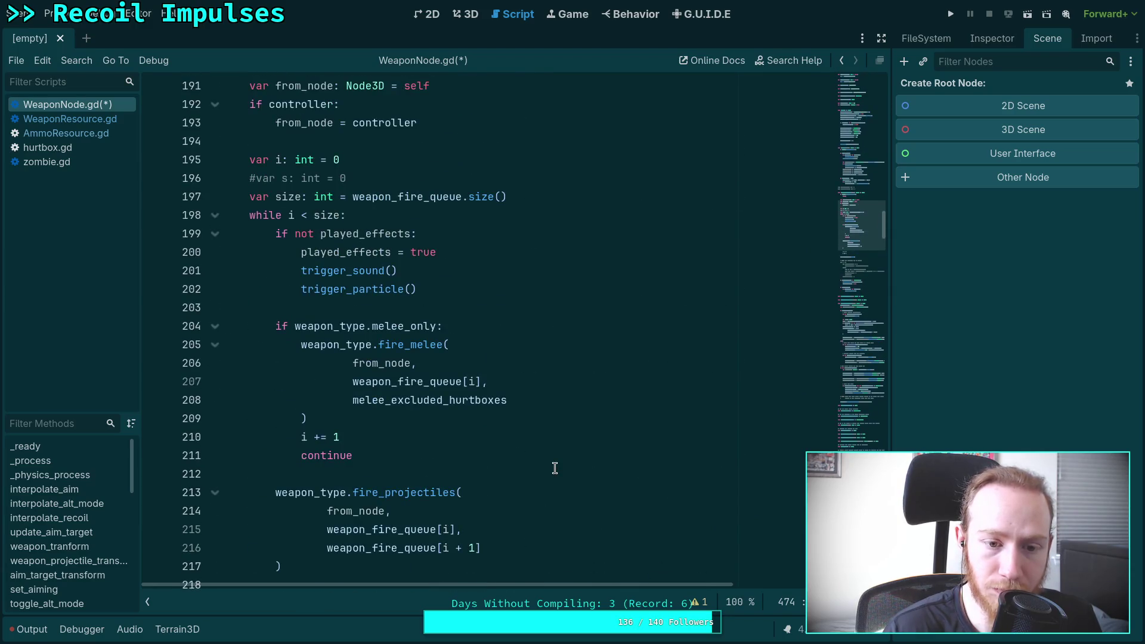
{"action": "scroll", "coordinate": [555, 468], "scroll_direction": "up", "scroll_amount": 3}
{"action": "scroll", "coordinate": [477, 425], "scroll_direction": "down", "scroll_amount": 2}
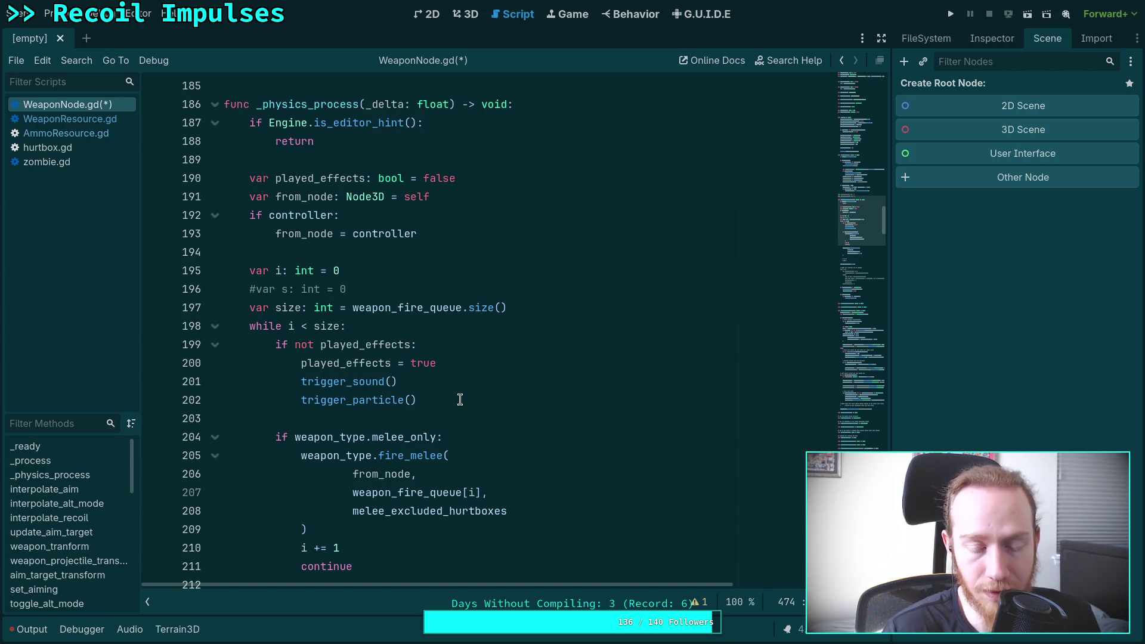
{"action": "left_click", "coordinate": [460, 400]}
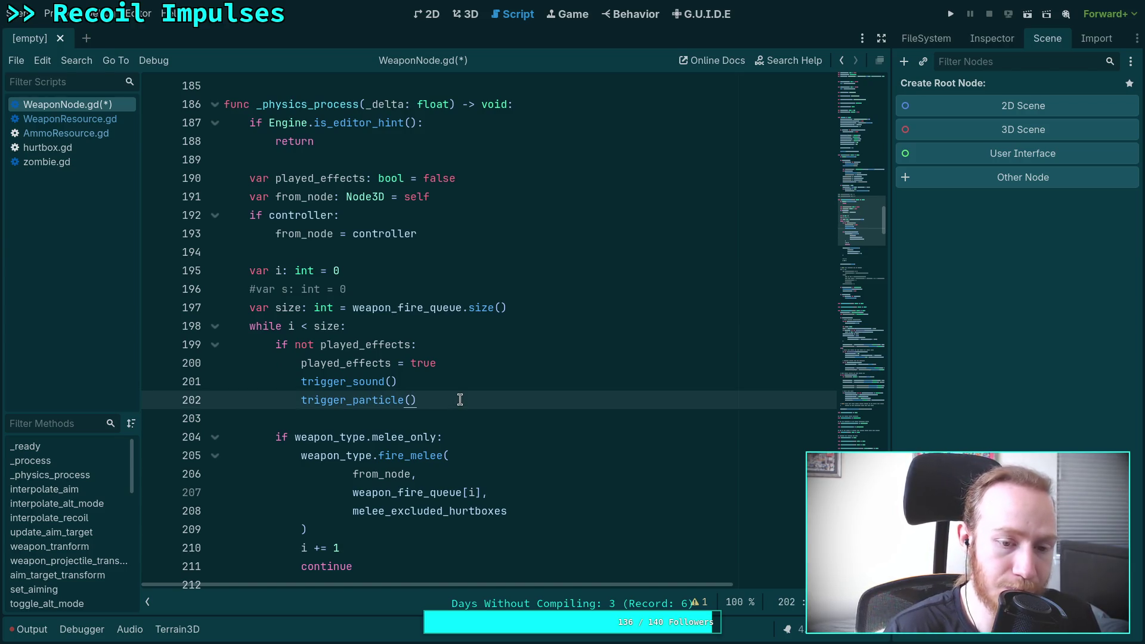
{"action": "scroll", "coordinate": [456, 405], "scroll_direction": "down", "scroll_amount": 2}
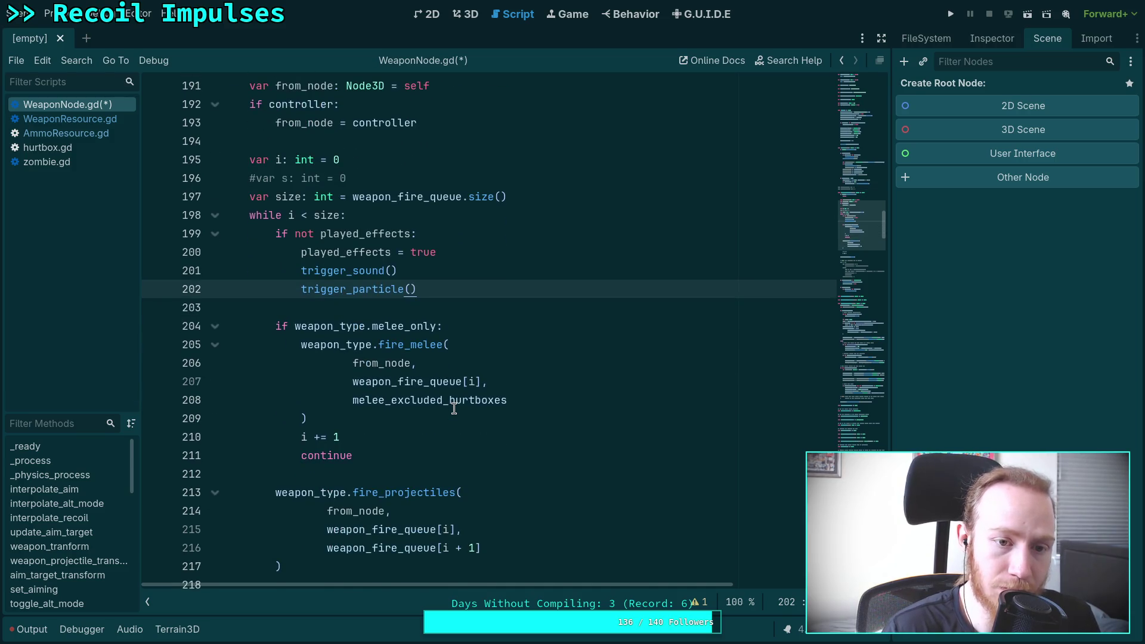
{"action": "scroll", "coordinate": [455, 409], "scroll_direction": "up", "scroll_amount": 2}
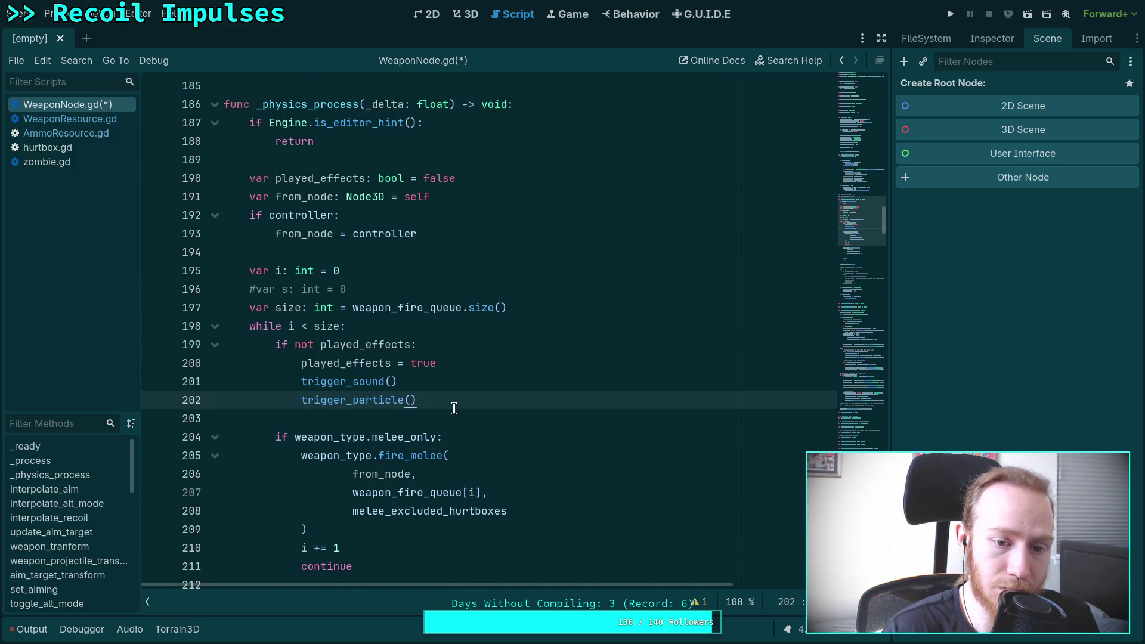
{"action": "right_click", "coordinate": [359, 383]}
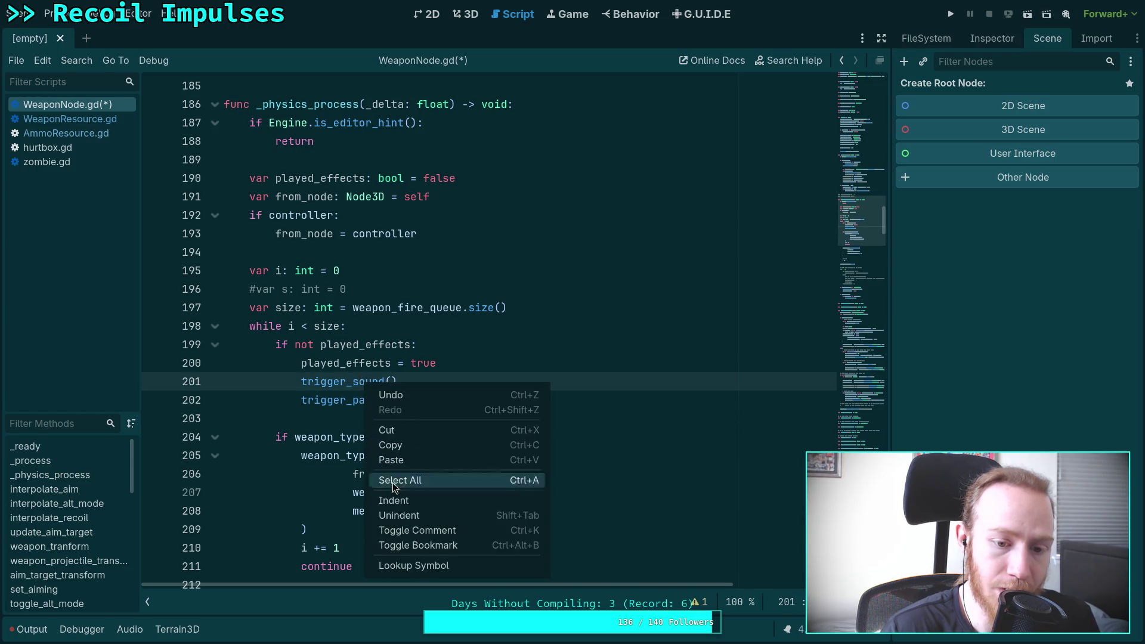
Step: Use Lookup Symbol to jump to the trigger_sound definition
{"action": "left_click", "coordinate": [412, 559]}
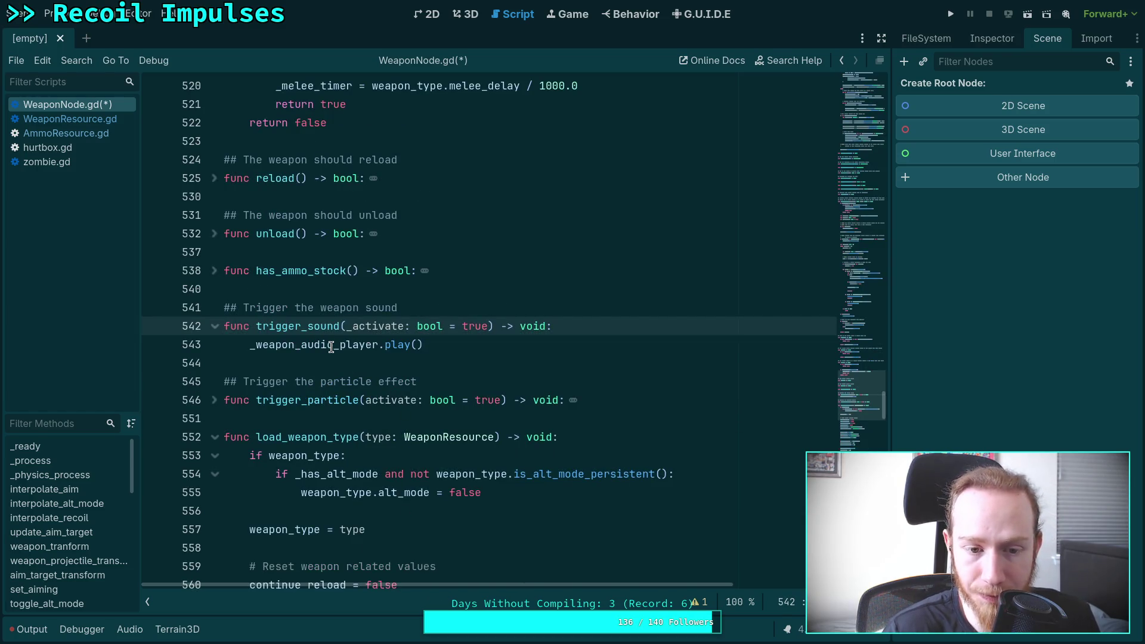
{"action": "mouse_move", "coordinate": [331, 348]}
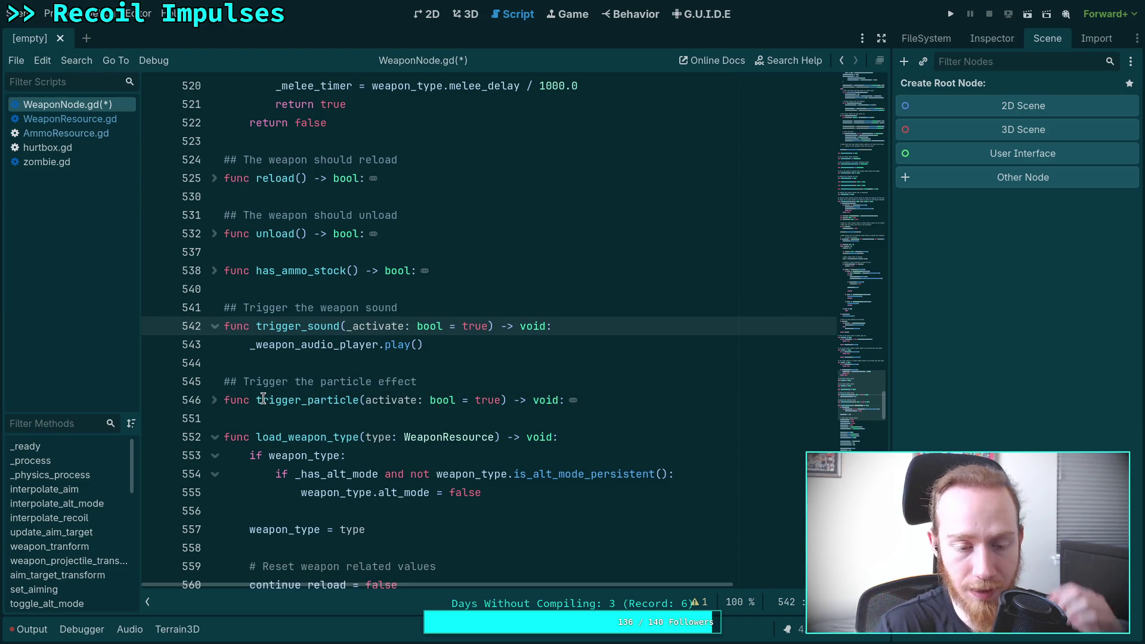
{"action": "scroll", "coordinate": [287, 388], "scroll_direction": "up", "scroll_amount": 15}
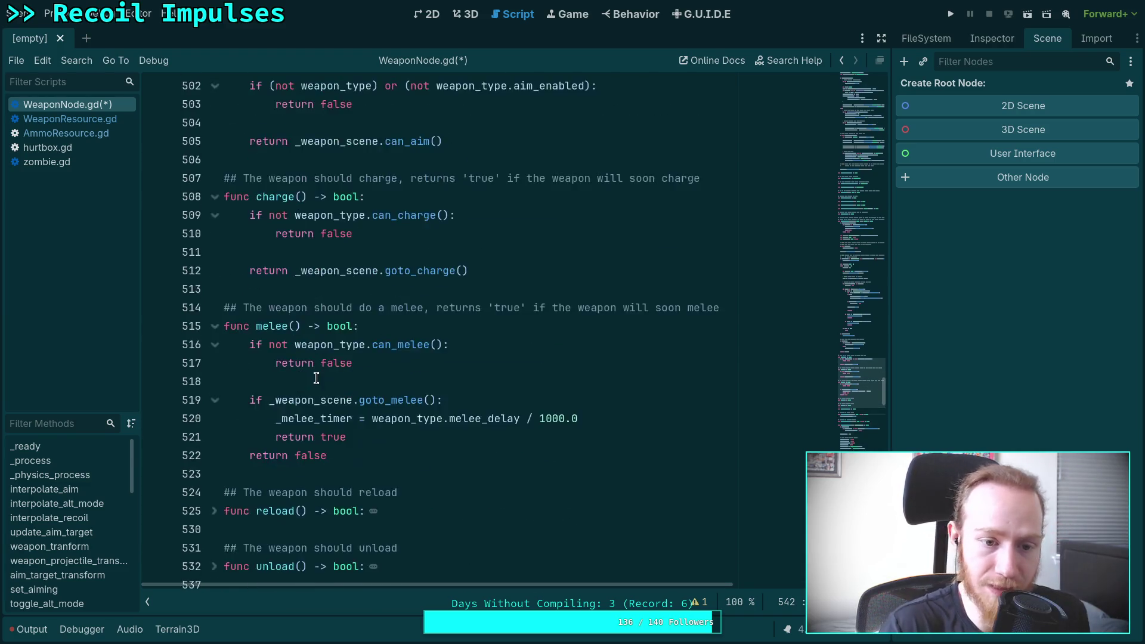
{"action": "scroll", "coordinate": [330, 382], "scroll_direction": "down", "scroll_amount": 10}
{"action": "scroll", "coordinate": [329, 381], "scroll_direction": "down", "scroll_amount": 8}
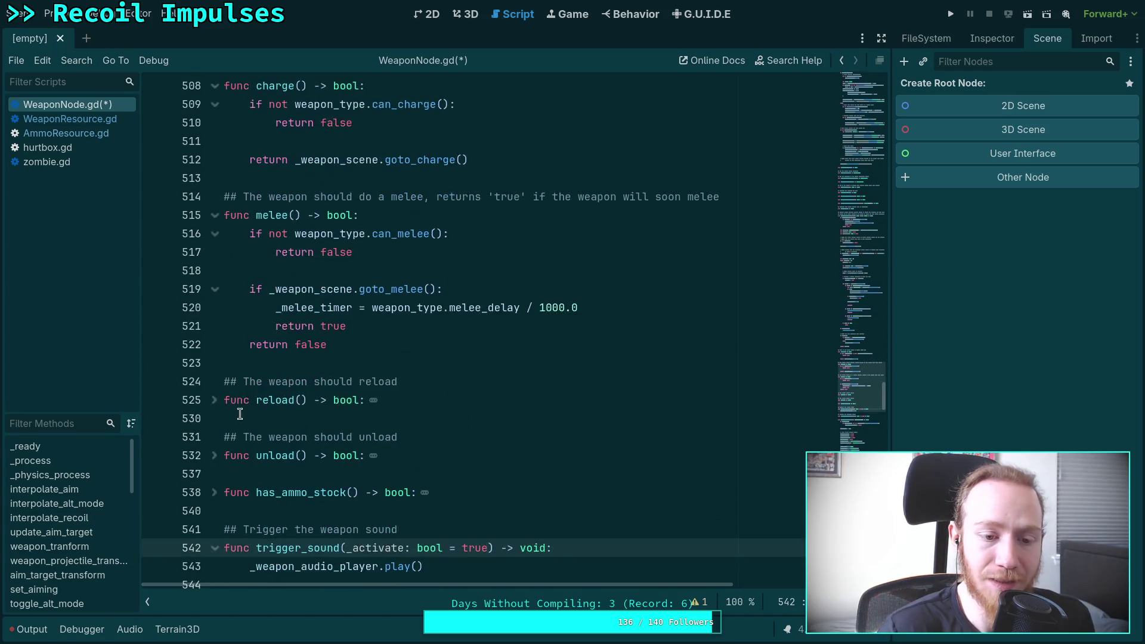
{"action": "scroll", "coordinate": [316, 416], "scroll_direction": "down", "scroll_amount": 3}
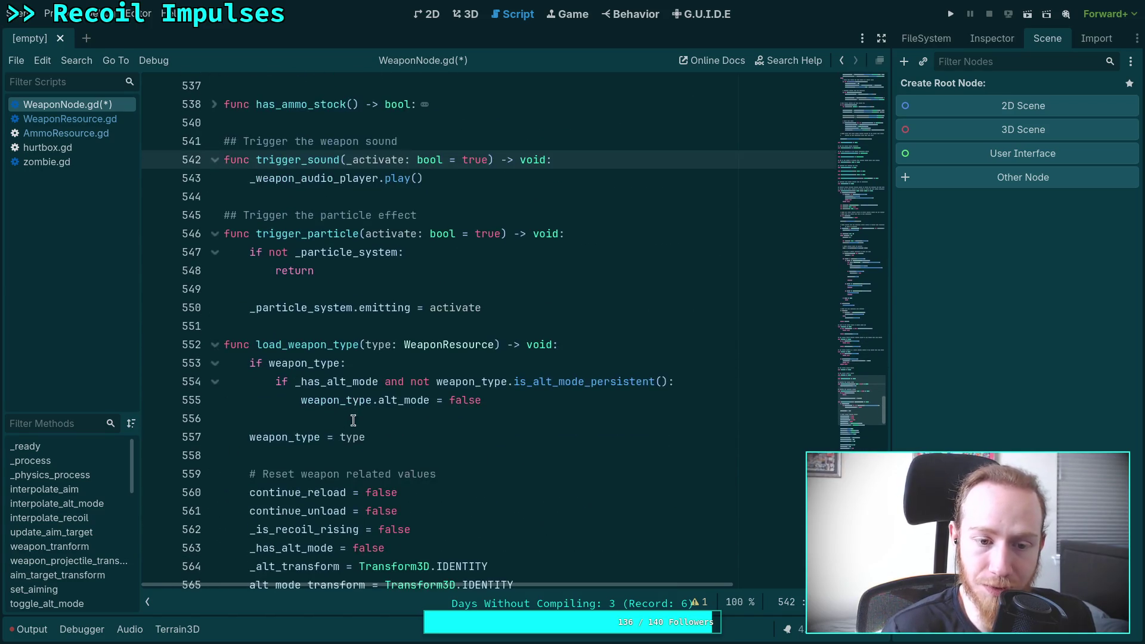
{"action": "scroll", "coordinate": [253, 353], "scroll_direction": "up", "scroll_amount": 4}
{"action": "scroll", "coordinate": [256, 530], "scroll_direction": "down", "scroll_amount": 3}
Step: Fold load_weapon_type, _load_weapon_scene, _load_particle_system, emit_weapon_update, on_cylinder_rotated and on_weapon_fire
{"action": "left_click", "coordinate": [215, 455]}
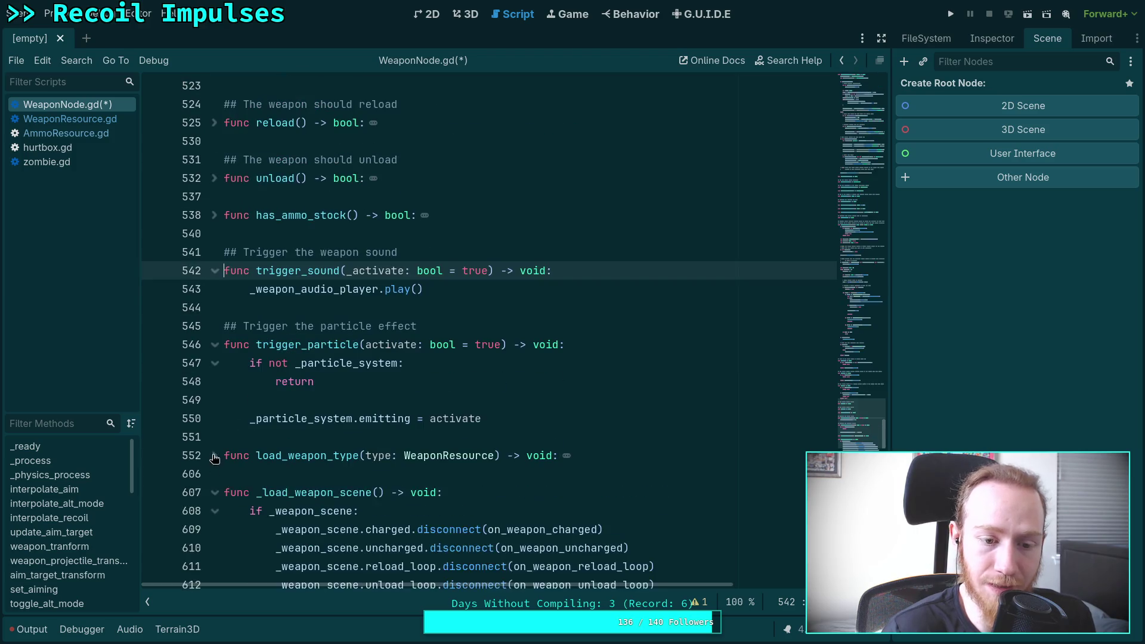
{"action": "scroll", "coordinate": [264, 425], "scroll_direction": "up", "scroll_amount": 5}
{"action": "scroll", "coordinate": [225, 396], "scroll_direction": "down", "scroll_amount": 5}
{"action": "left_click", "coordinate": [215, 472]}
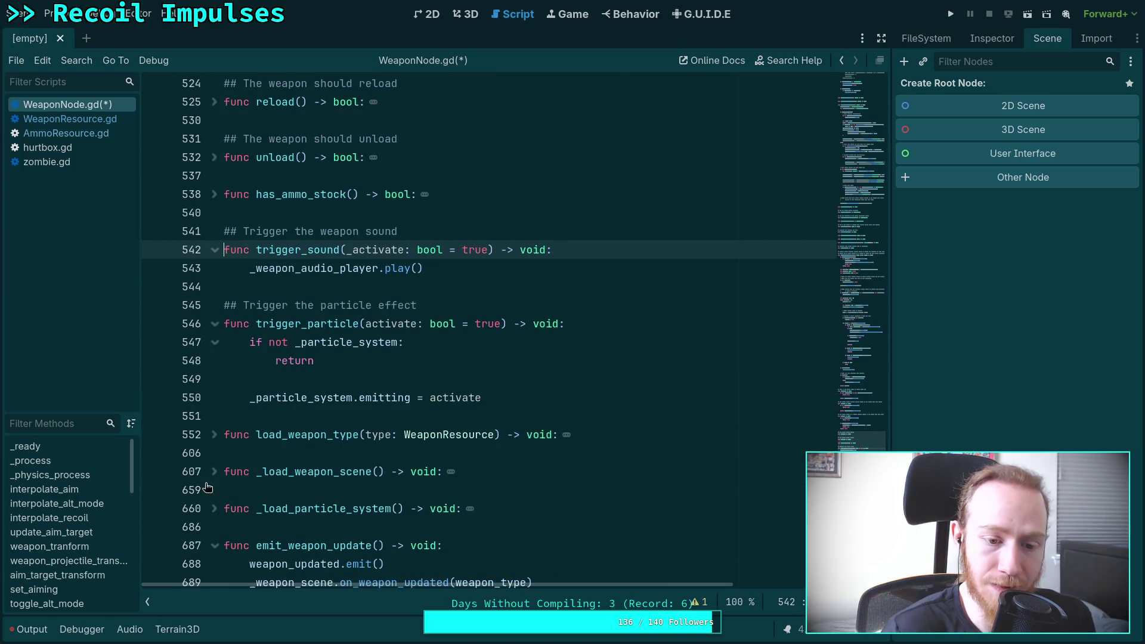
{"action": "scroll", "coordinate": [216, 466], "scroll_direction": "down", "scroll_amount": 1}
{"action": "left_click", "coordinate": [215, 453]}
{"action": "left_click", "coordinate": [214, 490]}
{"action": "scroll", "coordinate": [216, 471], "scroll_direction": "down", "scroll_amount": 1}
{"action": "left_click", "coordinate": [215, 471]}
{"action": "left_click", "coordinate": [214, 527]}
{"action": "scroll", "coordinate": [351, 445], "scroll_direction": "down", "scroll_amount": 6}
{"action": "scroll", "coordinate": [351, 445], "scroll_direction": "down", "scroll_amount": 2}
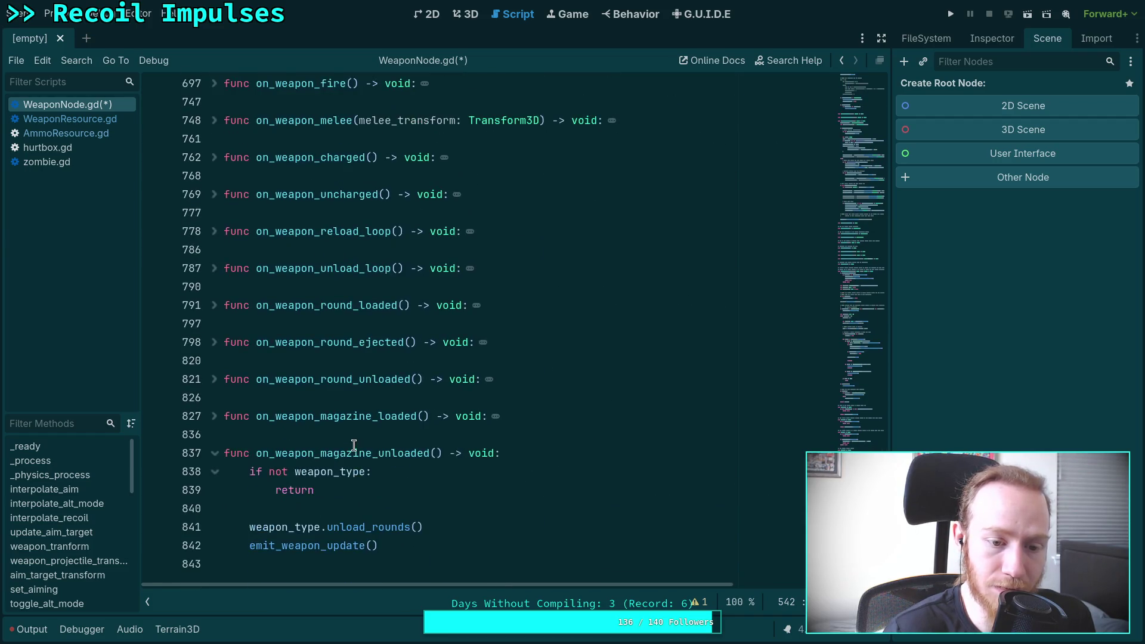
{"action": "scroll", "coordinate": [356, 461], "scroll_direction": "up", "scroll_amount": 15}
{"action": "scroll", "coordinate": [357, 461], "scroll_direction": "up", "scroll_amount": 17}
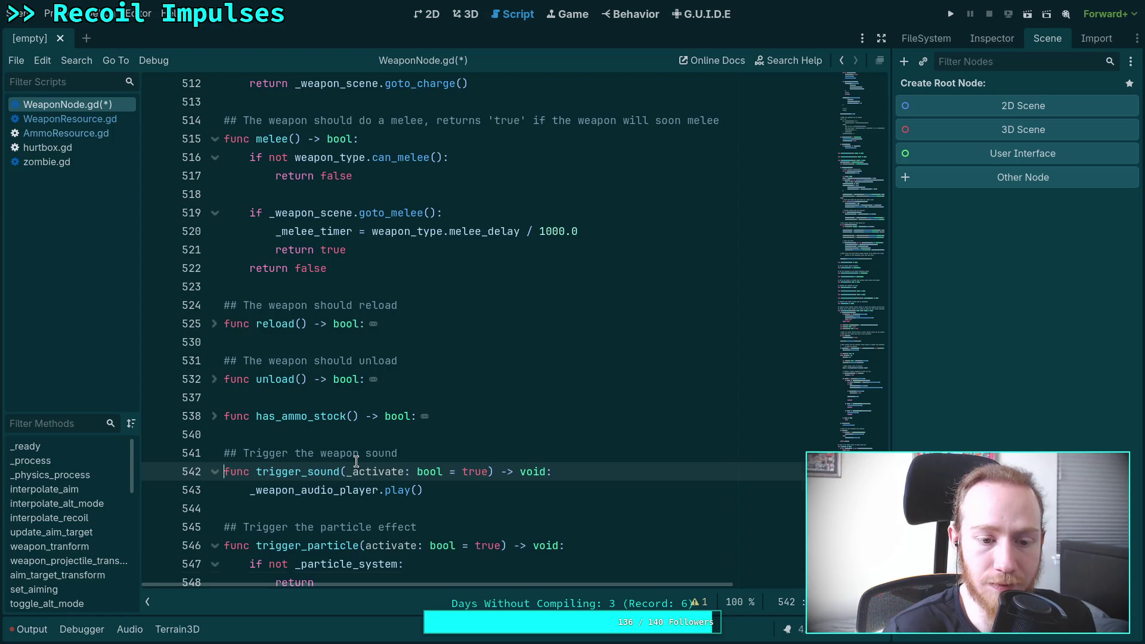
{"action": "scroll", "coordinate": [407, 456], "scroll_direction": "up", "scroll_amount": 2}
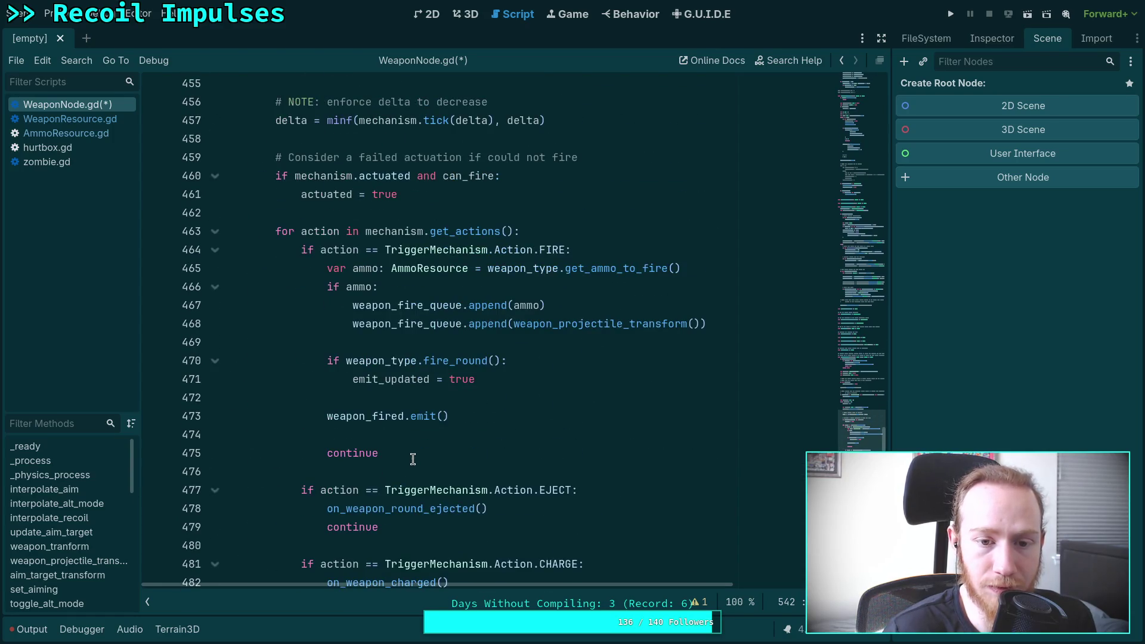
{"action": "scroll", "coordinate": [461, 413], "scroll_direction": "down", "scroll_amount": 3}
{"action": "scroll", "coordinate": [461, 415], "scroll_direction": "down", "scroll_amount": 5}
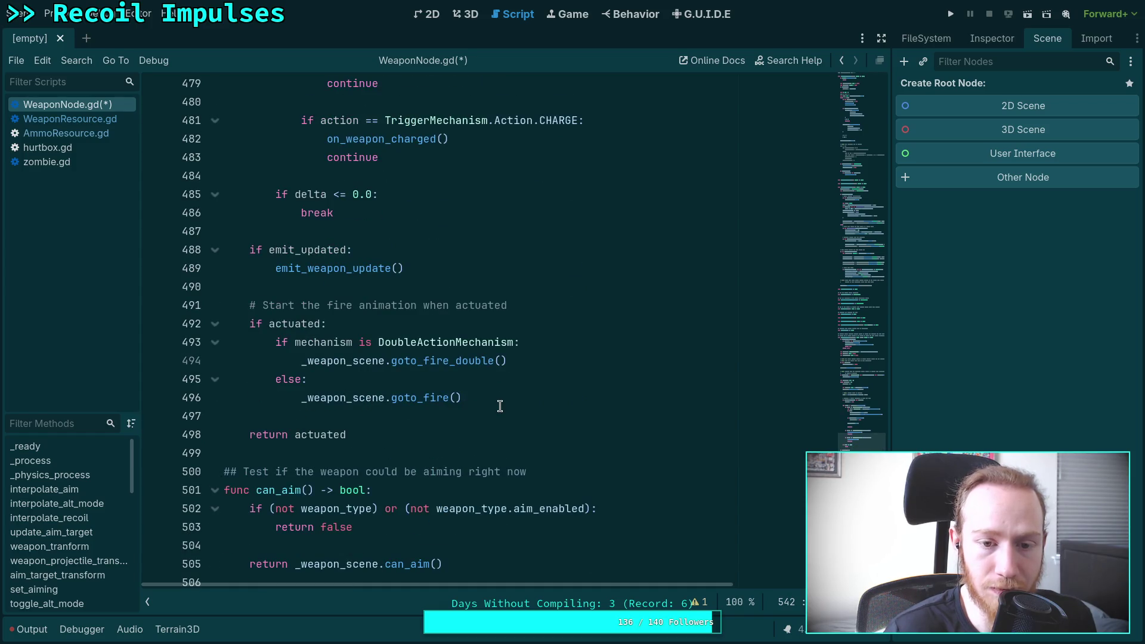
{"action": "scroll", "coordinate": [497, 407], "scroll_direction": "up", "scroll_amount": 8}
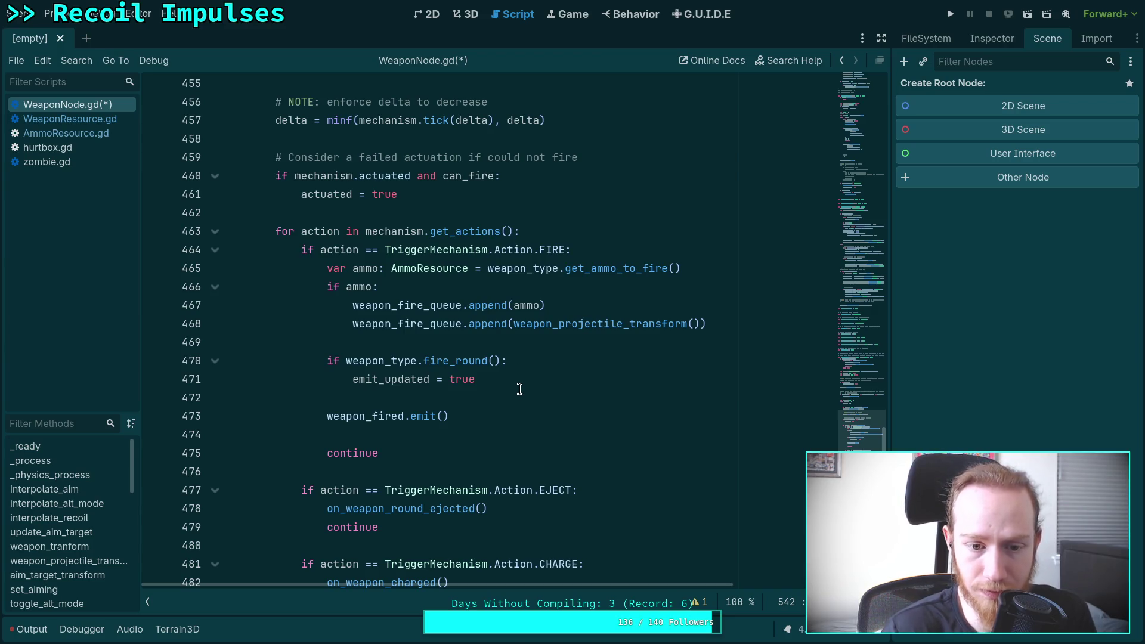
Step: Add two blank lines above weapon_fired.emit(), then remove them again
{"action": "left_click", "coordinate": [532, 416]}
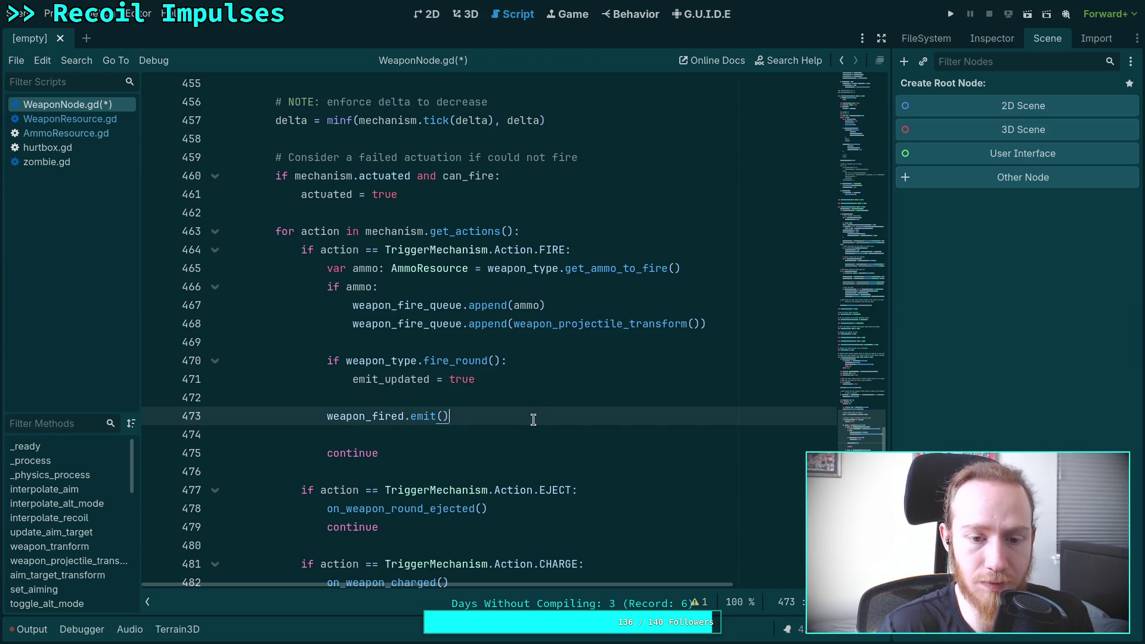
{"action": "key", "text": "Up"}
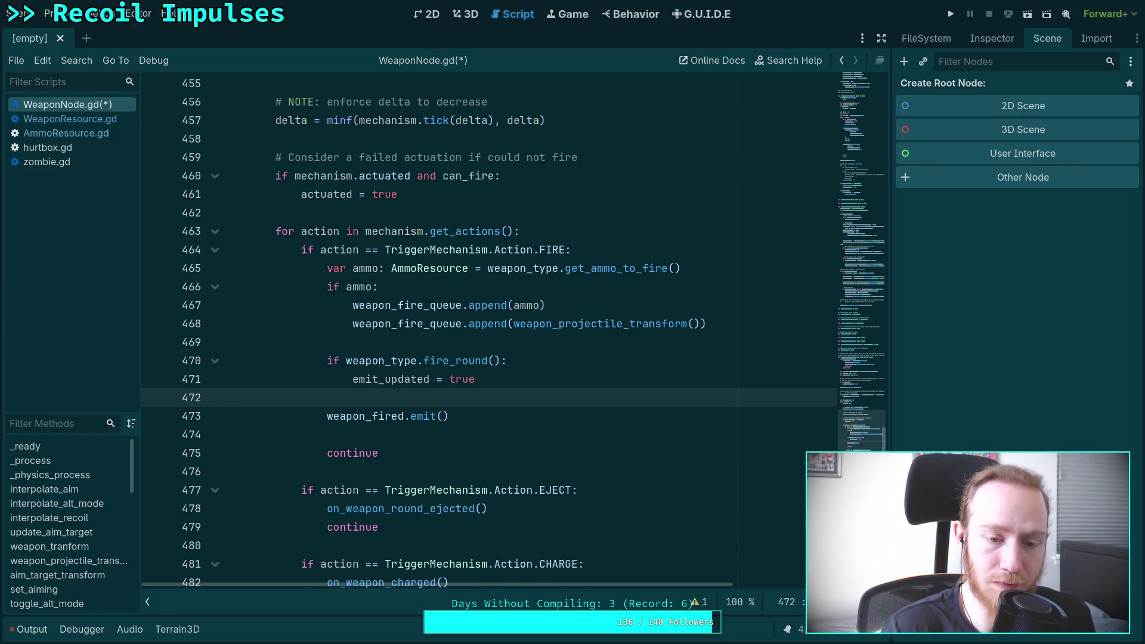
{"action": "key", "text": "Return"}
{"action": "key", "text": "Return"}
{"action": "key", "text": "Up"}
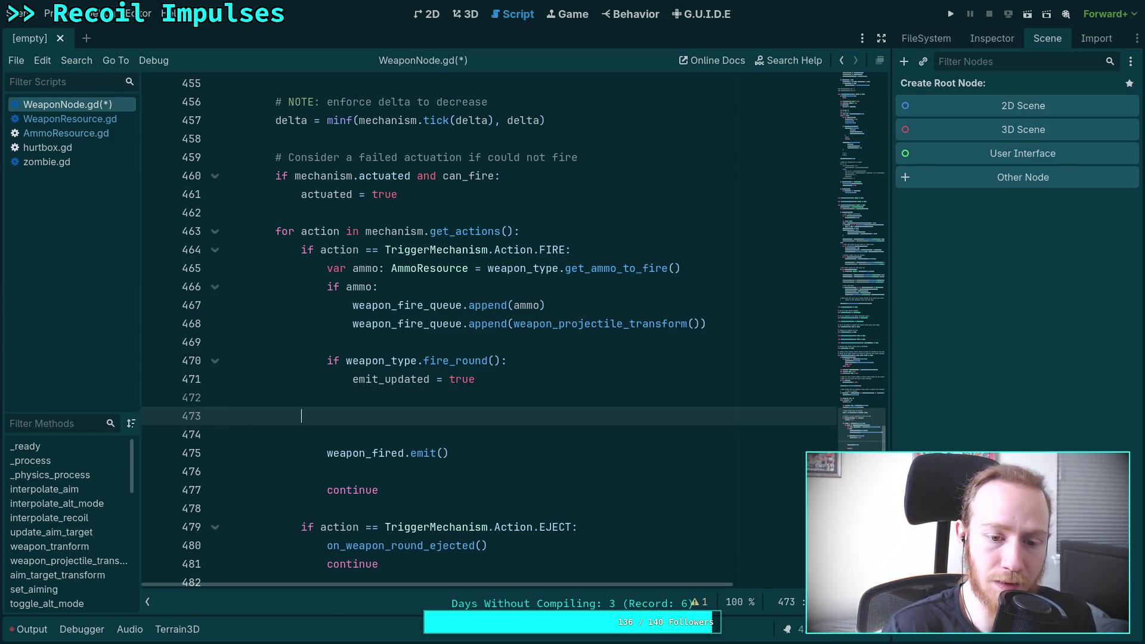
{"action": "key", "text": "BackSpace"}
{"action": "key", "text": "BackSpace"}
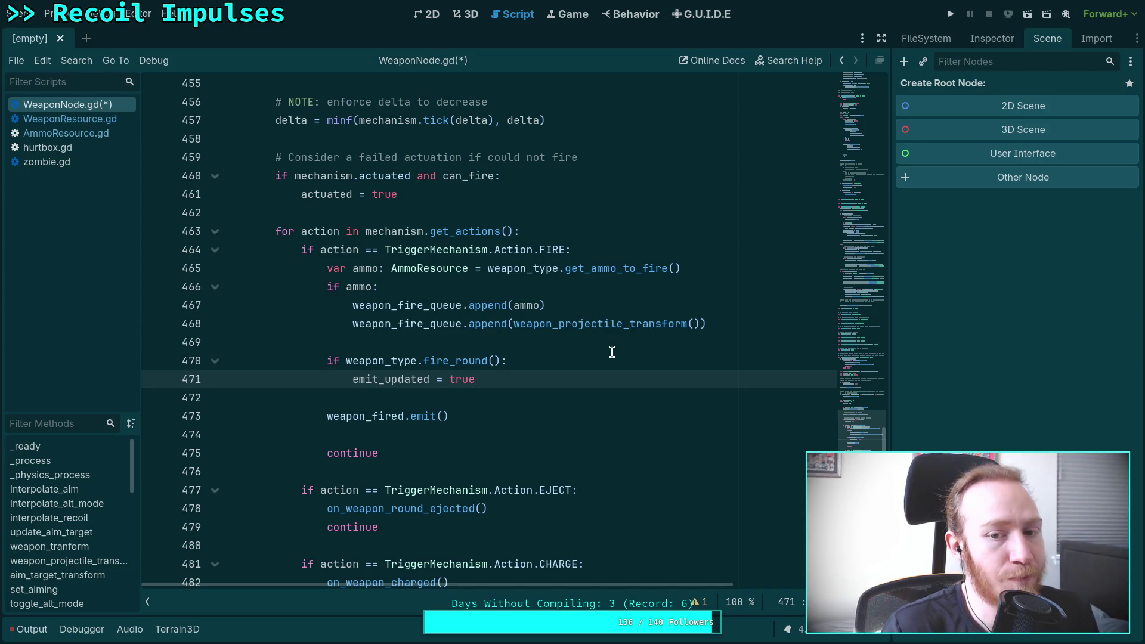
Step: Open an empty indented line after the projectile transform append on line 468, checking trigger_particle and trigger_sound signatures
{"action": "left_click", "coordinate": [723, 324]}
{"action": "mouse_move", "coordinate": [618, 274]}
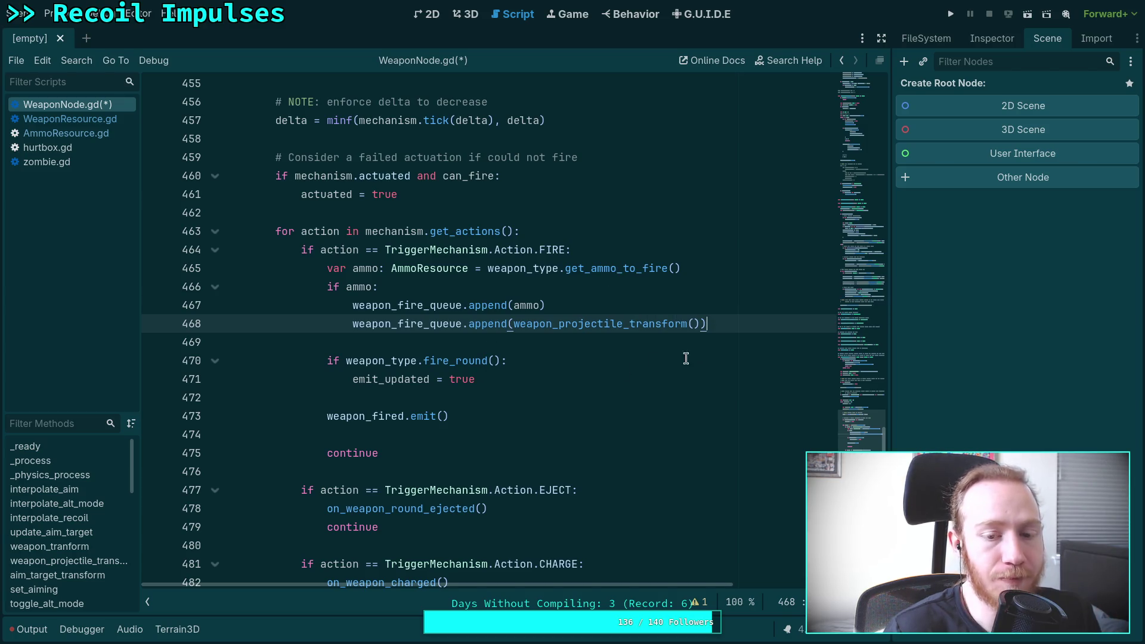
{"action": "key", "text": "Return"}
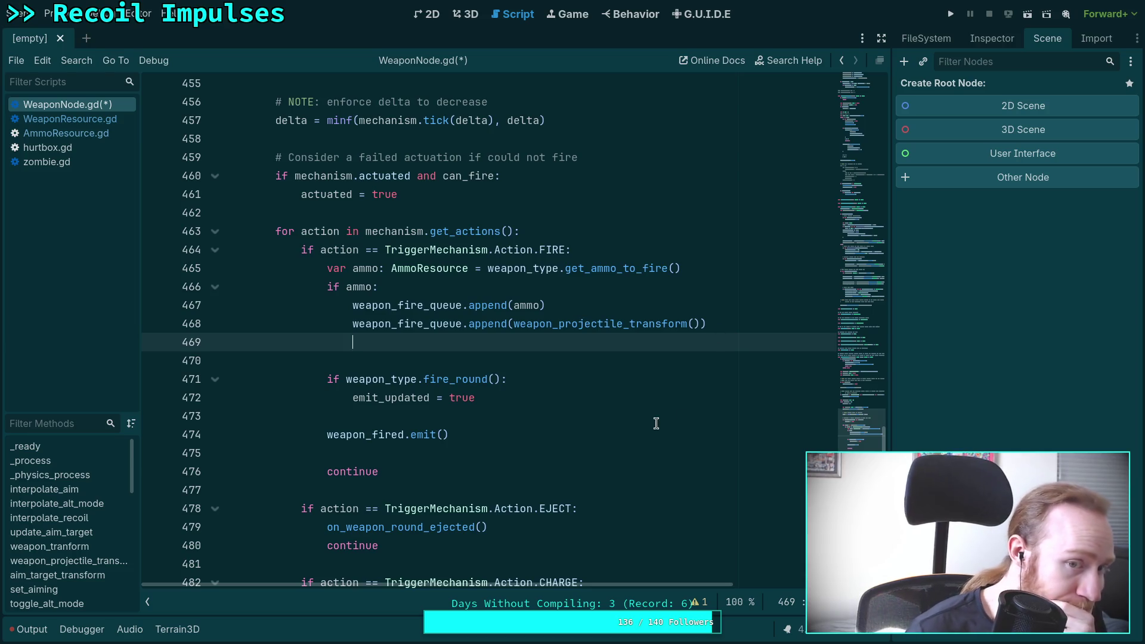
{"action": "scroll", "coordinate": [650, 421], "scroll_direction": "down", "scroll_amount": 6}
{"action": "scroll", "coordinate": [646, 415], "scroll_direction": "down", "scroll_amount": 13}
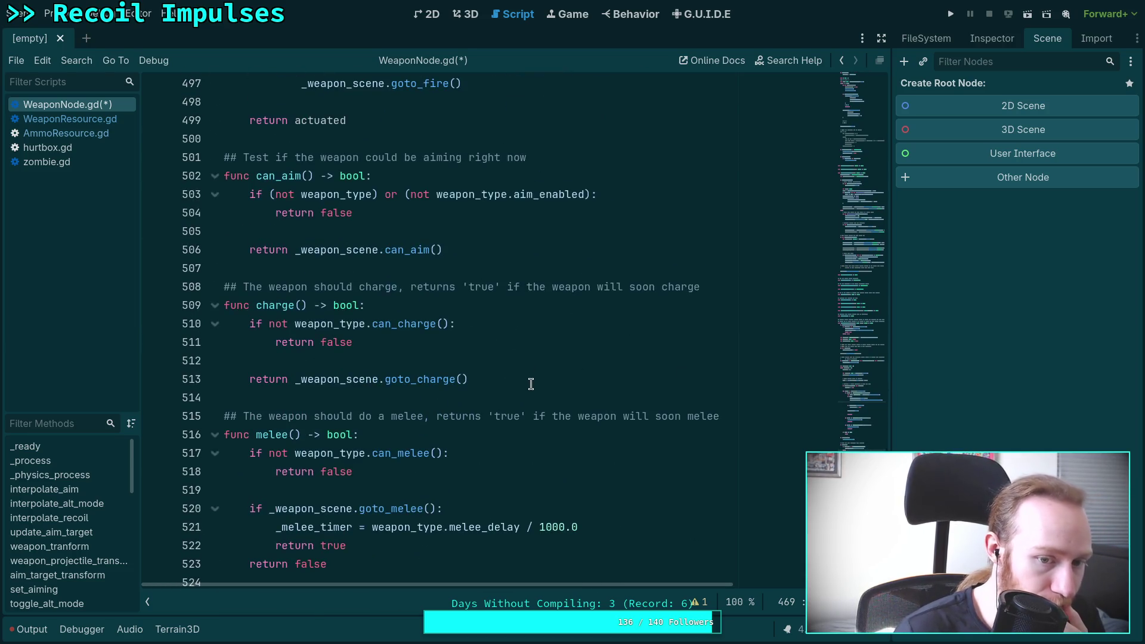
{"action": "scroll", "coordinate": [489, 382], "scroll_direction": "down", "scroll_amount": 2}
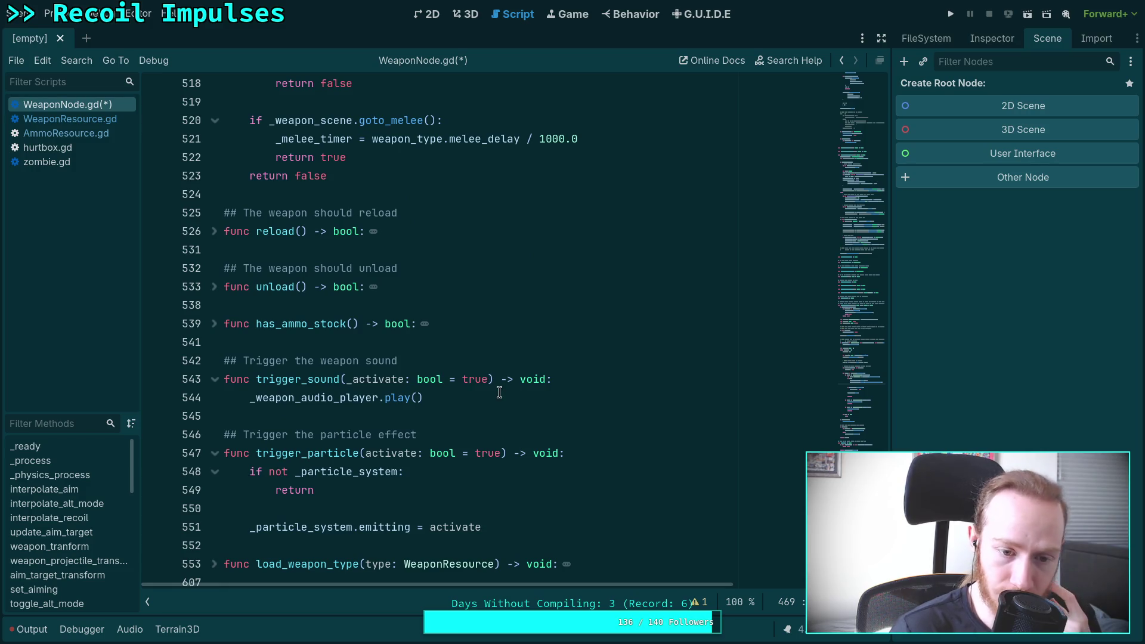
{"action": "left_click", "coordinate": [502, 453]}
{"action": "left_click", "coordinate": [395, 379]}
{"action": "scroll", "coordinate": [507, 393], "scroll_direction": "up", "scroll_amount": 20}
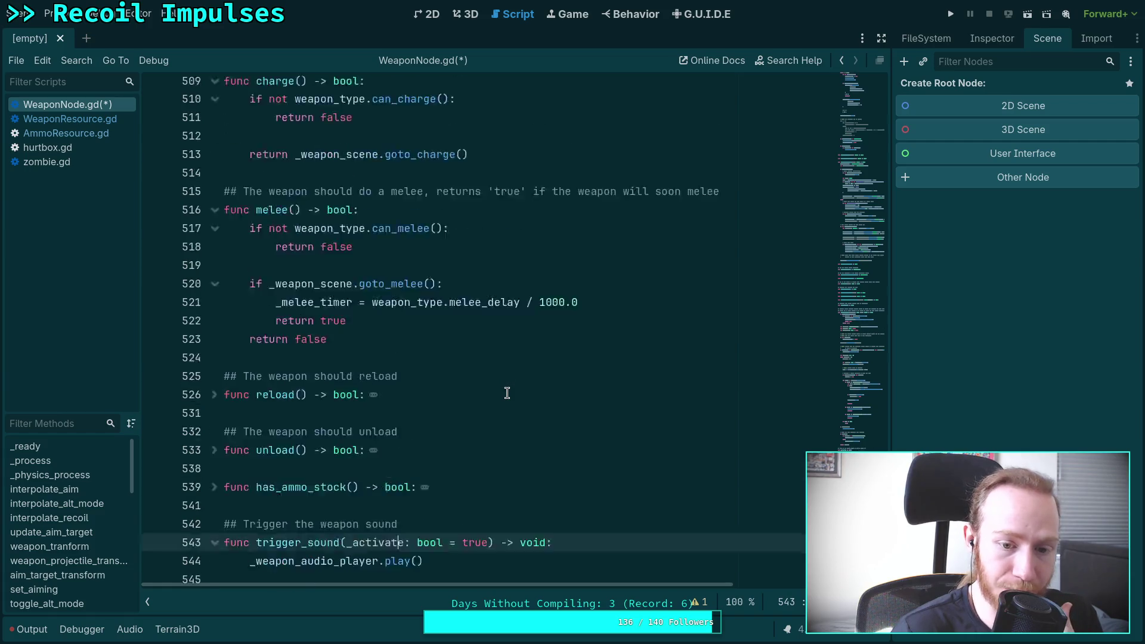
{"action": "left_click", "coordinate": [595, 342]}
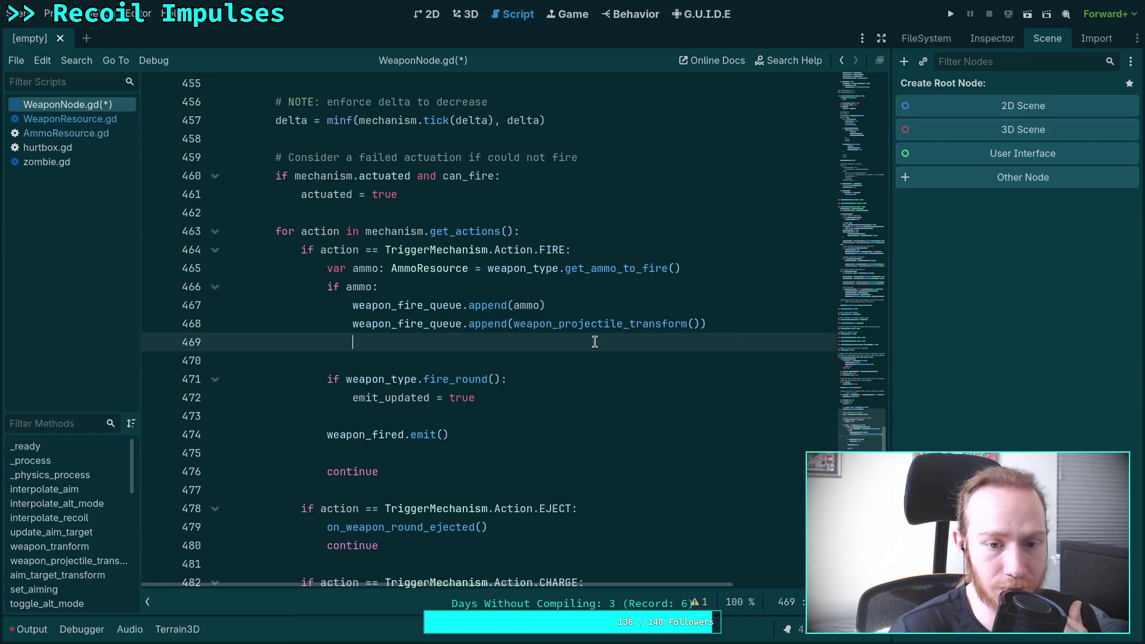
Step: Insert trigger_sound() and trigger_particle() calls on the new lines in the FIRE branch
{"action": "type", "text": "trif"}
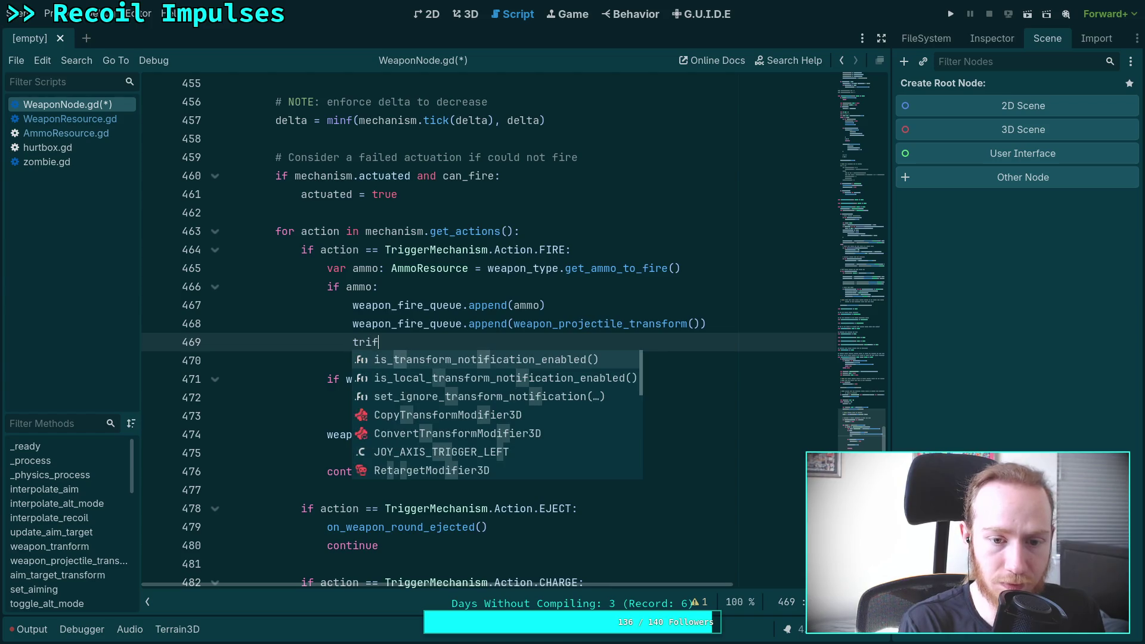
{"action": "key", "text": "BackSpace"}
{"action": "type", "text": "g"}
{"action": "key", "text": "Down"}
{"action": "key", "text": "Return"}
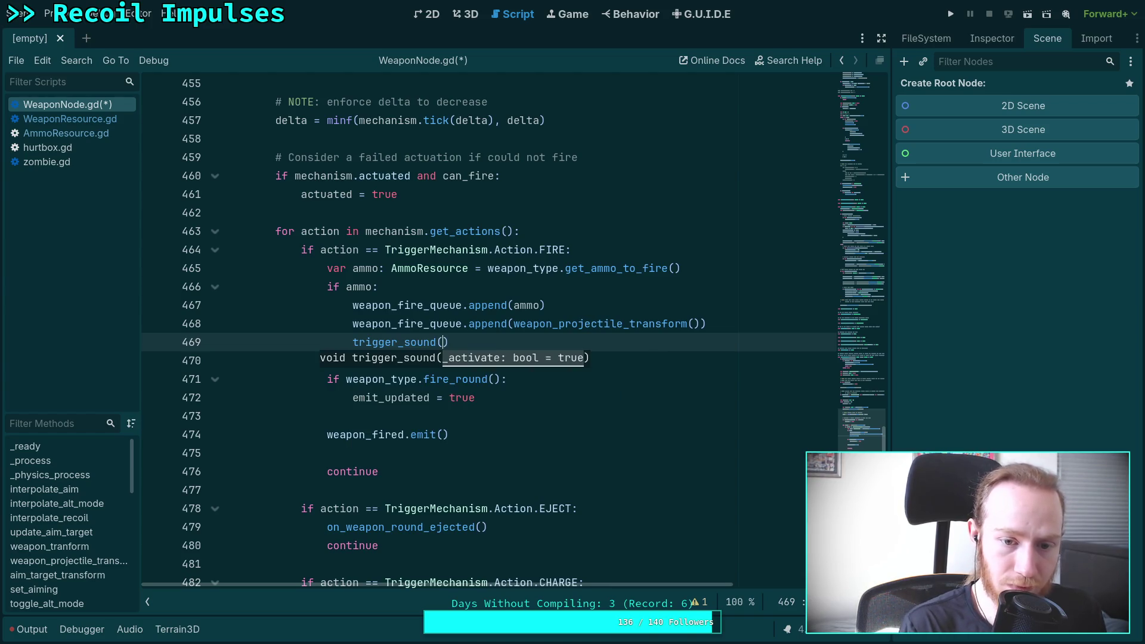
{"action": "key", "text": "Return"}
{"action": "type", "text": "tri"}
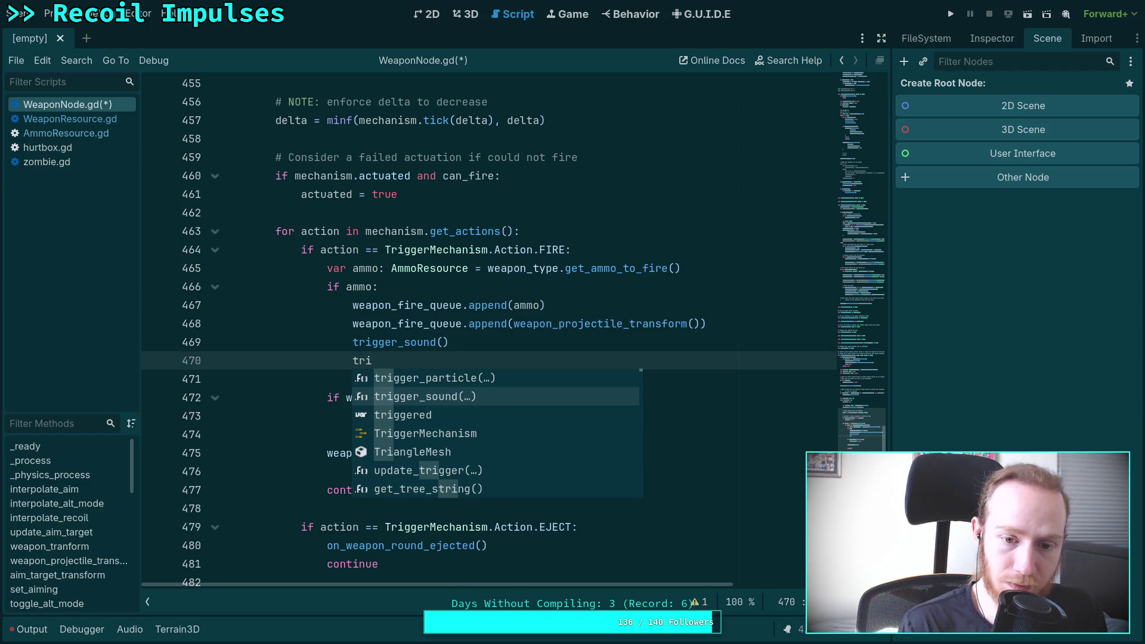
{"action": "key", "text": "Return"}
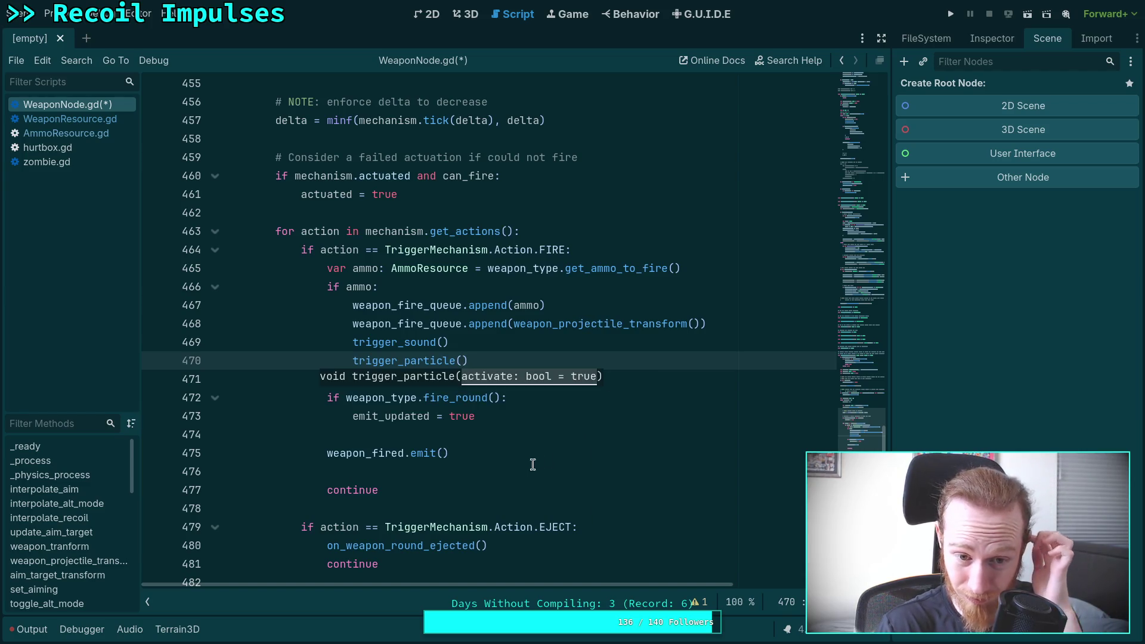
Step: Wrap weapon_fired.emit() in an 'if ammo:' check and save WeaponNode.gd
{"action": "left_click", "coordinate": [468, 455]}
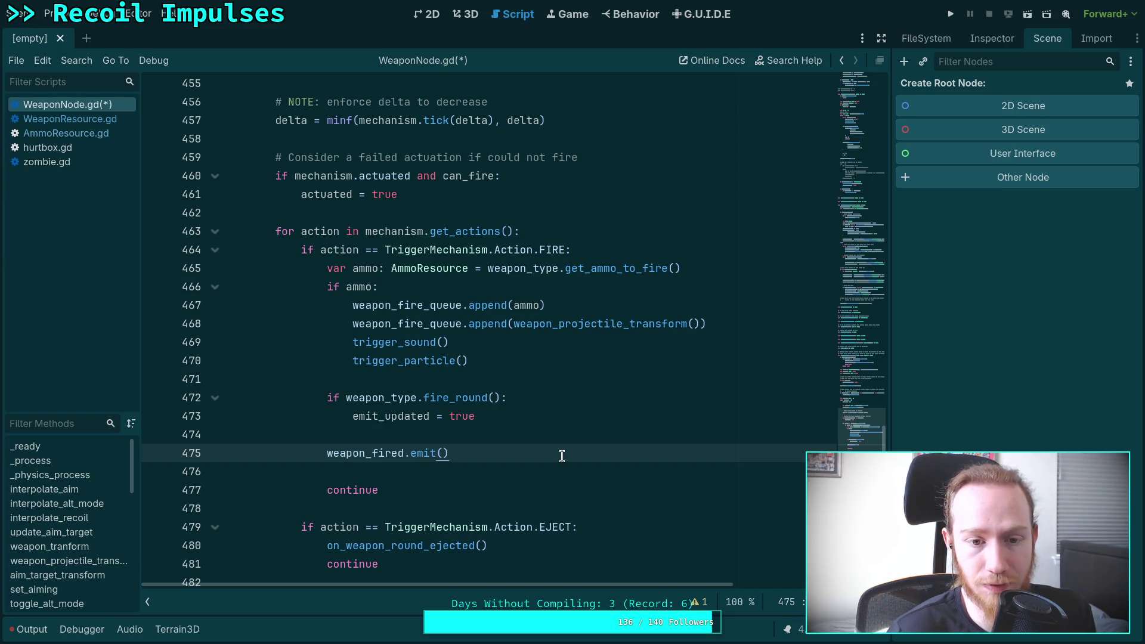
{"action": "key", "text": "Up"}
{"action": "key", "text": "Return"}
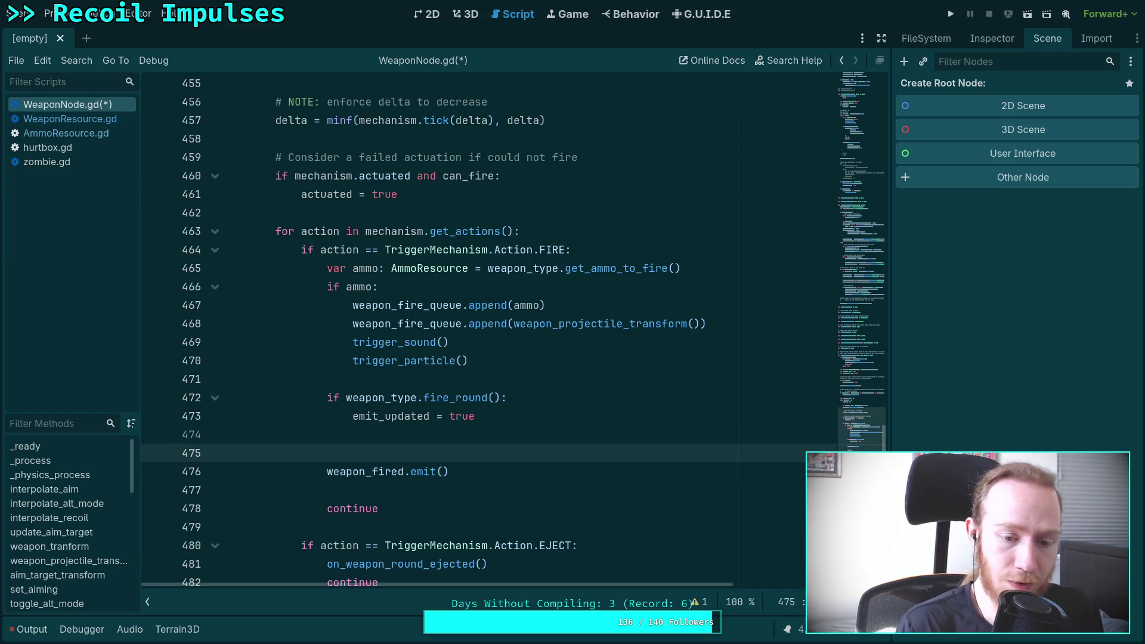
{"action": "type", "text": "f ammo:"}
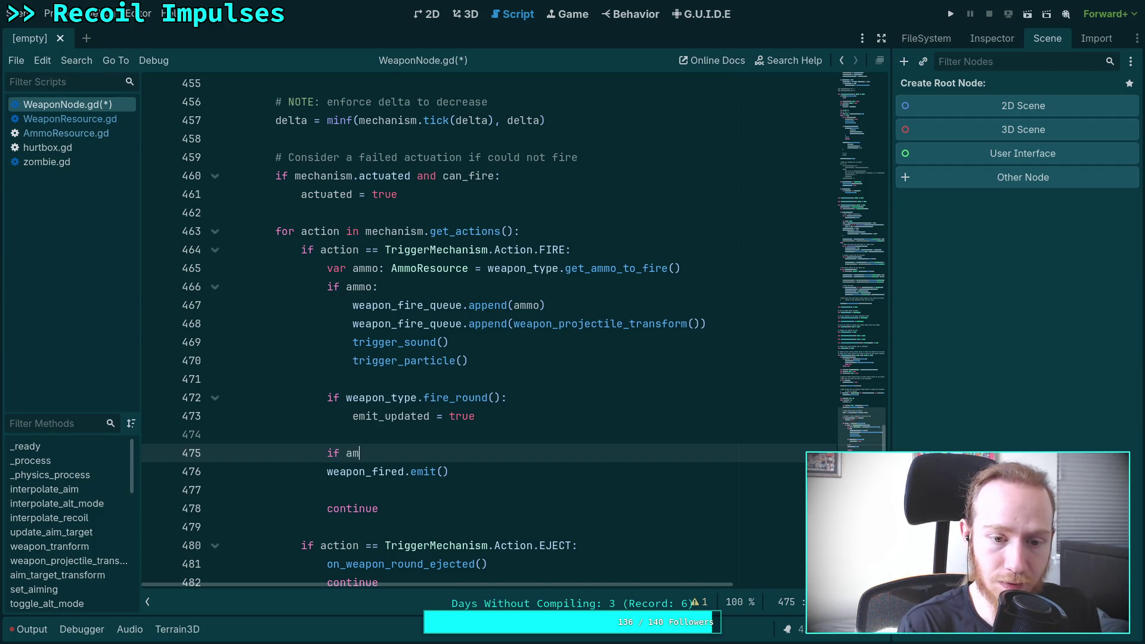
{"action": "left_click", "coordinate": [325, 472]}
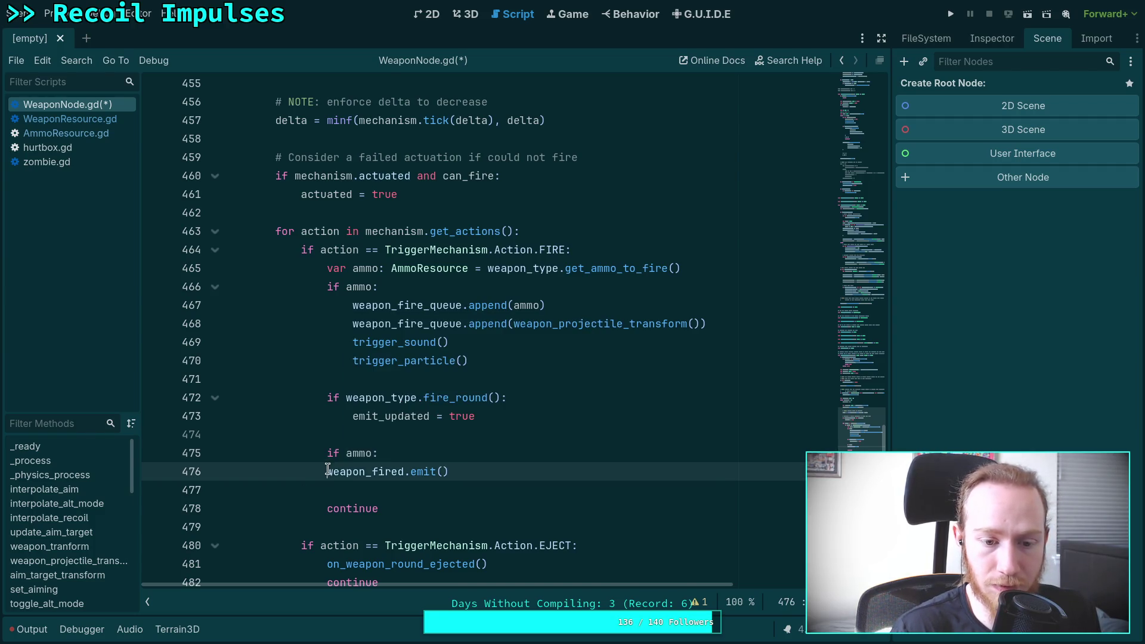
{"action": "key", "text": "Tab"}
{"action": "left_click", "coordinate": [412, 485]}
{"action": "key", "text": "ctrl+s"}
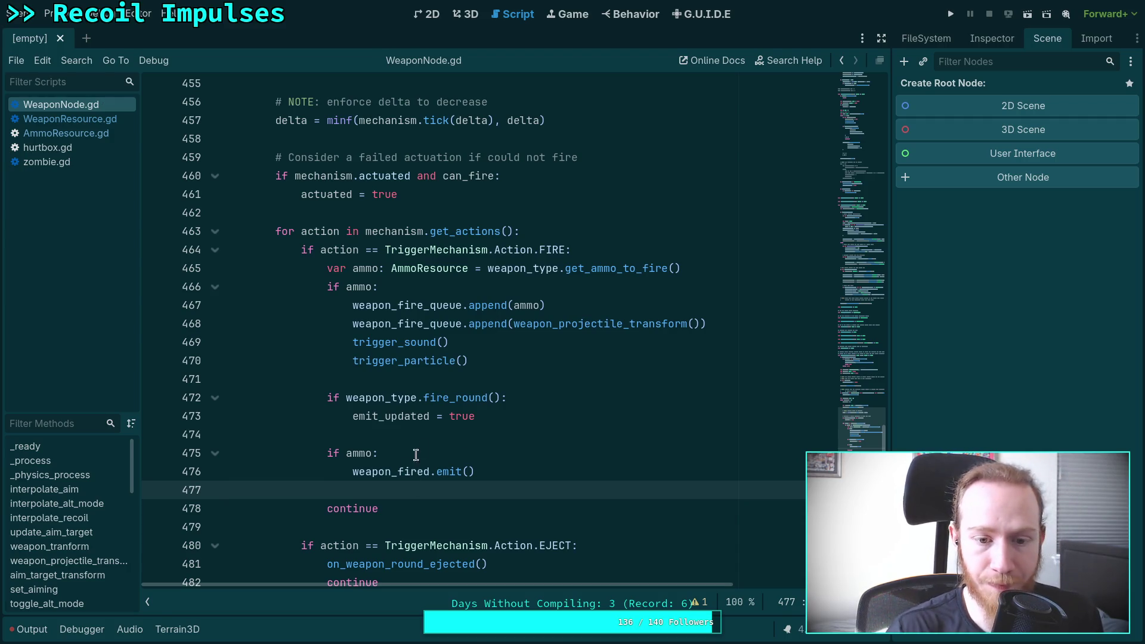
{"action": "scroll", "coordinate": [407, 469], "scroll_direction": "down", "scroll_amount": 2}
{"action": "left_click_drag", "start_coordinate": [438, 370], "coordinate": [513, 332]}
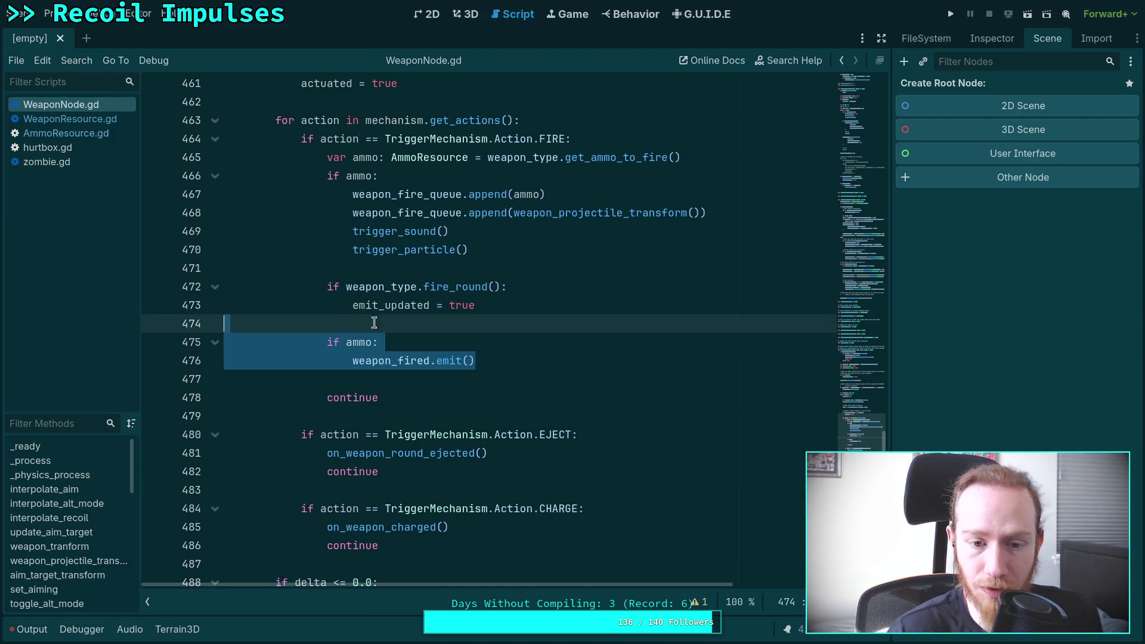
{"action": "left_click", "coordinate": [514, 352]}
{"action": "mouse_move", "coordinate": [464, 283]}
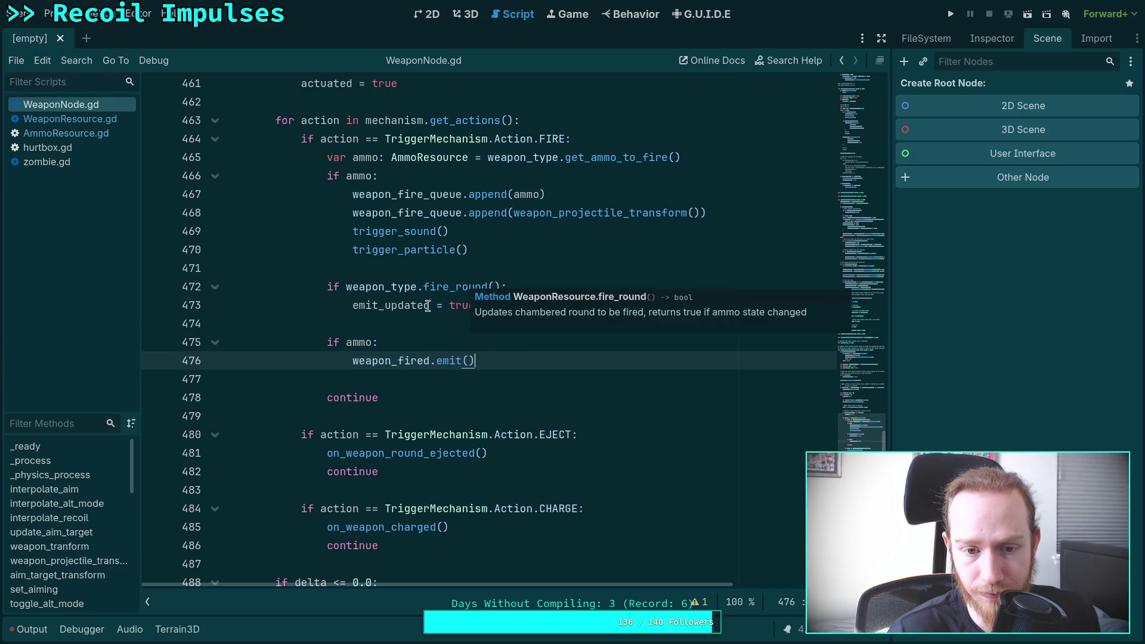
{"action": "left_click", "coordinate": [458, 348]}
{"action": "left_click", "coordinate": [530, 356]}
{"action": "left_click", "coordinate": [458, 377]}
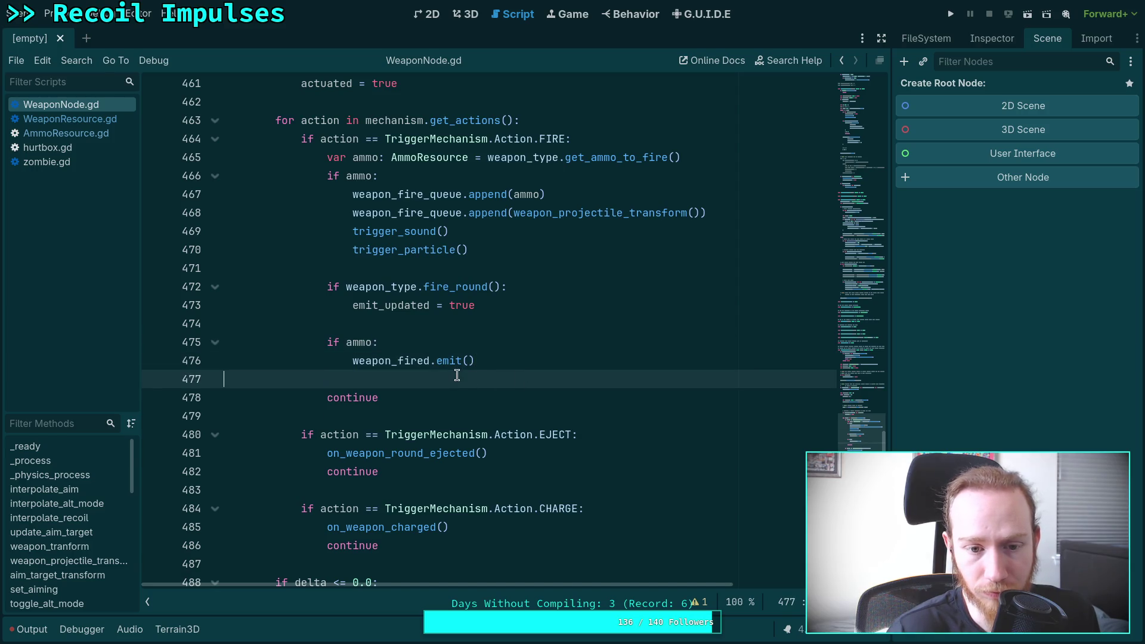
{"action": "scroll", "coordinate": [535, 379], "scroll_direction": "up", "scroll_amount": 2}
{"action": "mouse_move", "coordinate": [397, 479]}
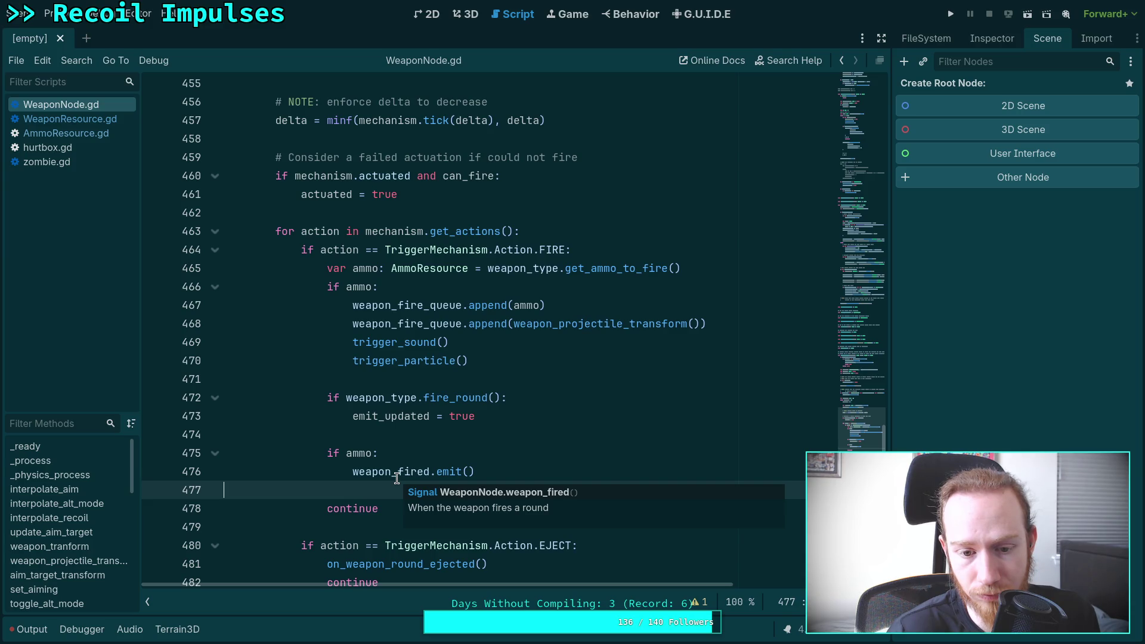
{"action": "left_click", "coordinate": [444, 434]}
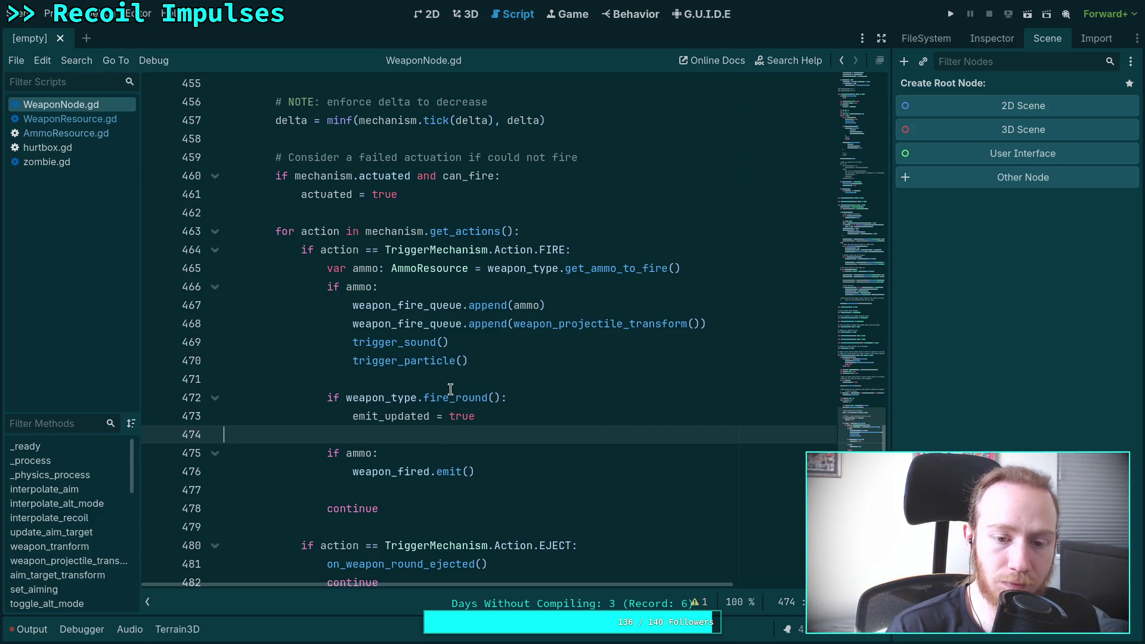
{"action": "mouse_move", "coordinate": [440, 392]}
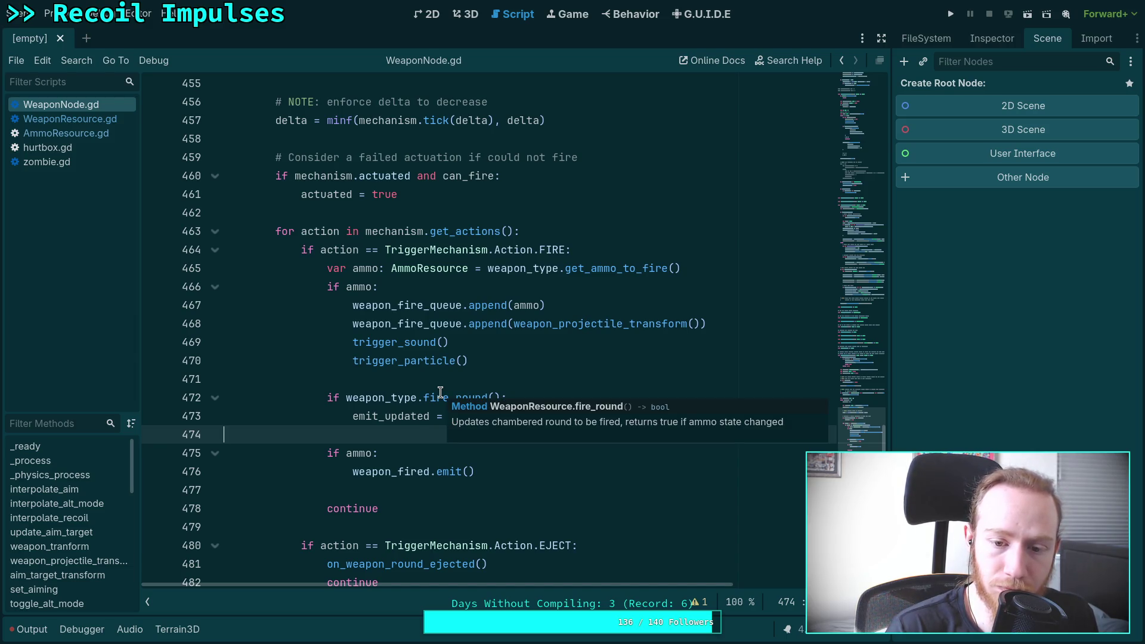
{"action": "left_click", "coordinate": [454, 485]}
{"action": "scroll", "coordinate": [455, 485], "scroll_direction": "down", "scroll_amount": 2}
{"action": "double_click", "coordinate": [393, 361]}
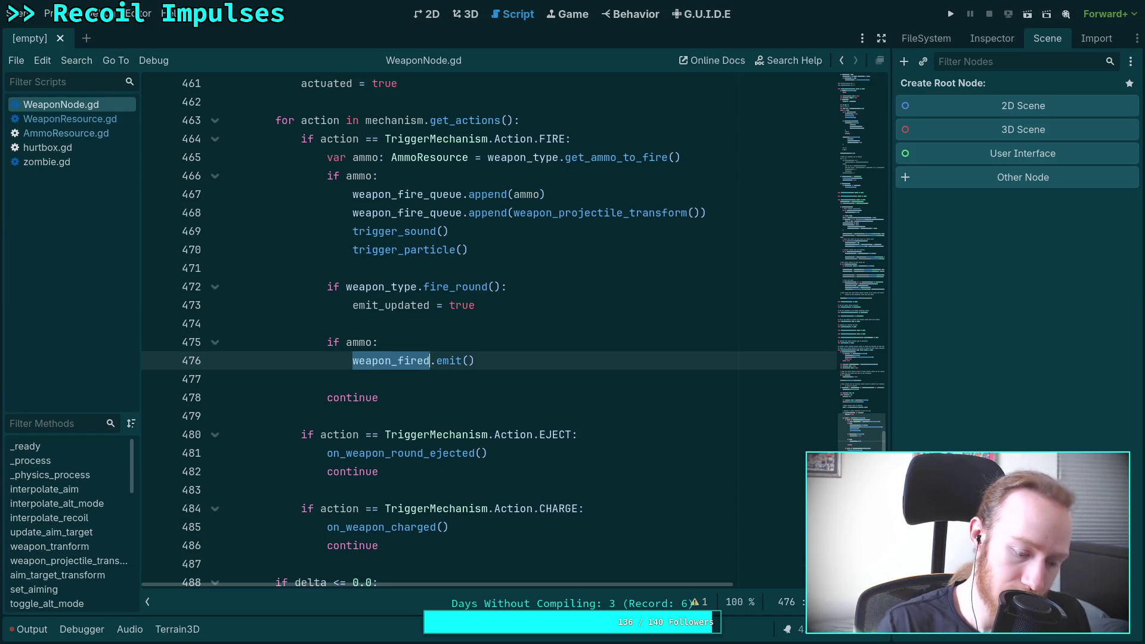
{"action": "key", "text": "super+1"}
{"action": "key", "text": "Up"}
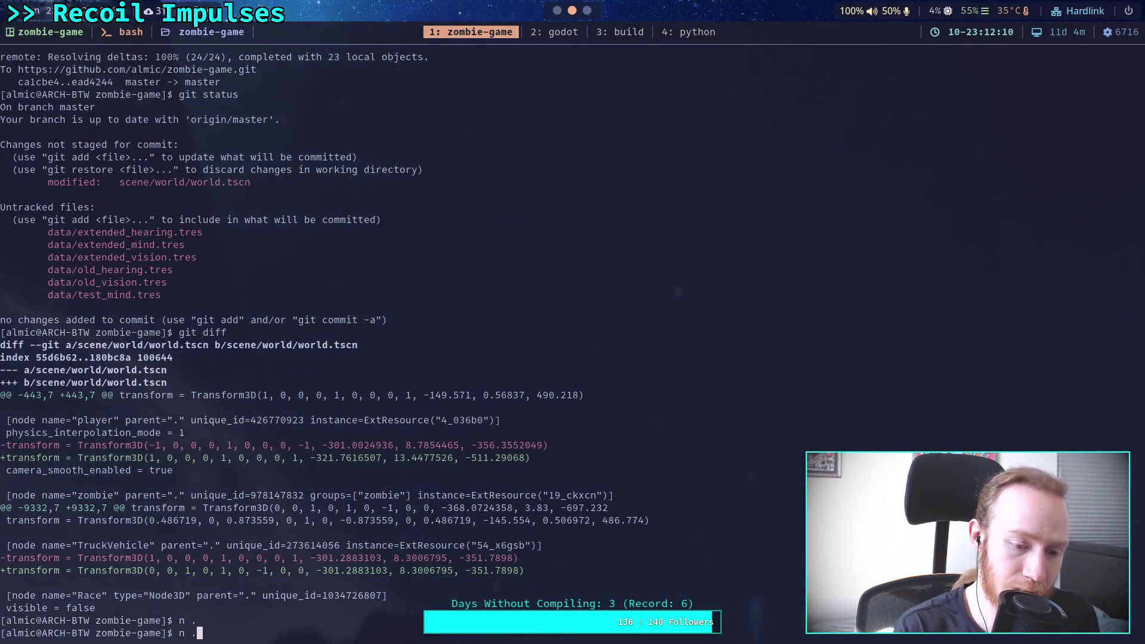
{"action": "key", "text": "Return"}
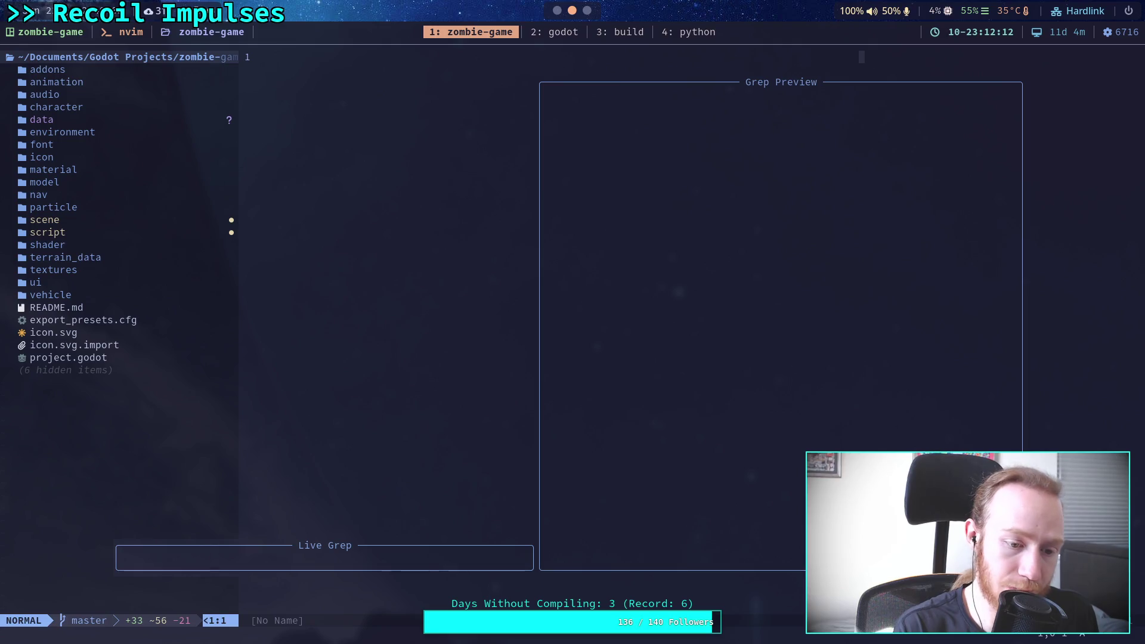
{"action": "type", "text": "weapon_fired"}
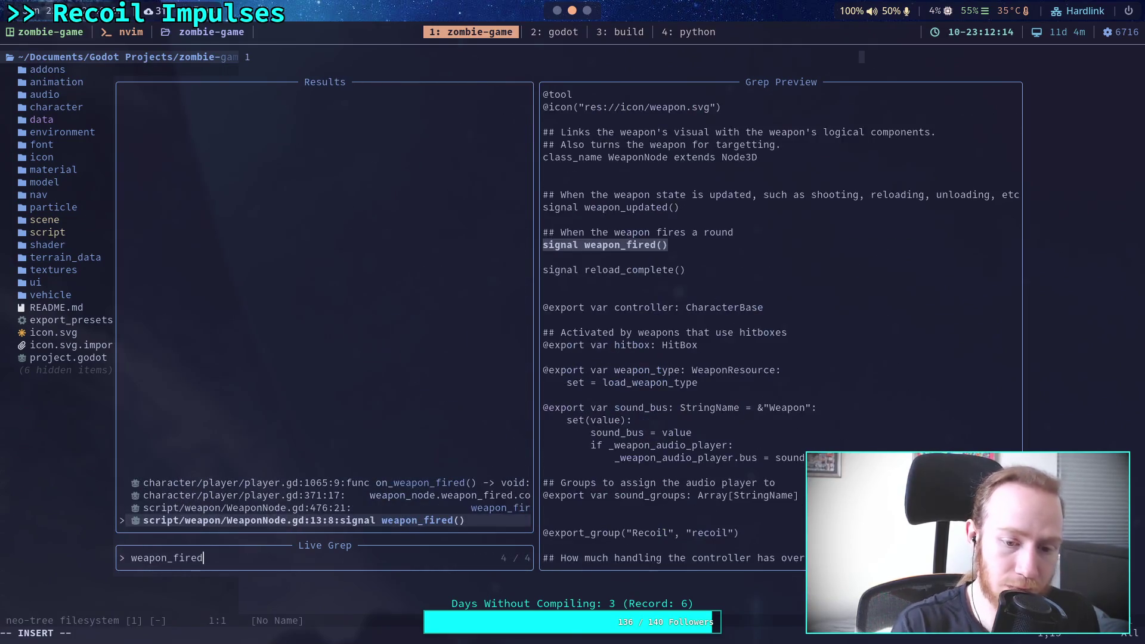
{"action": "key", "text": "Up"}
{"action": "key", "text": "Up"}
{"action": "key", "text": "Down"}
{"action": "key", "text": "Down"}
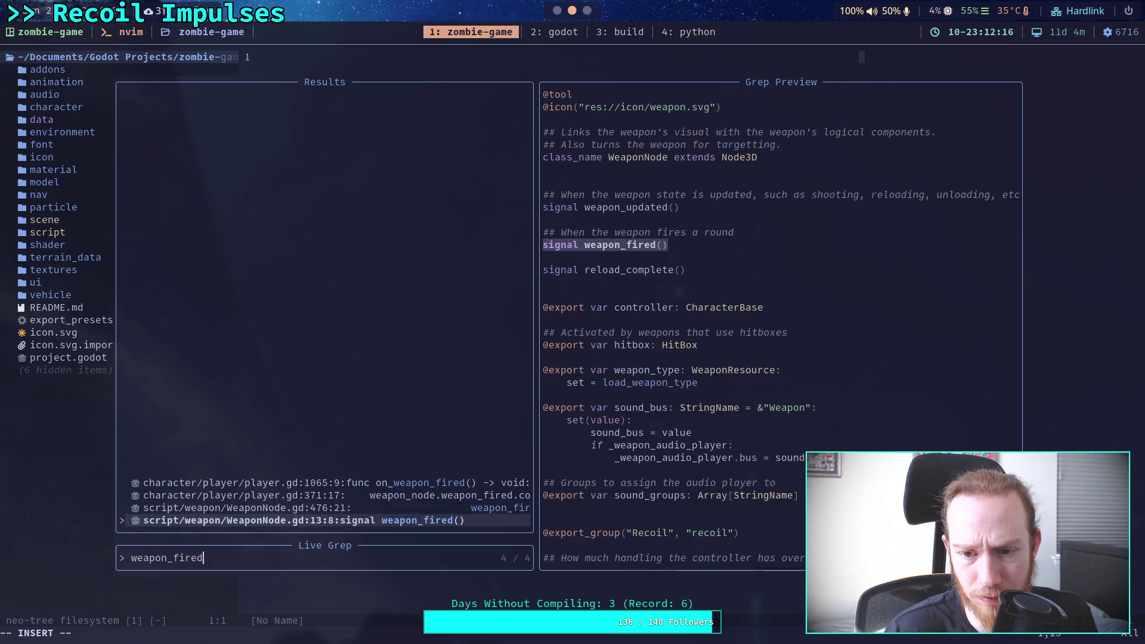
{"action": "key", "text": "Up"}
{"action": "key", "text": "Up"}
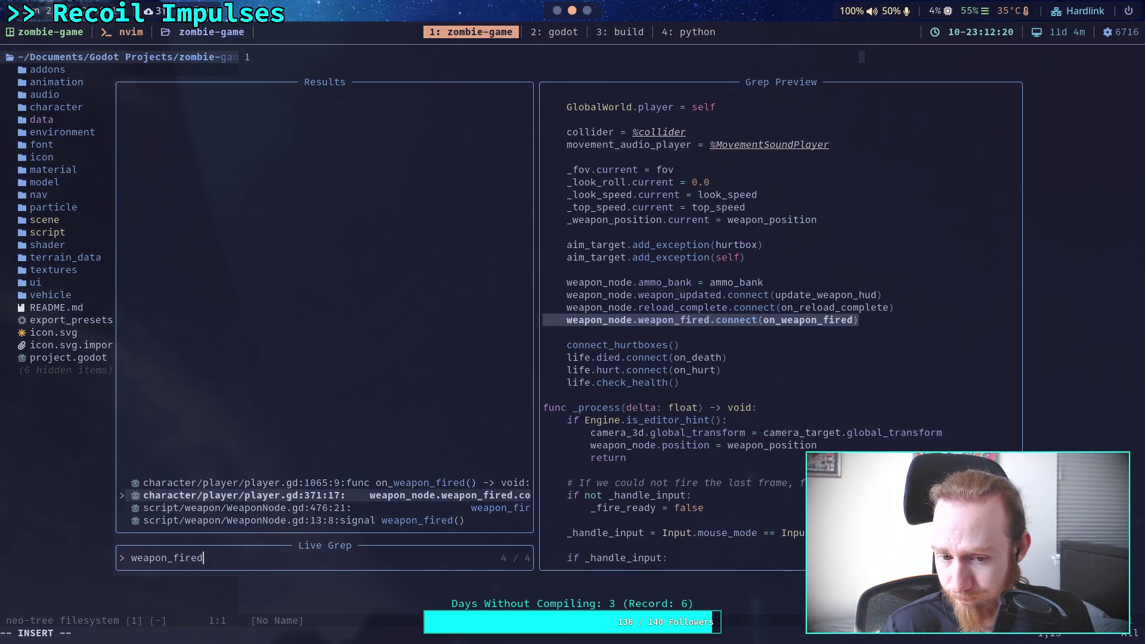
{"action": "key", "text": "Up"}
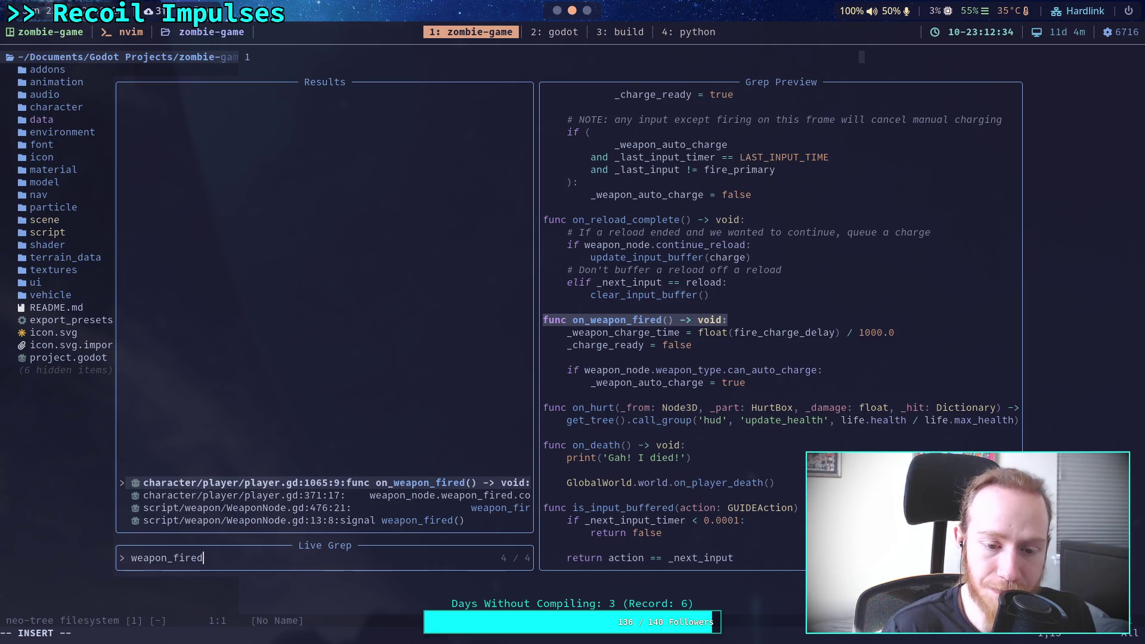
{"action": "key", "text": "Escape"}
{"action": "key", "text": "Escape"}
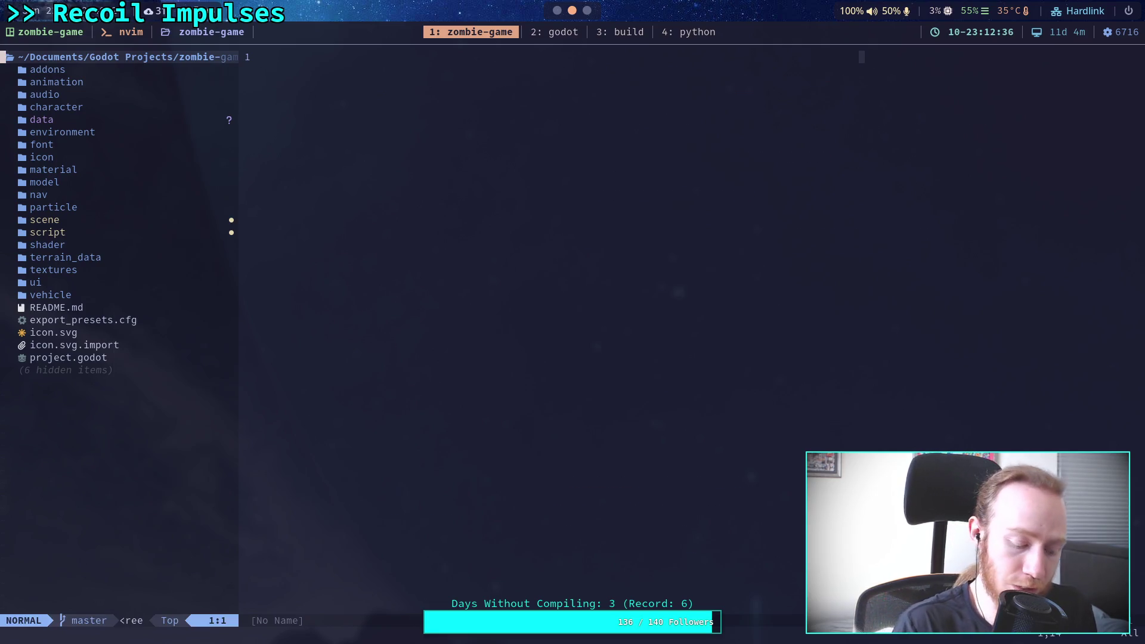
{"action": "key", "text": "super+2"}
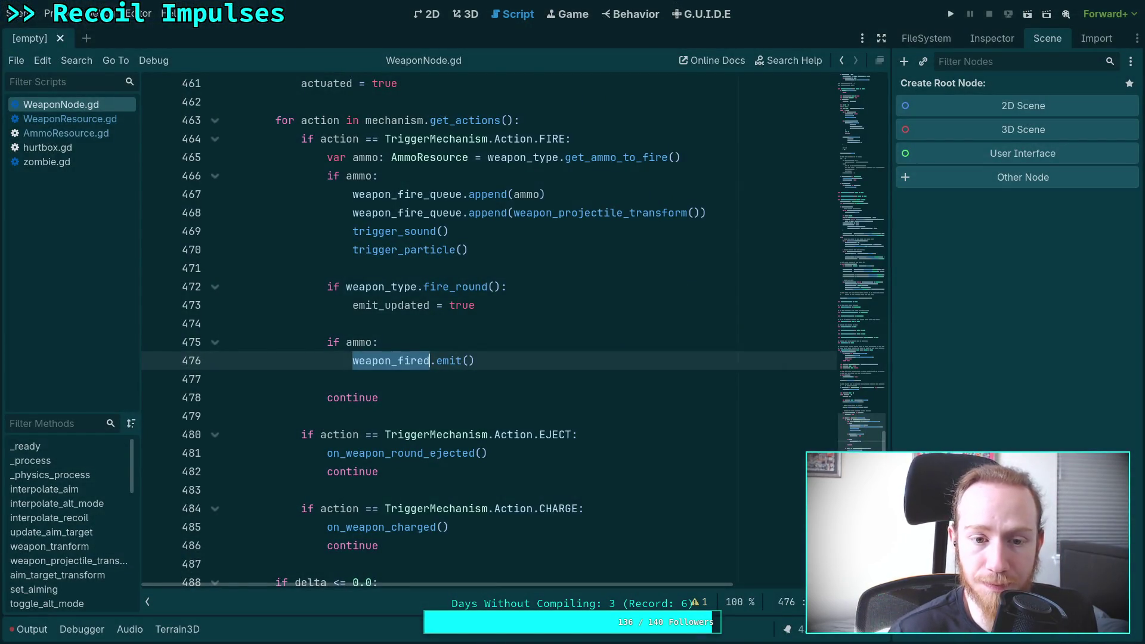
Step: Move weapon_fired.emit() up into the fire_round block and delete the leftover 'if ammo:' line
{"action": "key", "text": "alt+Up"}
{"action": "key", "text": "alt+Up"}
{"action": "left_click", "coordinate": [424, 361]}
{"action": "left_click_drag", "start_coordinate": [424, 361], "coordinate": [435, 345]}
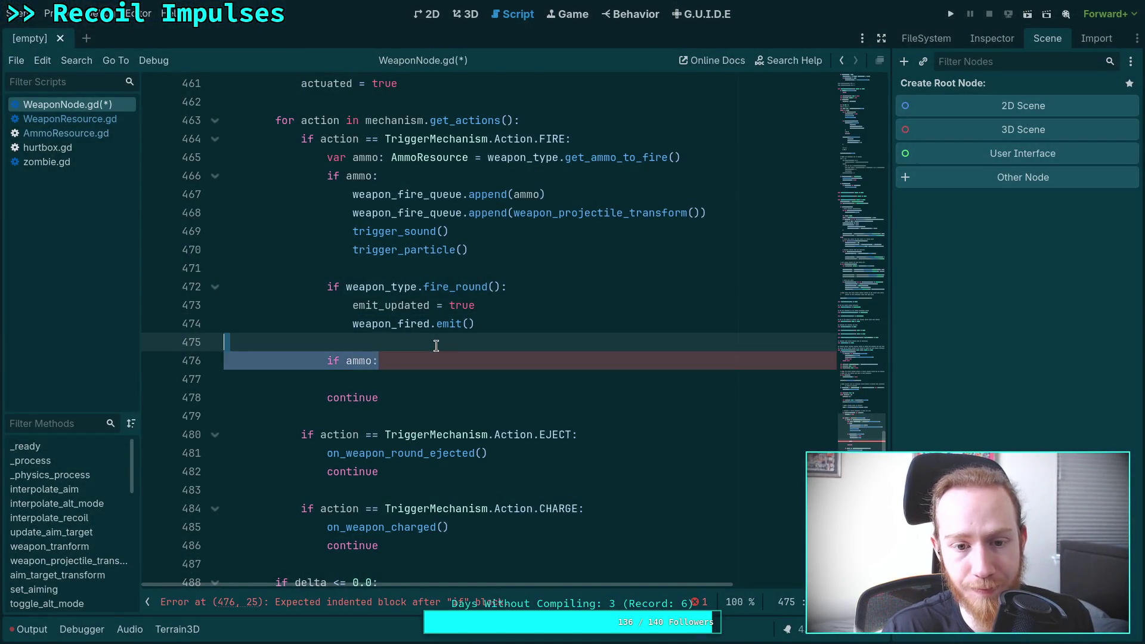
{"action": "key", "text": "BackSpace"}
{"action": "key", "text": "BackSpace"}
{"action": "key", "text": "BackSpace"}
{"action": "scroll", "coordinate": [483, 382], "scroll_direction": "up", "scroll_amount": 2}
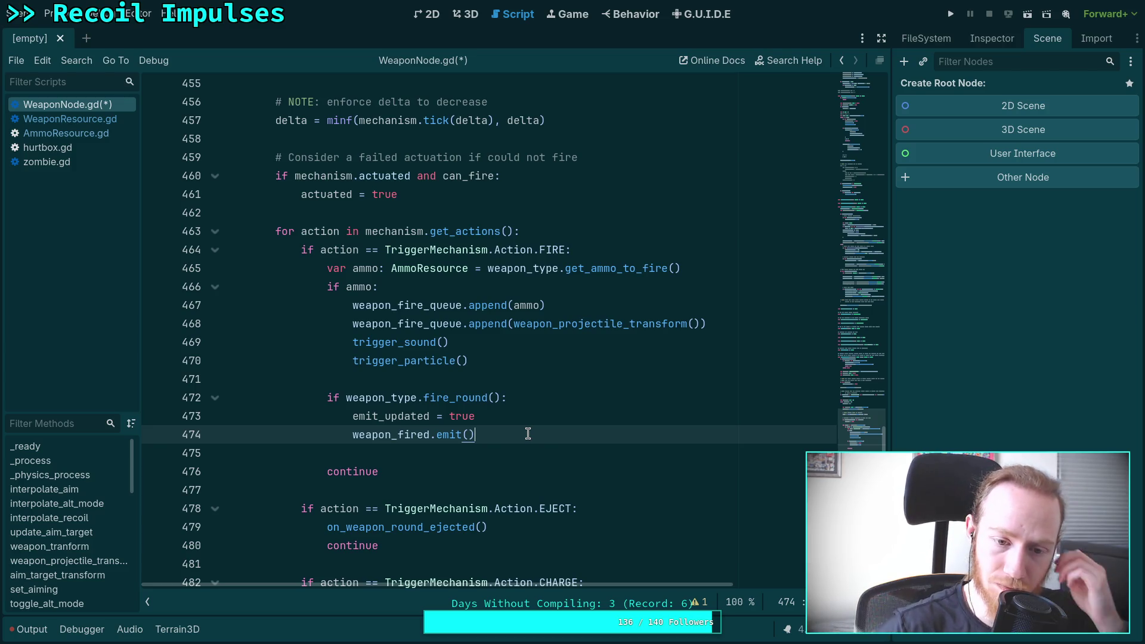
Step: Add 'if ammo:' below emit_updated = true, indent weapon_fired.emit() under it, and save
{"action": "left_click", "coordinate": [554, 420]}
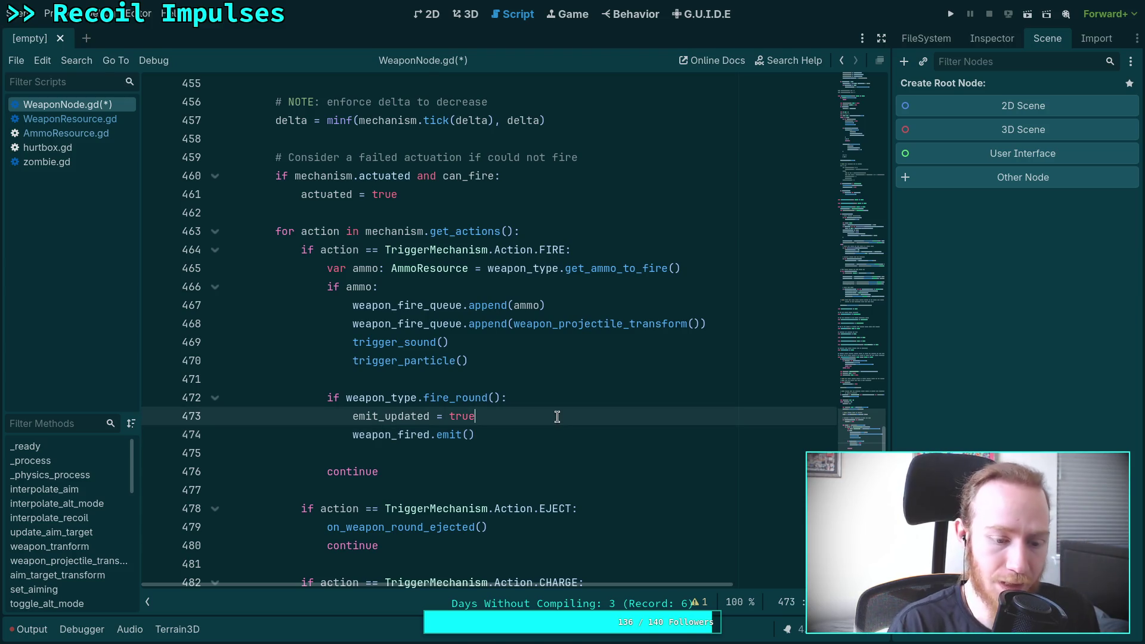
{"action": "key", "text": "Return"}
{"action": "type", "text": "if ammo:"}
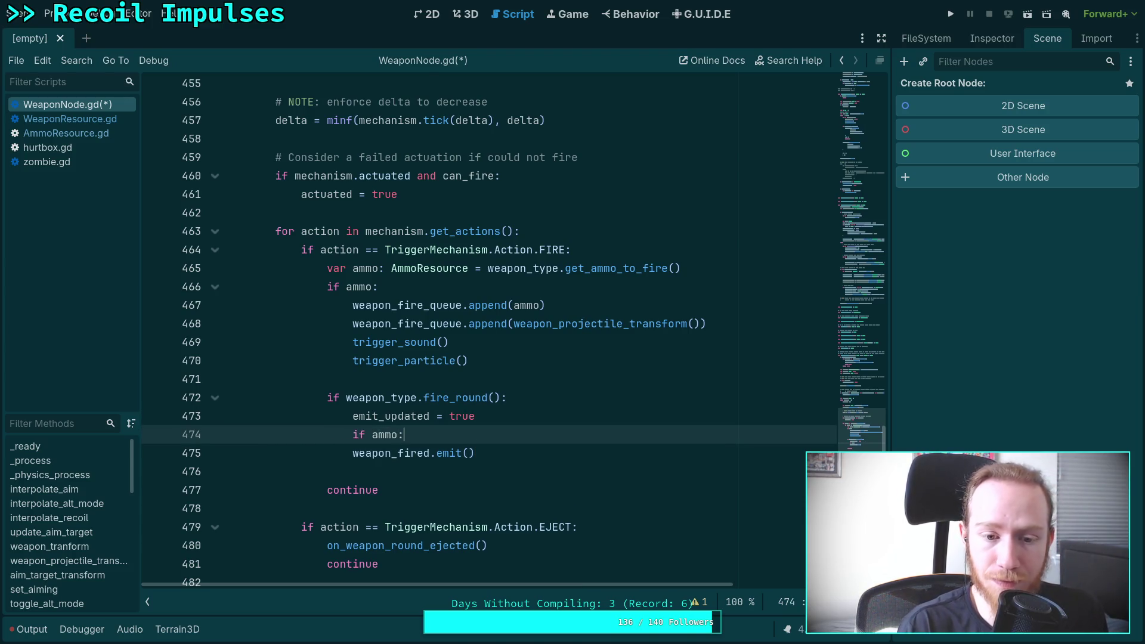
{"action": "key", "text": "Down"}
{"action": "key", "text": "Home"}
{"action": "key", "text": "Tab"}
{"action": "key", "text": "End"}
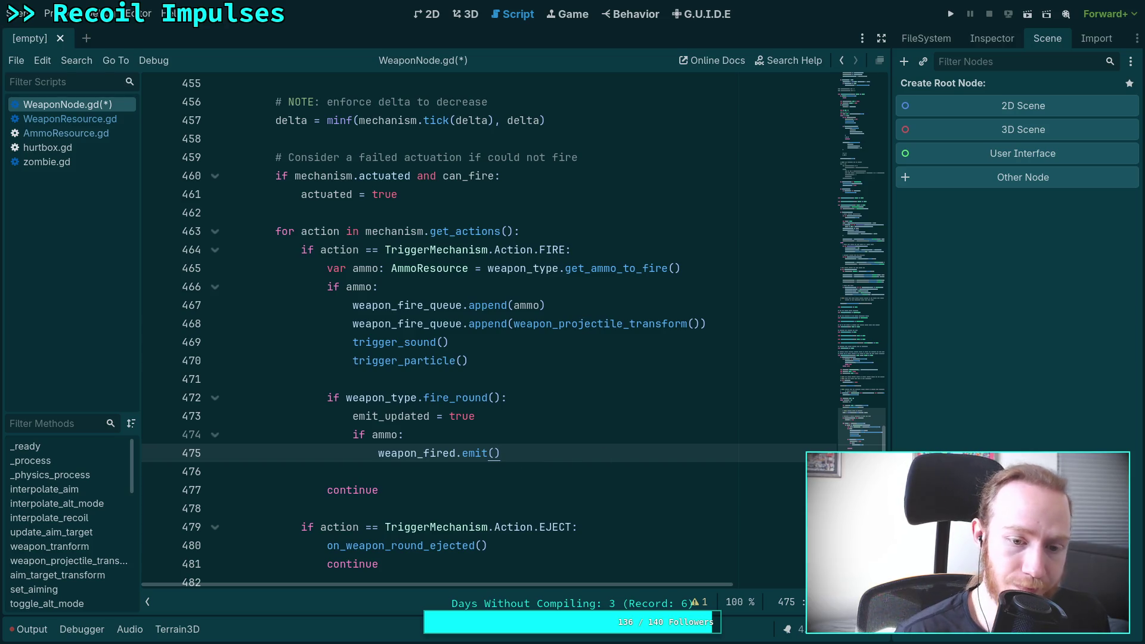
{"action": "key", "text": "ctrl+s"}
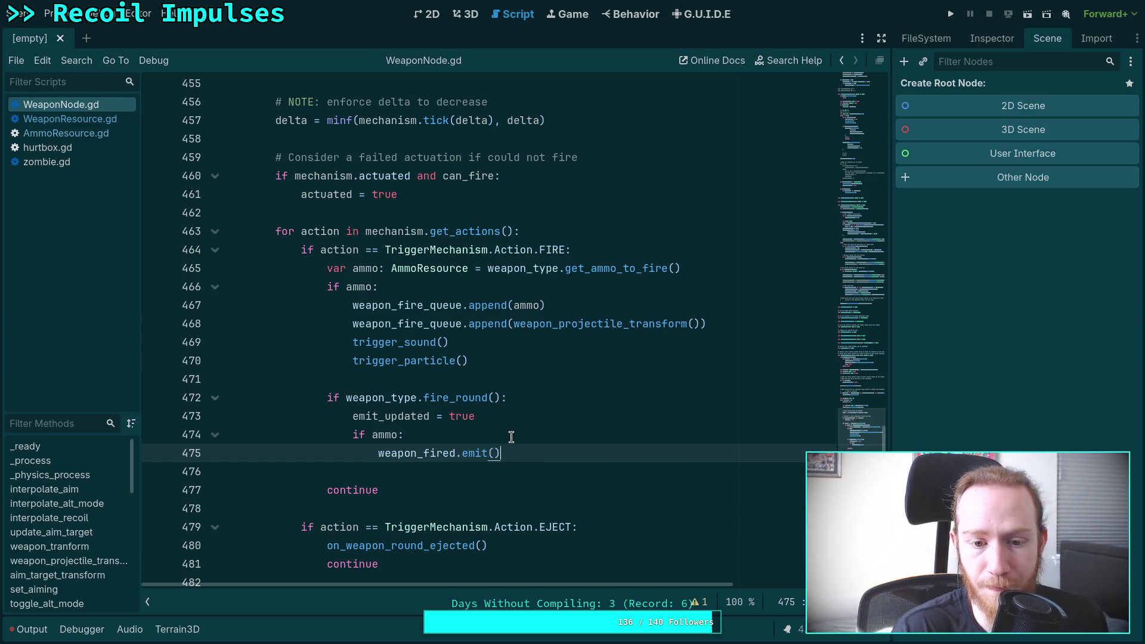
{"action": "left_click", "coordinate": [448, 471]}
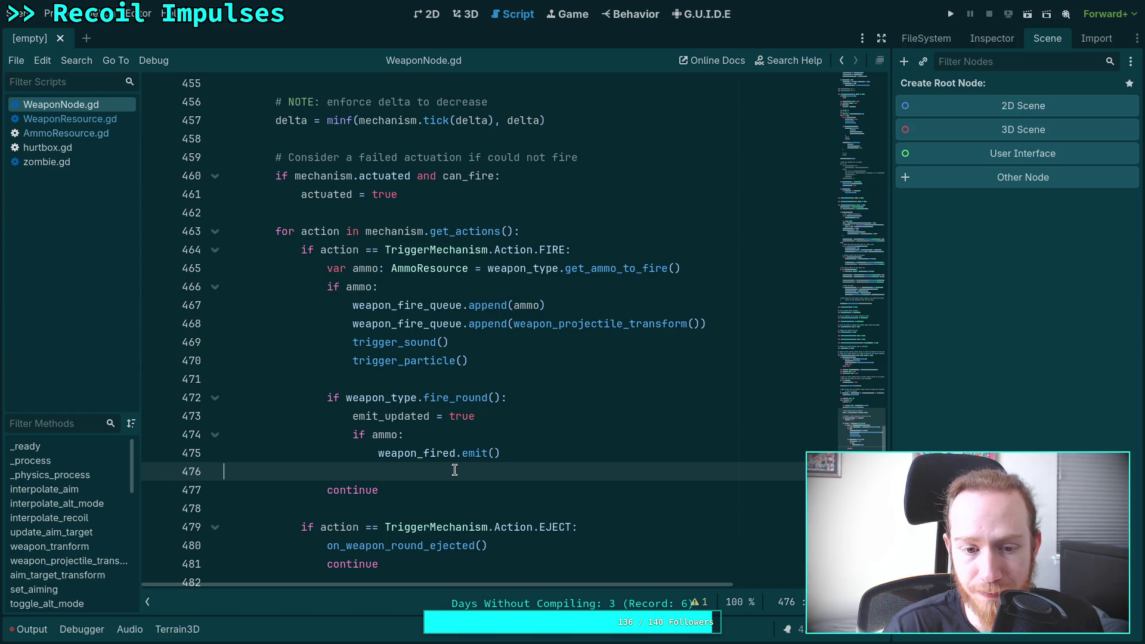
Step: Select the trigger_sound and trigger_particle calls in update_trigger
{"action": "mouse_move", "coordinate": [477, 394]}
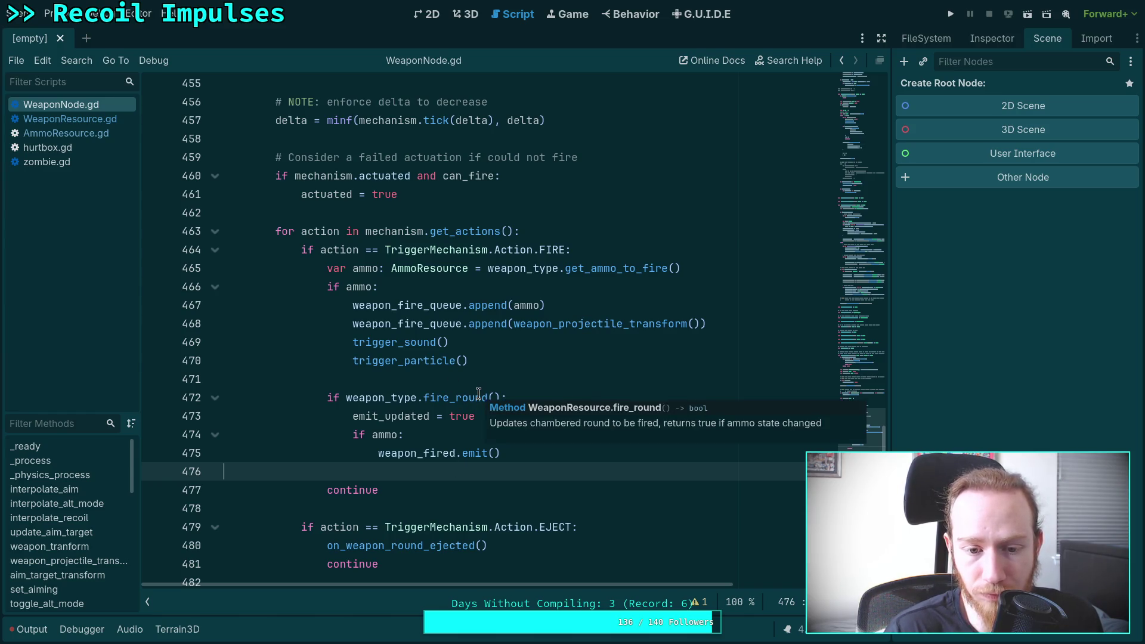
{"action": "scroll", "coordinate": [537, 450], "scroll_direction": "down", "scroll_amount": 3}
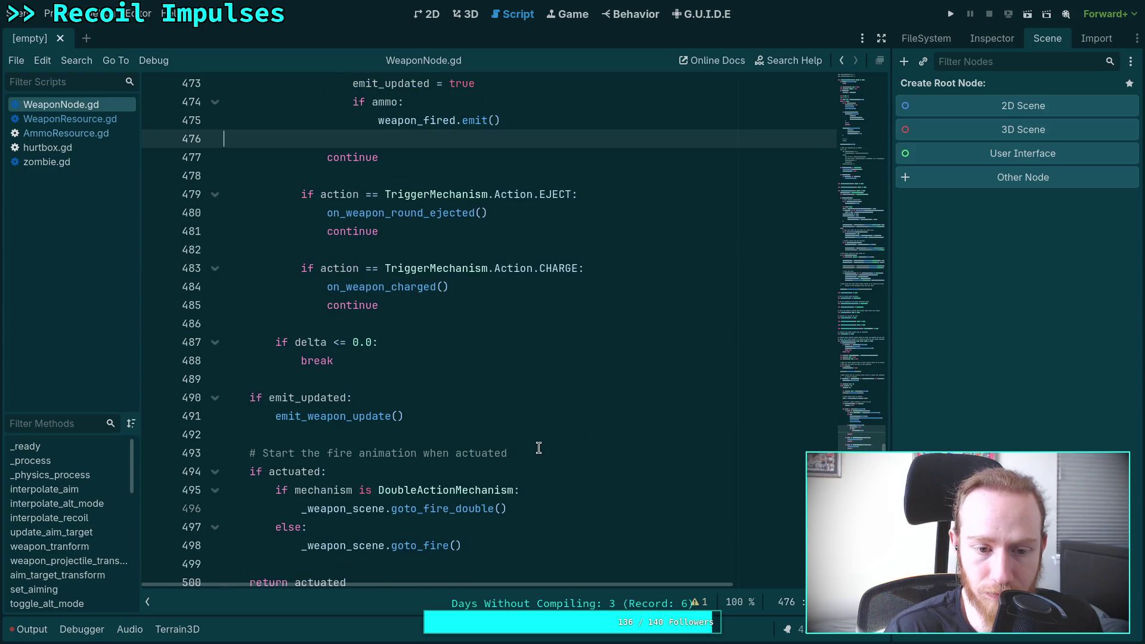
{"action": "scroll", "coordinate": [540, 446], "scroll_direction": "up", "scroll_amount": 7}
{"action": "mouse_move", "coordinate": [528, 423]}
{"action": "left_mouse_down"}
{"action": "mouse_move", "coordinate": [394, 417]}
{"action": "mouse_move", "coordinate": [353, 398]}
{"action": "left_mouse_up"}
Step: Bring the _physics_process firing loop with its played_effects check into view
{"action": "scroll", "coordinate": [597, 409], "scroll_direction": "down", "scroll_amount": 9}
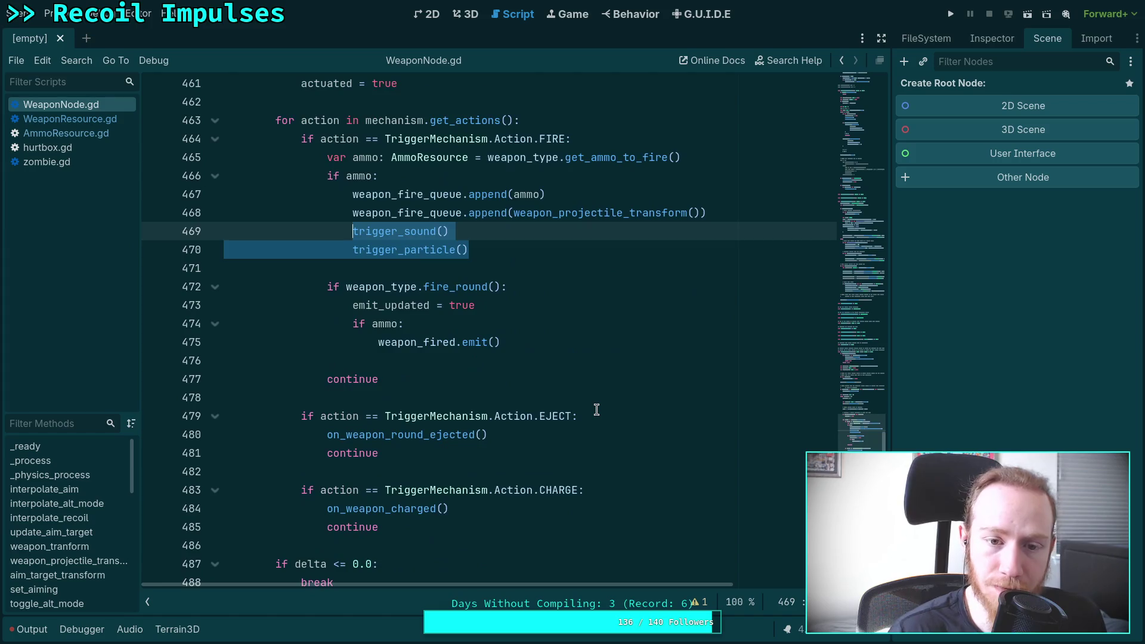
{"action": "scroll", "coordinate": [597, 409], "scroll_direction": "up", "scroll_amount": 11}
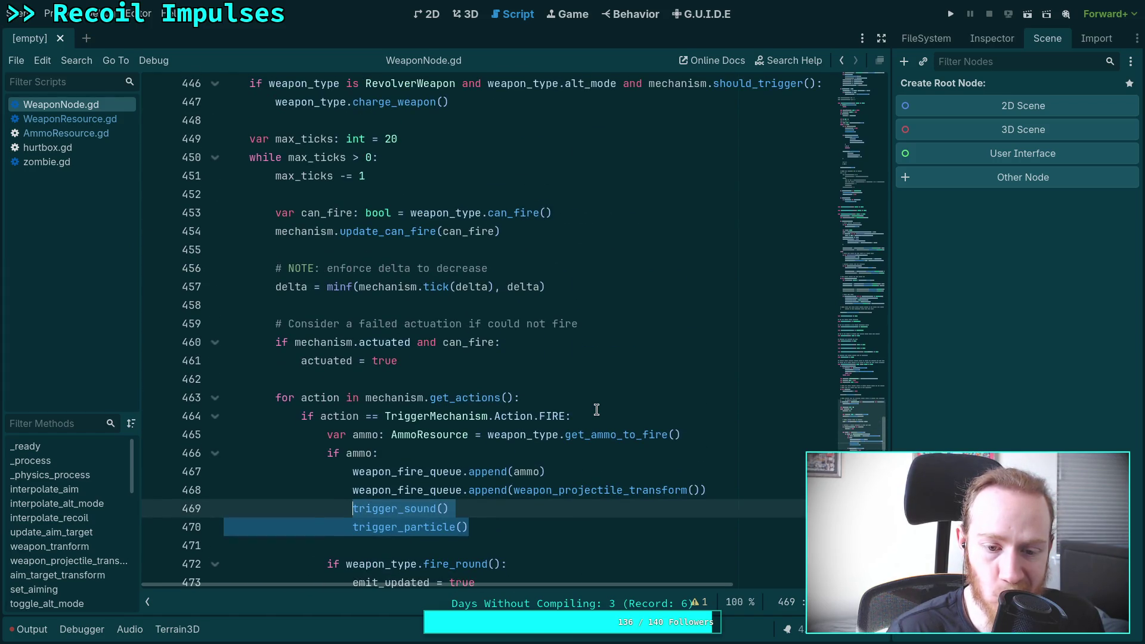
{"action": "scroll", "coordinate": [596, 409], "scroll_direction": "up", "scroll_amount": 6}
{"action": "left_click", "coordinate": [404, 416]}
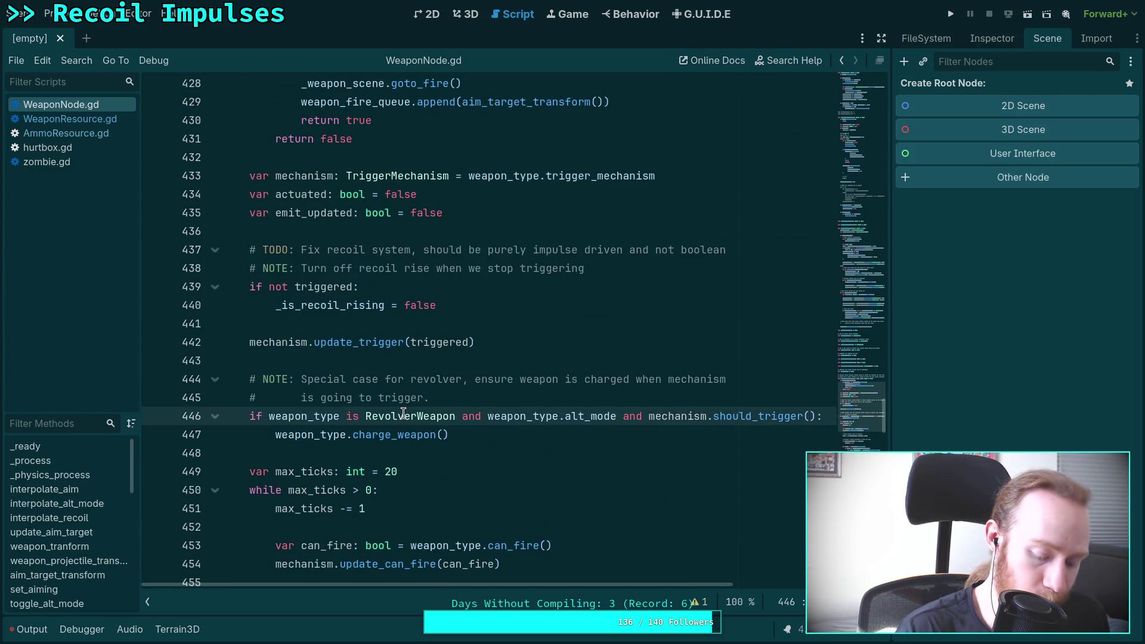
{"action": "scroll", "coordinate": [401, 402], "scroll_direction": "up", "scroll_amount": 7}
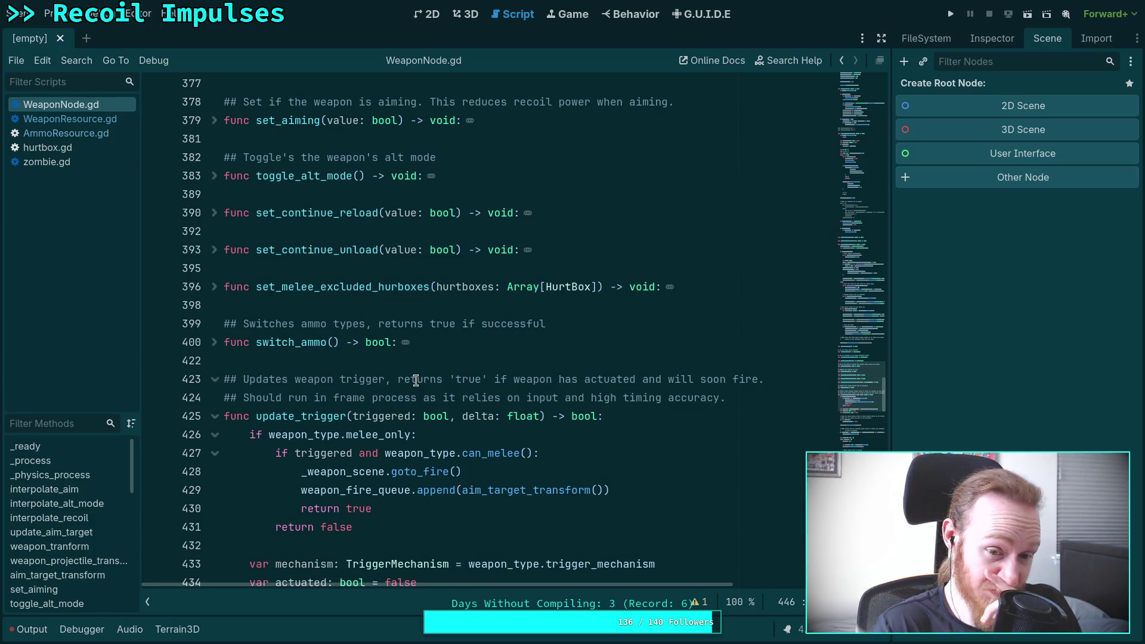
{"action": "scroll", "coordinate": [418, 381], "scroll_direction": "up", "scroll_amount": 15}
{"action": "scroll", "coordinate": [427, 396], "scroll_direction": "up", "scroll_amount": 20}
{"action": "scroll", "coordinate": [420, 400], "scroll_direction": "up", "scroll_amount": 9}
{"action": "scroll", "coordinate": [417, 399], "scroll_direction": "down", "scroll_amount": 3}
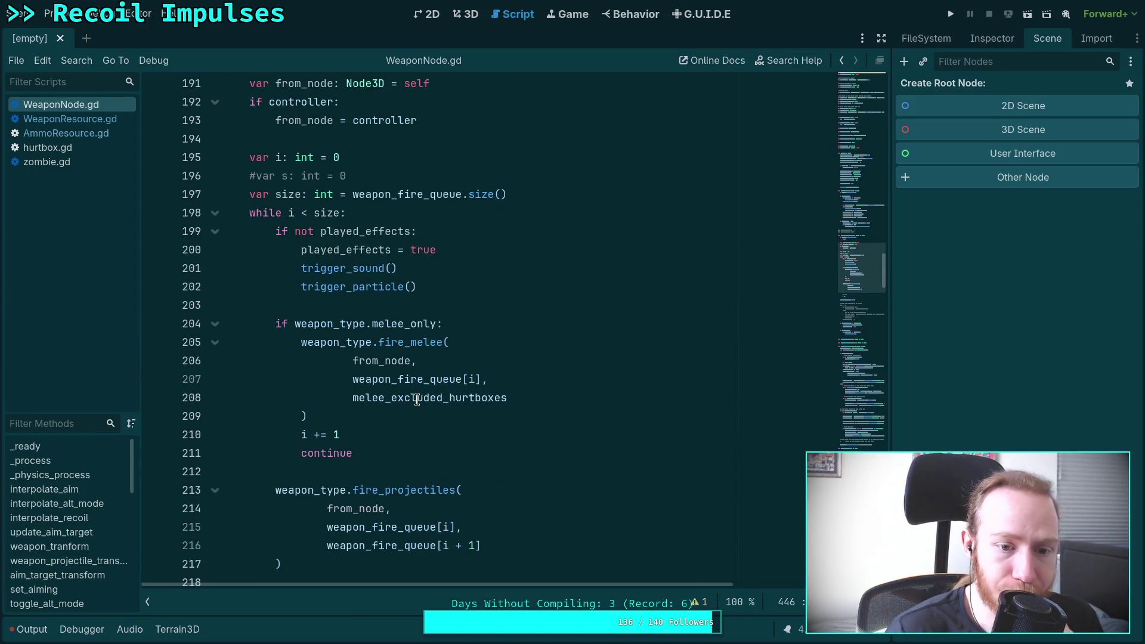
Step: Delete the played_effects check block with its sound and particle calls (lines 199–202)
{"action": "left_click", "coordinate": [454, 284]}
{"action": "left_click_drag", "start_coordinate": [455, 284], "coordinate": [175, 237]}
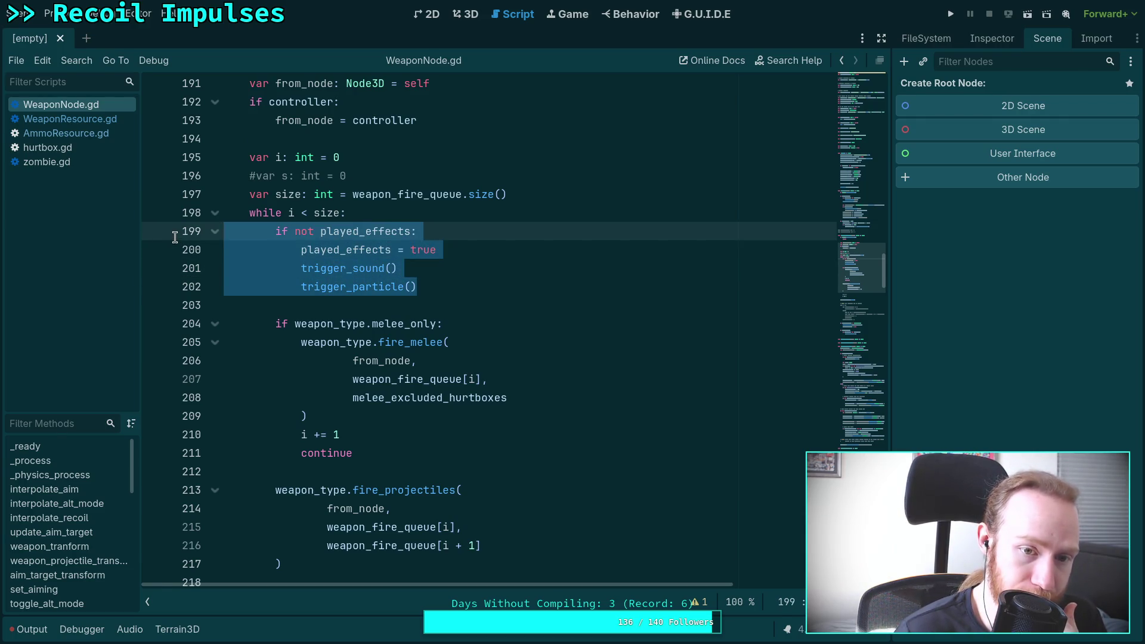
{"action": "key", "text": "BackSpace"}
{"action": "key", "text": "BackSpace"}
{"action": "key", "text": "BackSpace"}
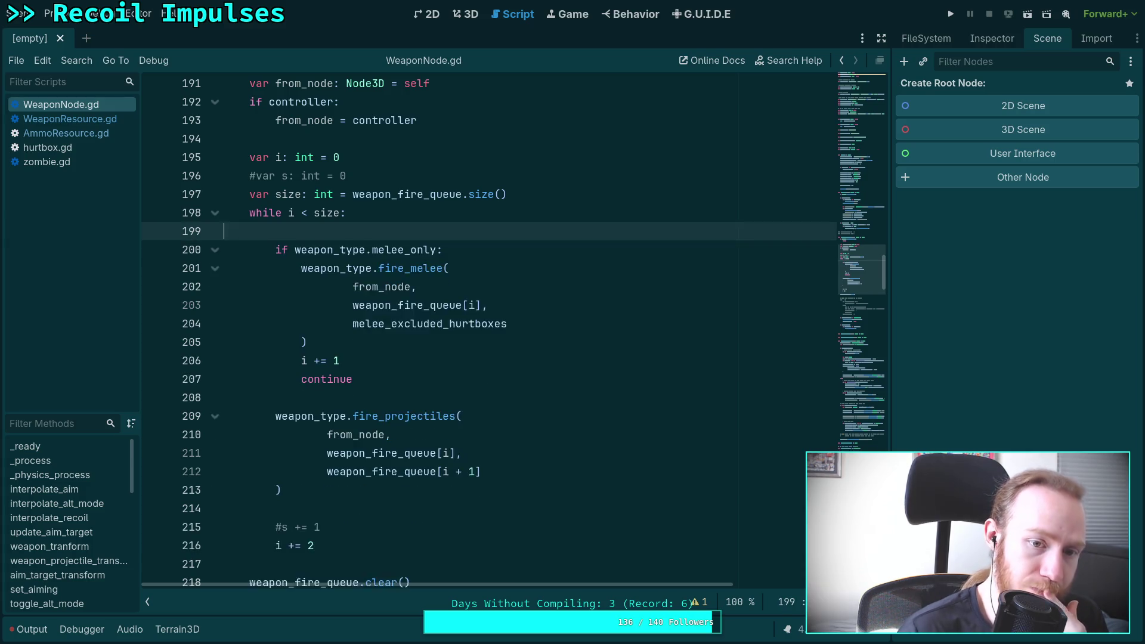
Step: Delete the now-unused var played_effects declaration
{"action": "scroll", "coordinate": [290, 296], "scroll_direction": "down", "scroll_amount": 2}
{"action": "scroll", "coordinate": [290, 296], "scroll_direction": "down", "scroll_amount": 4}
{"action": "scroll", "coordinate": [399, 417], "scroll_direction": "up", "scroll_amount": 10}
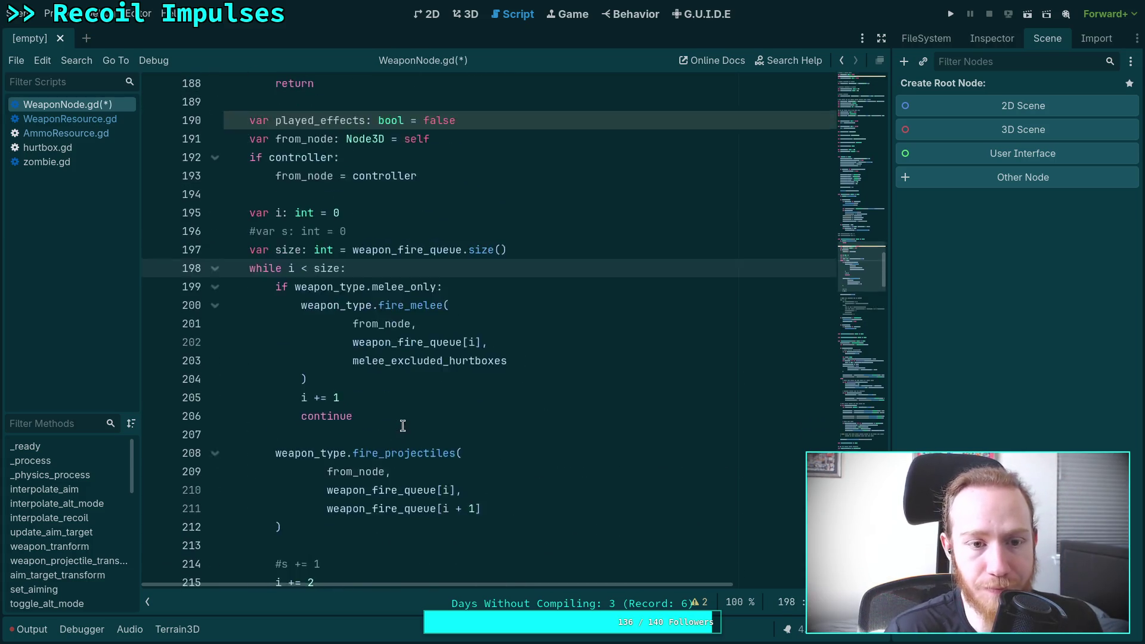
{"action": "left_click_drag", "start_coordinate": [510, 288], "coordinate": [507, 272]}
{"action": "key", "text": "BackSpace"}
Step: Move up to _process and put the caret on the blank line after interpolate_recoil
{"action": "scroll", "coordinate": [501, 427], "scroll_direction": "down", "scroll_amount": 12}
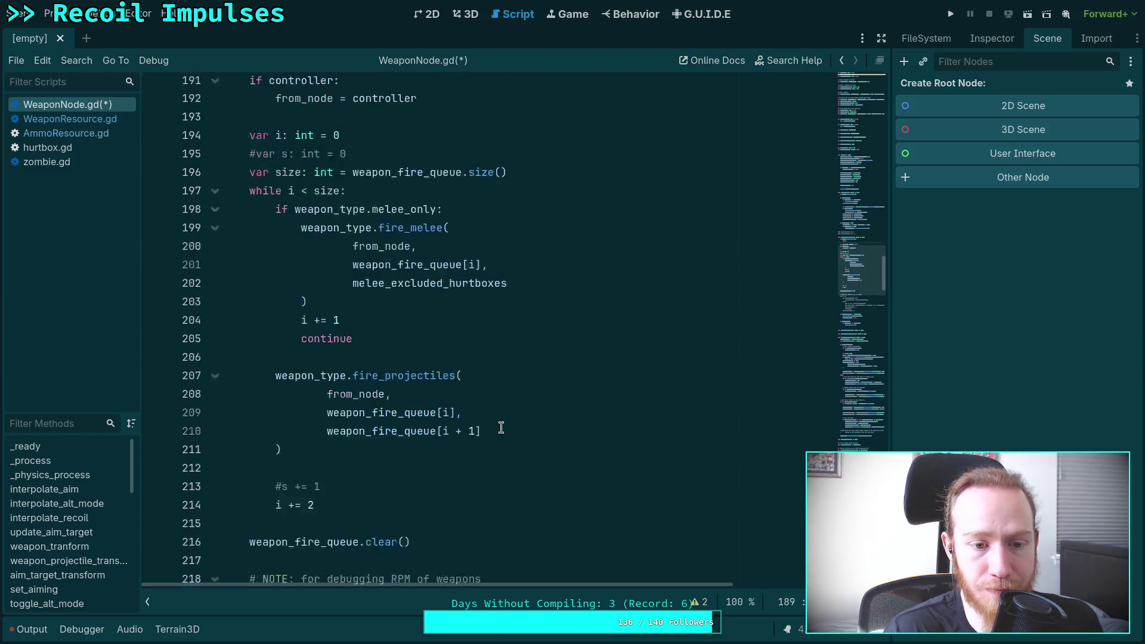
{"action": "left_click", "coordinate": [501, 428]}
{"action": "scroll", "coordinate": [504, 433], "scroll_direction": "up", "scroll_amount": 10}
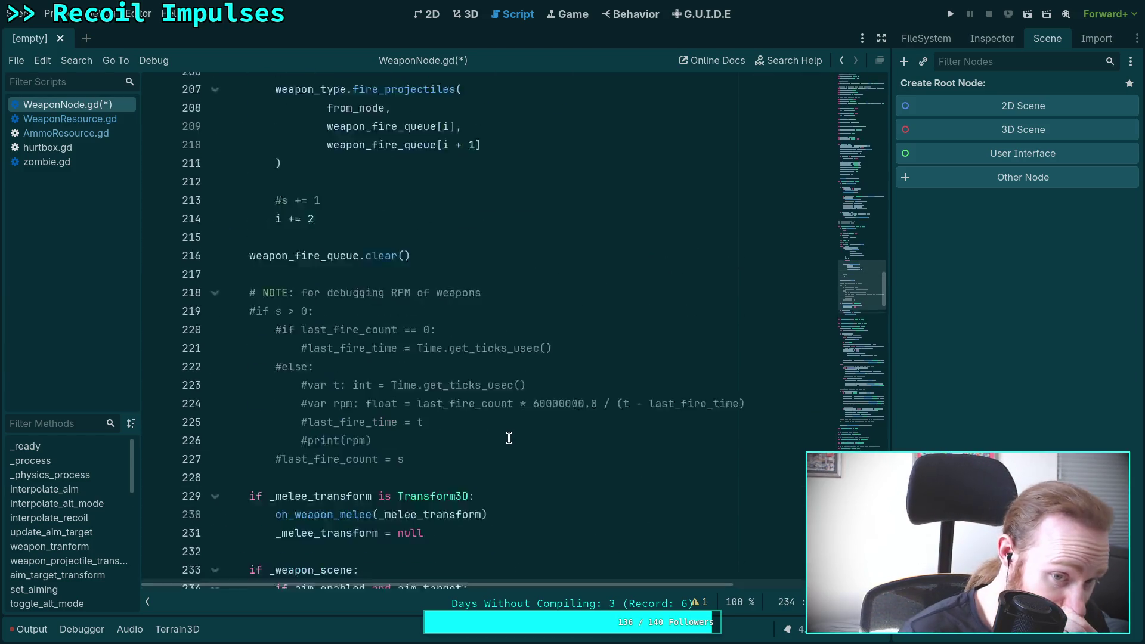
{"action": "scroll", "coordinate": [508, 438], "scroll_direction": "down", "scroll_amount": 9}
{"action": "scroll", "coordinate": [509, 438], "scroll_direction": "up", "scroll_amount": 10}
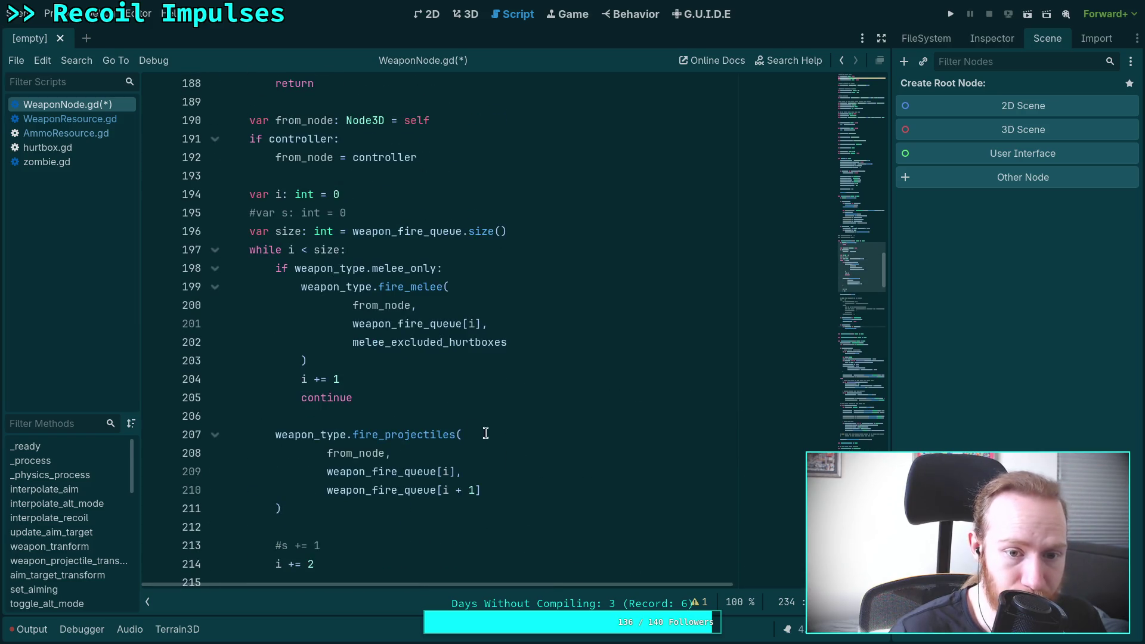
{"action": "scroll", "coordinate": [455, 426], "scroll_direction": "down", "scroll_amount": 5}
{"action": "scroll", "coordinate": [455, 428], "scroll_direction": "down", "scroll_amount": 6}
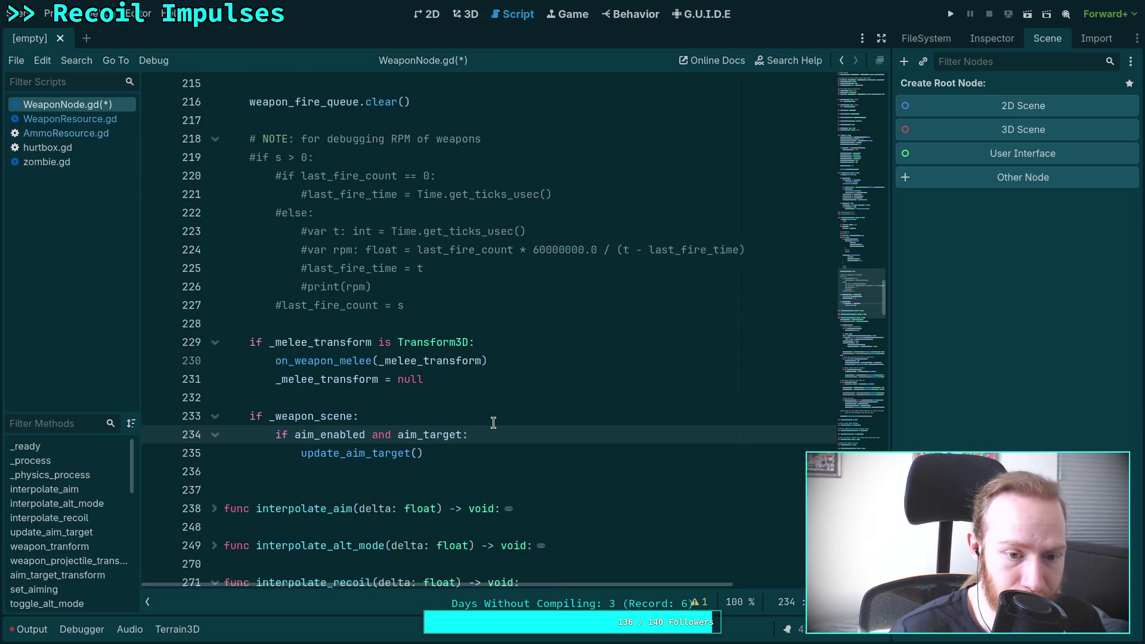
{"action": "scroll", "coordinate": [494, 422], "scroll_direction": "up", "scroll_amount": 11}
{"action": "scroll", "coordinate": [340, 394], "scroll_direction": "up", "scroll_amount": 6}
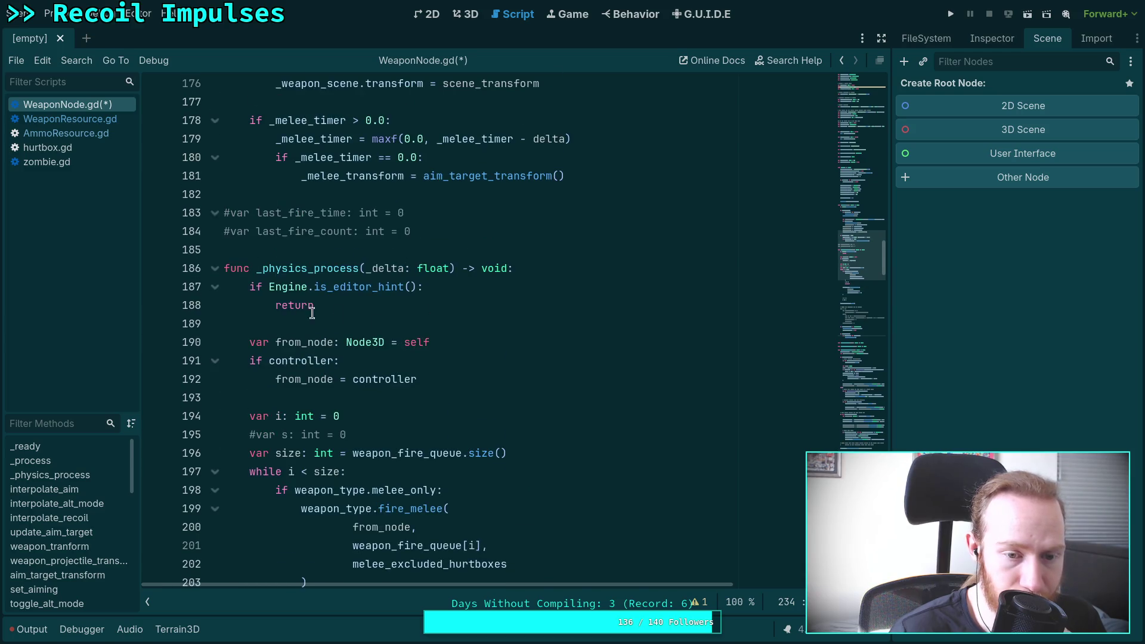
{"action": "scroll", "coordinate": [469, 338], "scroll_direction": "up", "scroll_amount": 3}
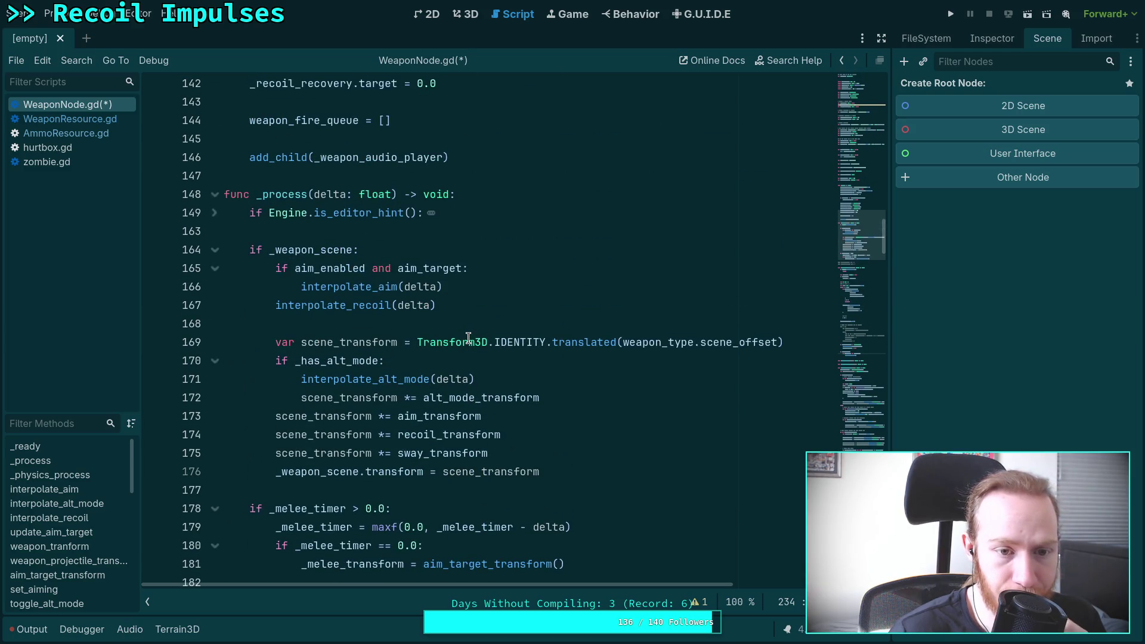
{"action": "left_click", "coordinate": [376, 327]}
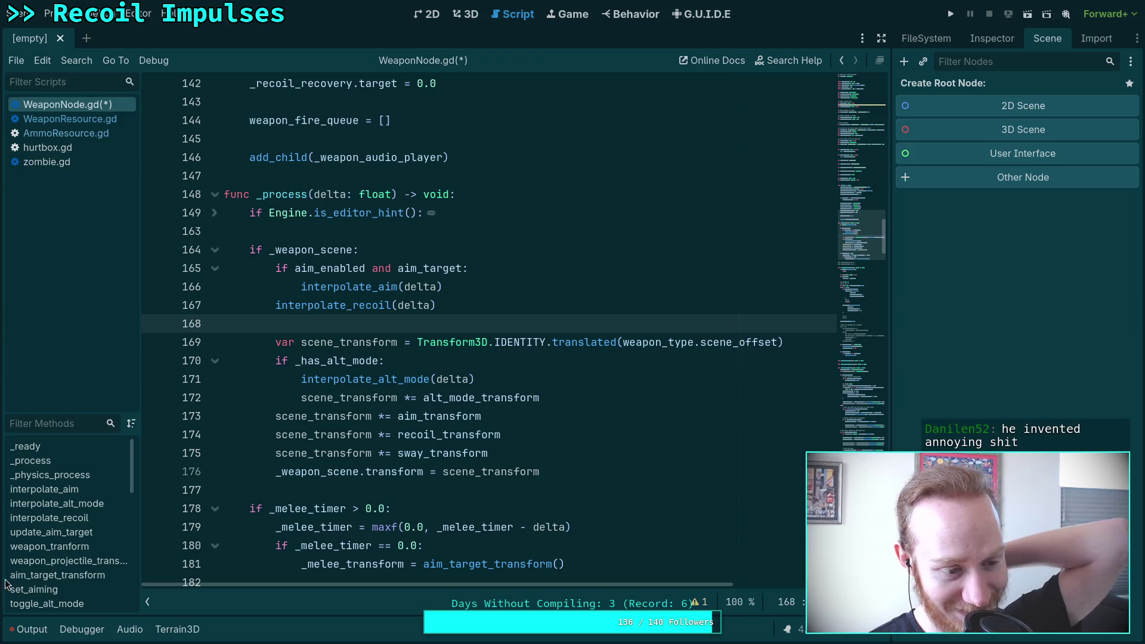
Step: Bring up the context menu for the interpolate_recoil(delta) call on line 167 of _process
{"action": "left_click", "coordinate": [383, 484]}
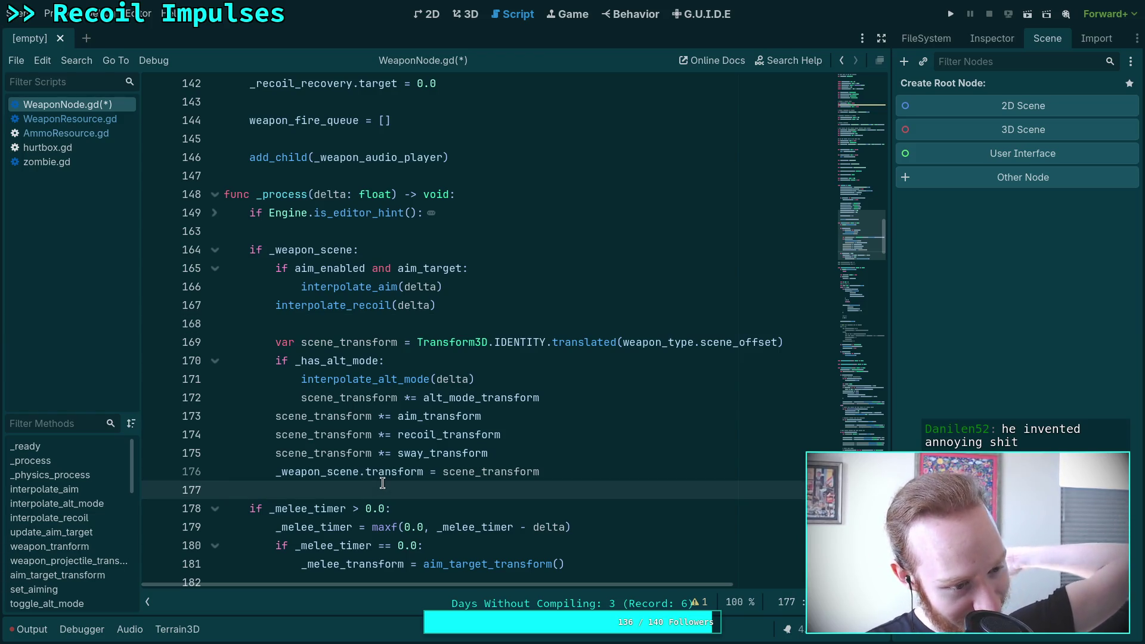
{"action": "mouse_move", "coordinate": [396, 471]}
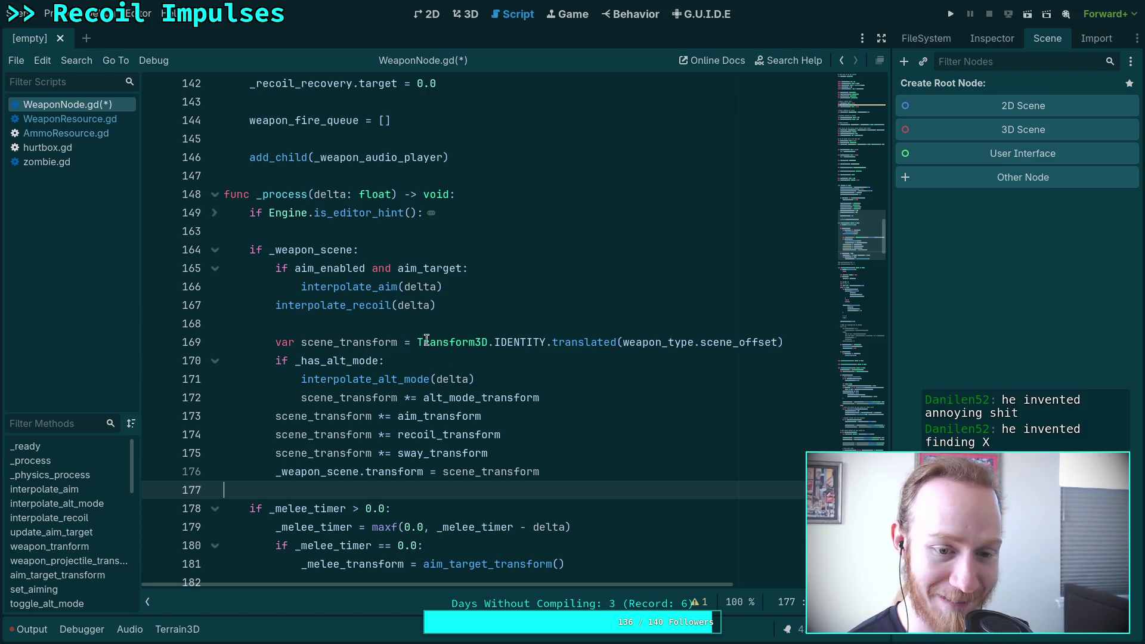
{"action": "left_click", "coordinate": [398, 325]}
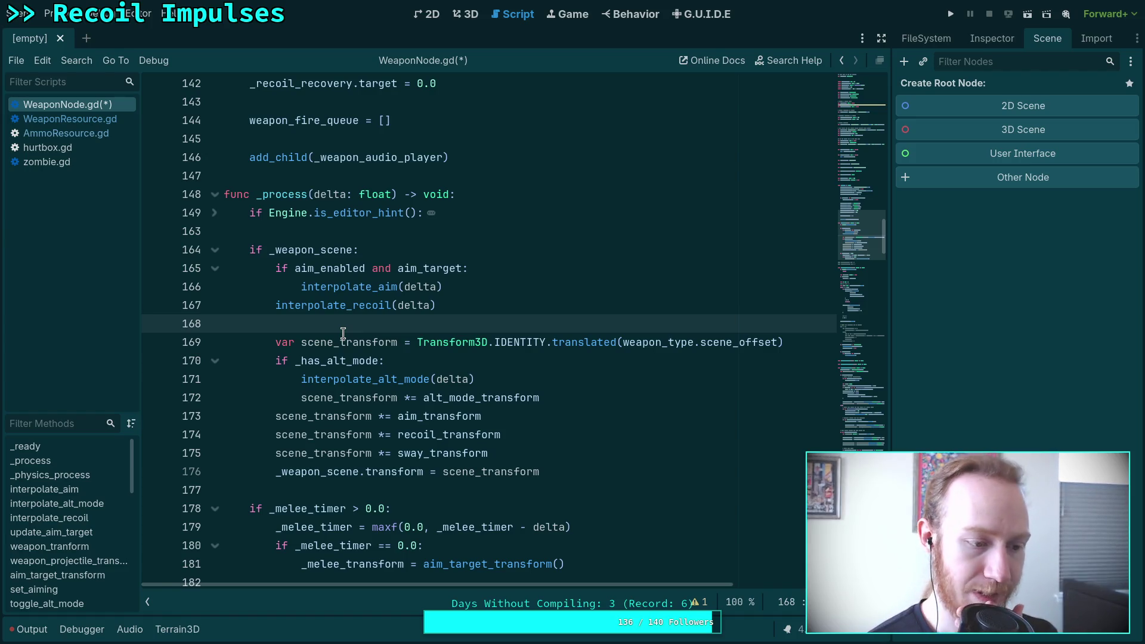
{"action": "mouse_move", "coordinate": [372, 379]}
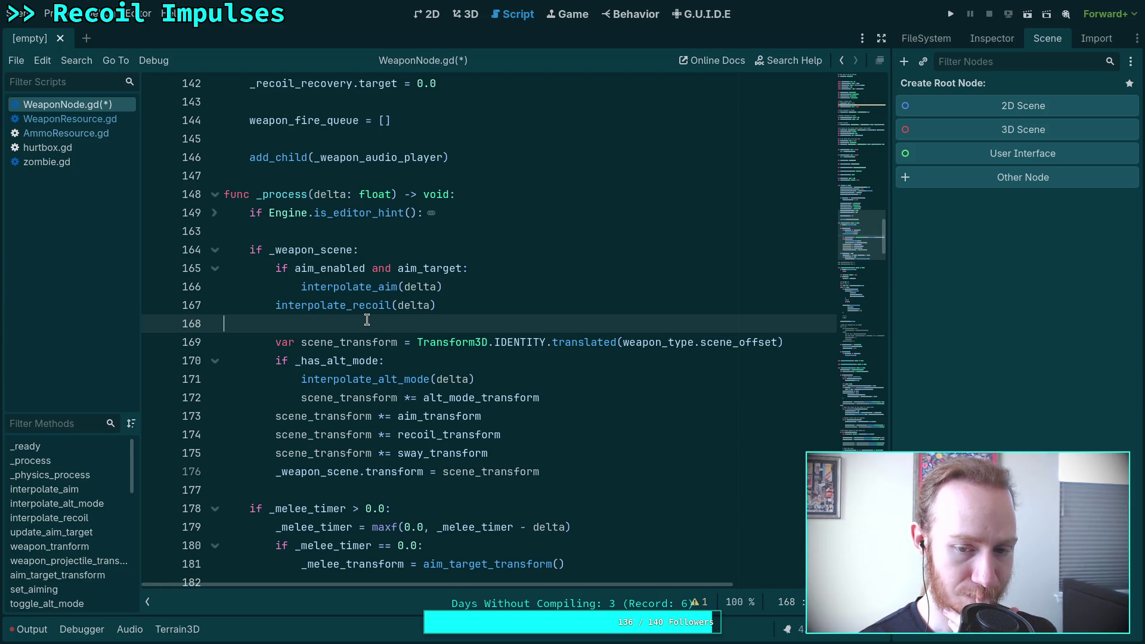
{"action": "scroll", "coordinate": [367, 321], "scroll_direction": "down", "scroll_amount": 1}
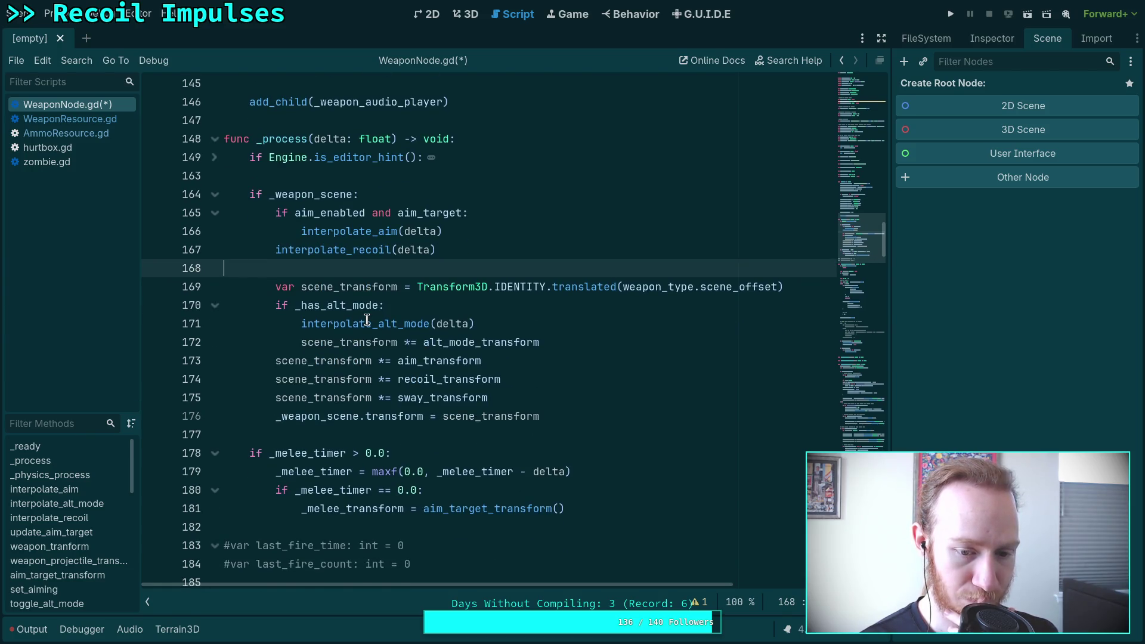
{"action": "scroll", "coordinate": [367, 320], "scroll_direction": "down", "scroll_amount": 1}
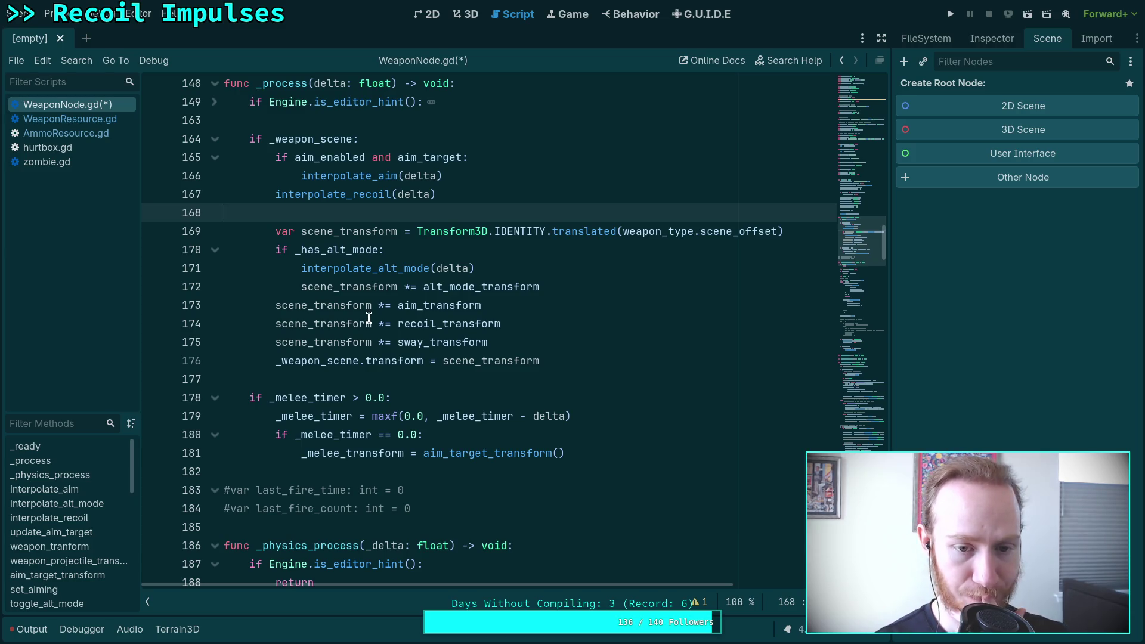
{"action": "mouse_move", "coordinate": [368, 319]}
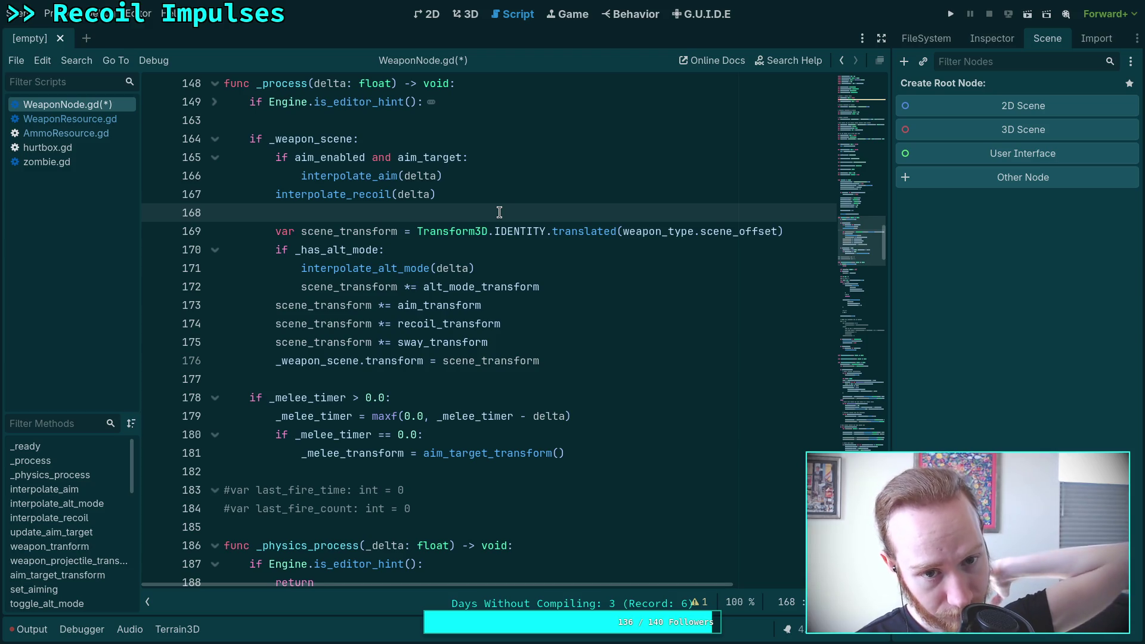
{"action": "right_click", "coordinate": [373, 194]}
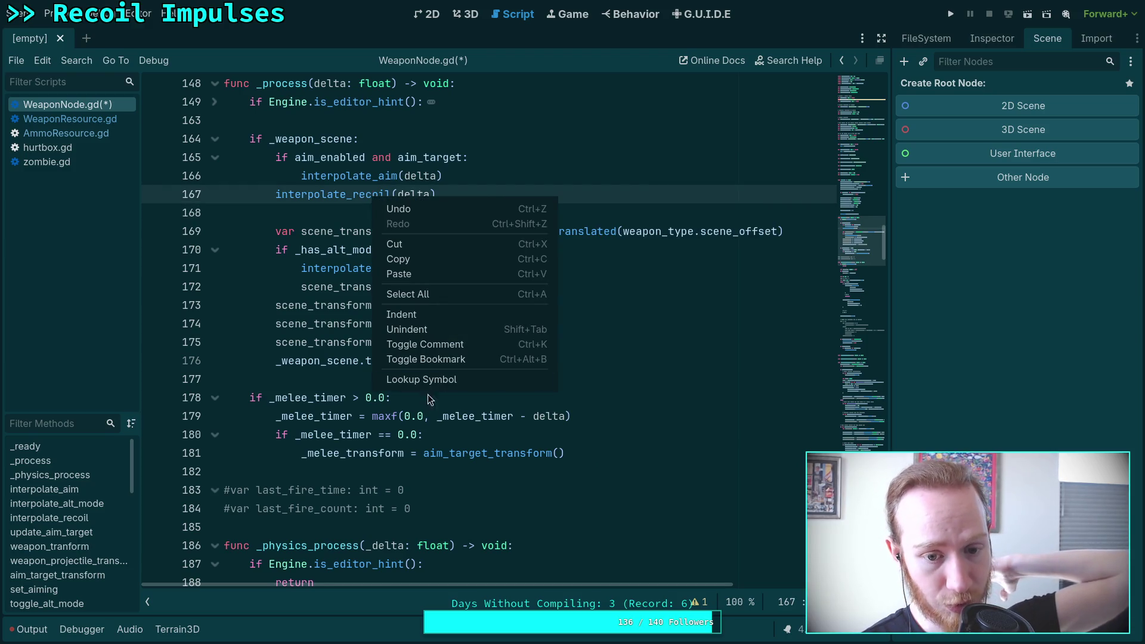
Step: Jump to the interpolate_recoil definition via Lookup Symbol and inspect the Transform3D.IDENTITY reset on line 272
{"action": "left_click", "coordinate": [434, 381]}
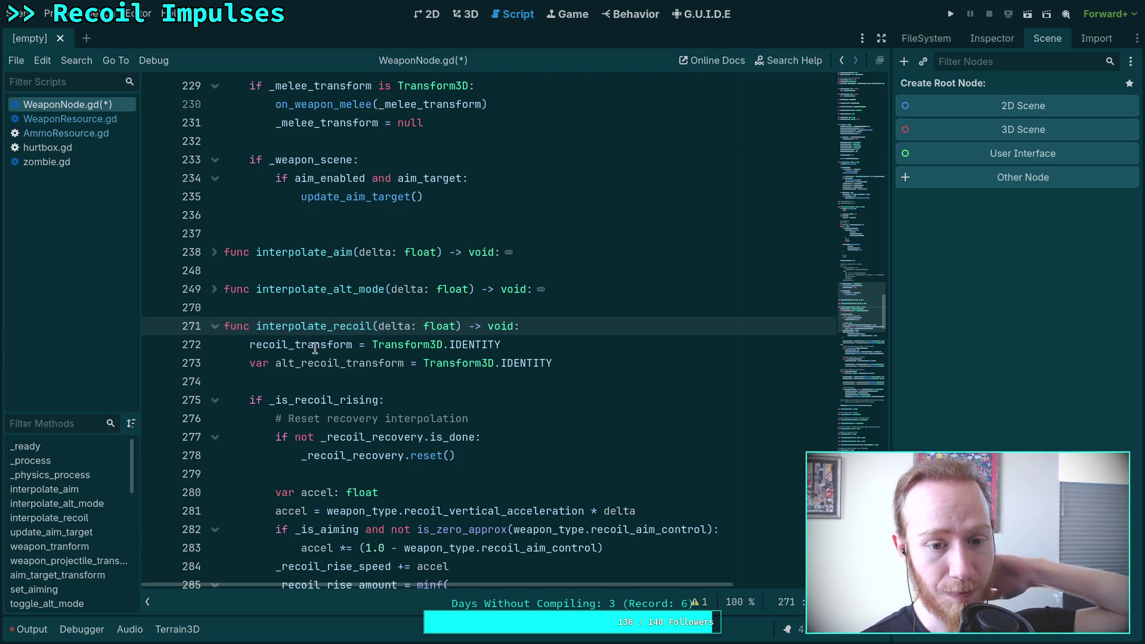
{"action": "scroll", "coordinate": [430, 375], "scroll_direction": "down", "scroll_amount": 2}
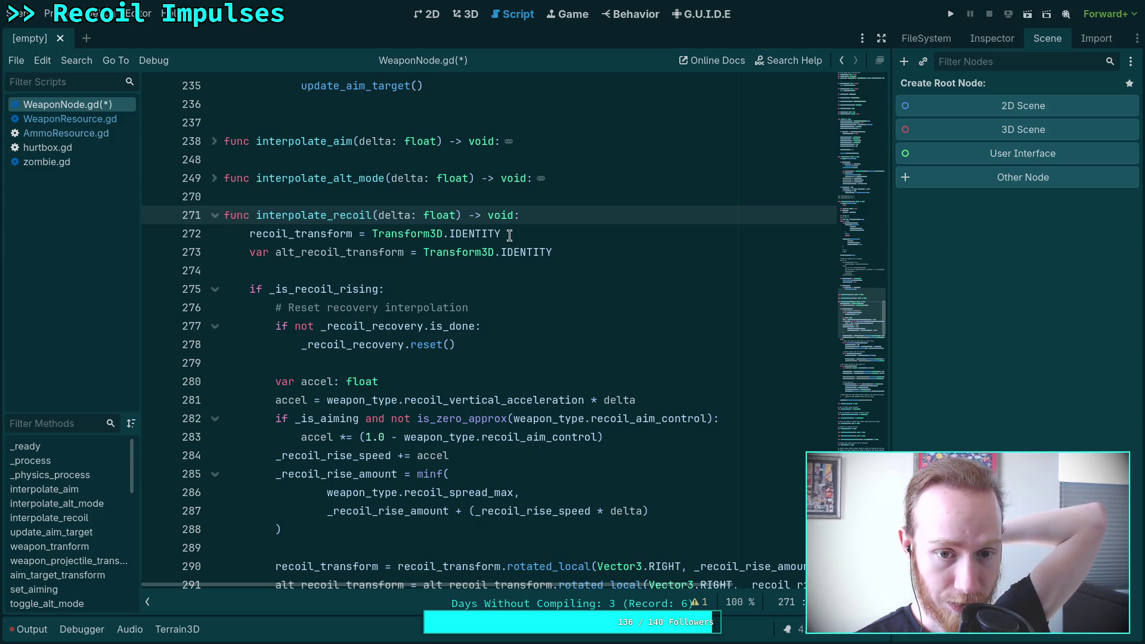
{"action": "left_click_drag", "start_coordinate": [505, 233], "coordinate": [354, 228]}
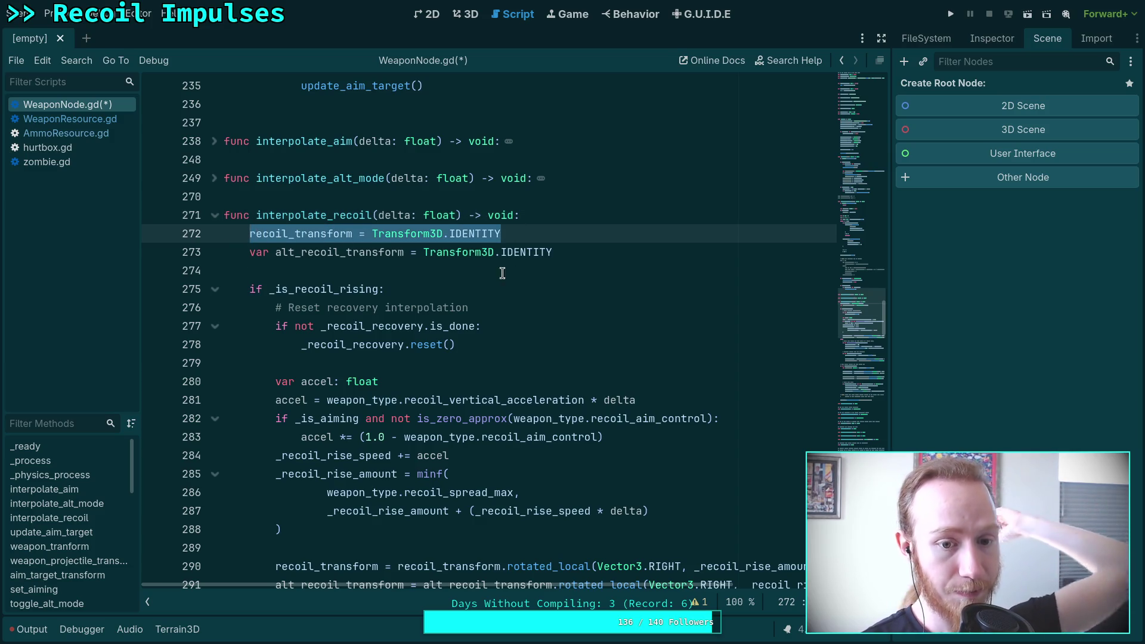
{"action": "left_click", "coordinate": [549, 221]}
Step: Review the kick recoil block, then return to the alt_recoil_transform line at the function's top
{"action": "scroll", "coordinate": [551, 257], "scroll_direction": "down", "scroll_amount": 5}
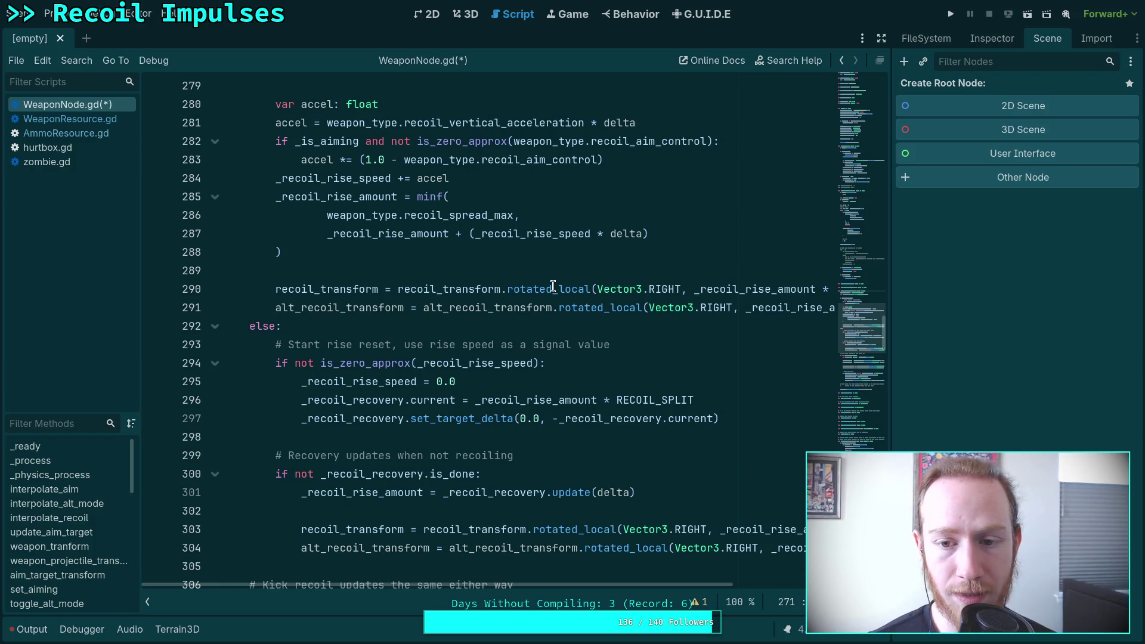
{"action": "scroll", "coordinate": [507, 364], "scroll_direction": "down", "scroll_amount": 9}
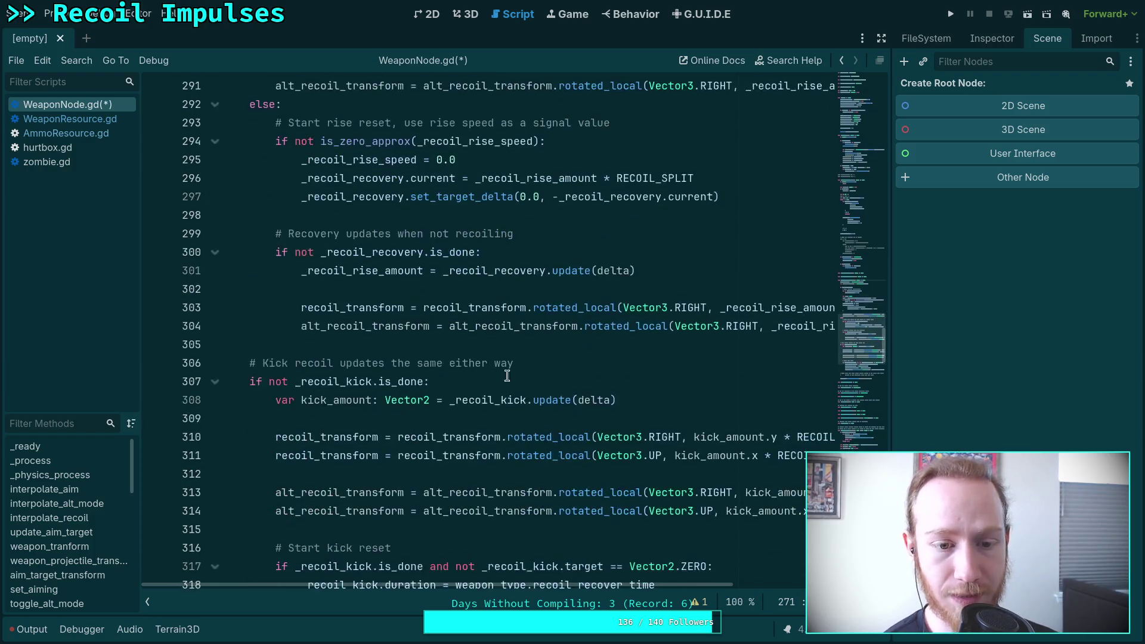
{"action": "scroll", "coordinate": [448, 419], "scroll_direction": "up", "scroll_amount": 2}
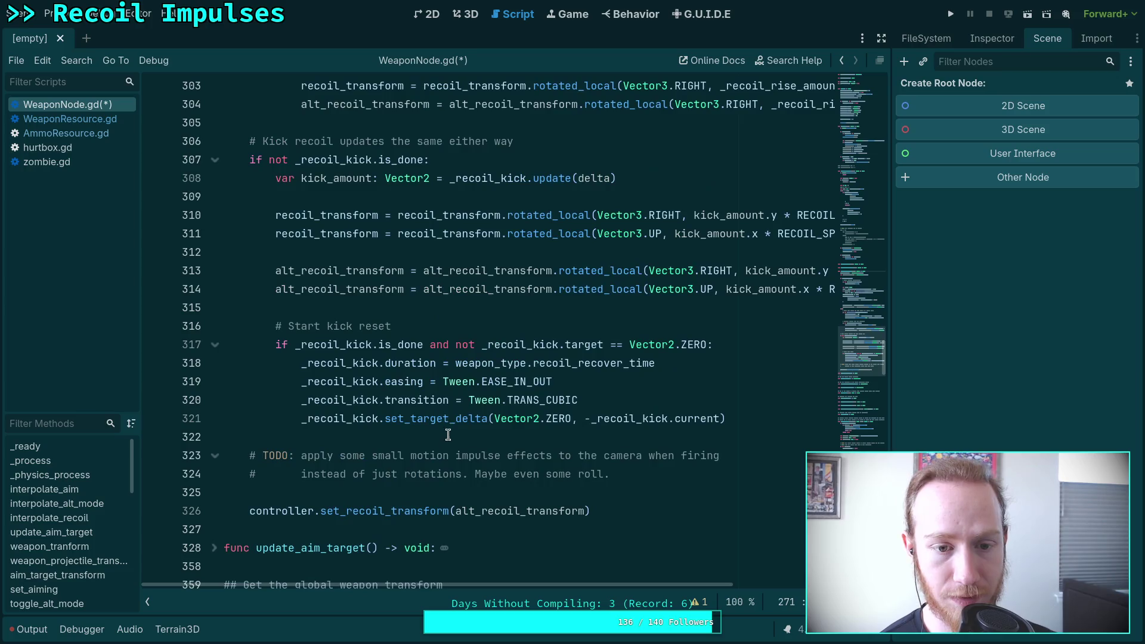
{"action": "scroll", "coordinate": [444, 444], "scroll_direction": "up", "scroll_amount": 3}
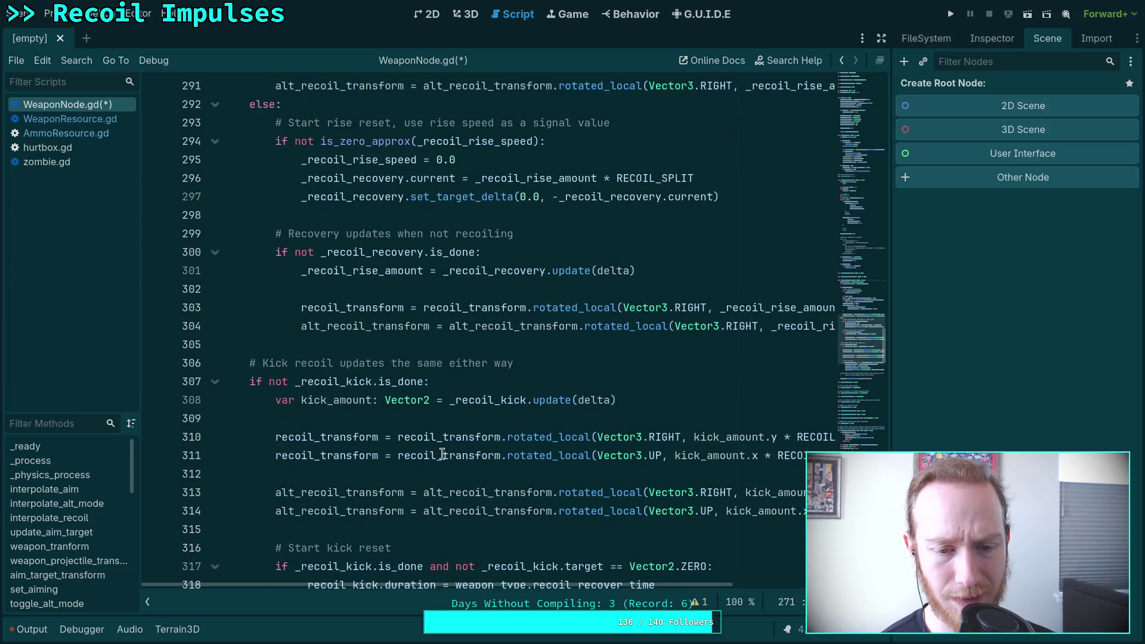
{"action": "left_click", "coordinate": [421, 419]}
{"action": "scroll", "coordinate": [448, 445], "scroll_direction": "up", "scroll_amount": 4}
{"action": "scroll", "coordinate": [453, 449], "scroll_direction": "up", "scroll_amount": 15}
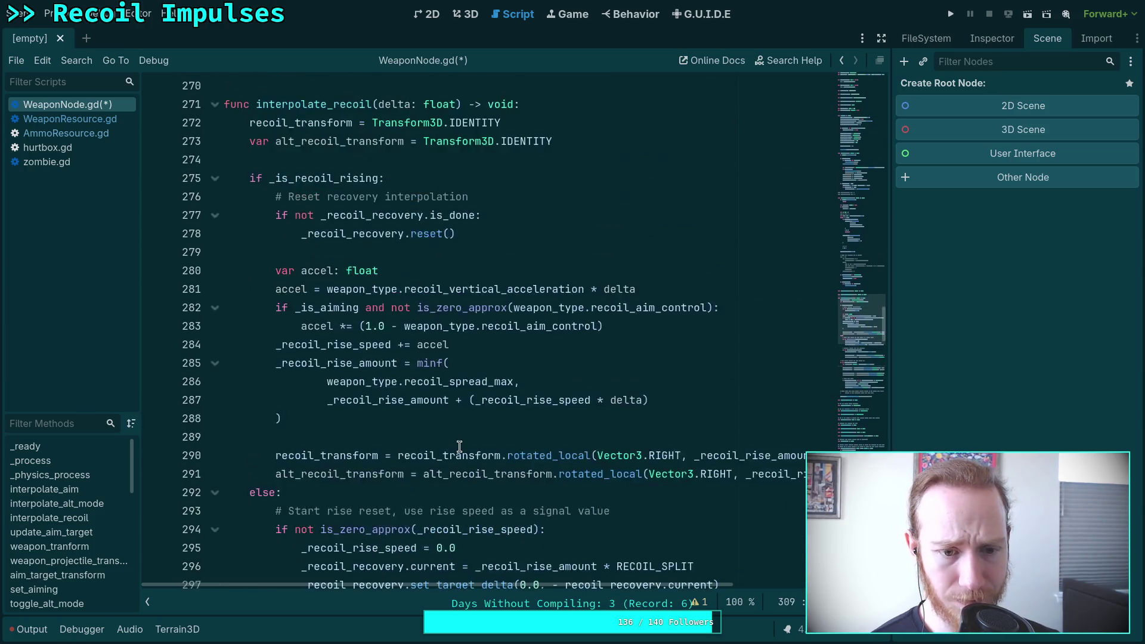
{"action": "left_click", "coordinate": [457, 316]}
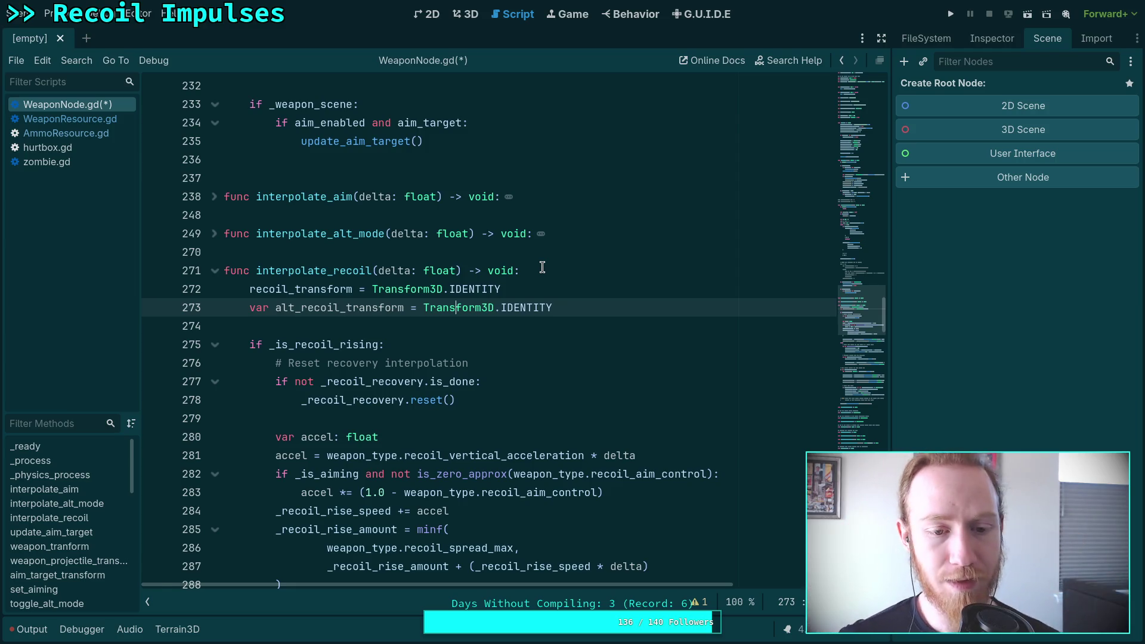
Step: Insert two blank lines after the interpolate_recoil signature and a bare return above the recoil_transform reset
{"action": "left_click", "coordinate": [590, 275]}
{"action": "key", "text": "Return"}
{"action": "key", "text": "Return"}
{"action": "key", "text": "Up"}
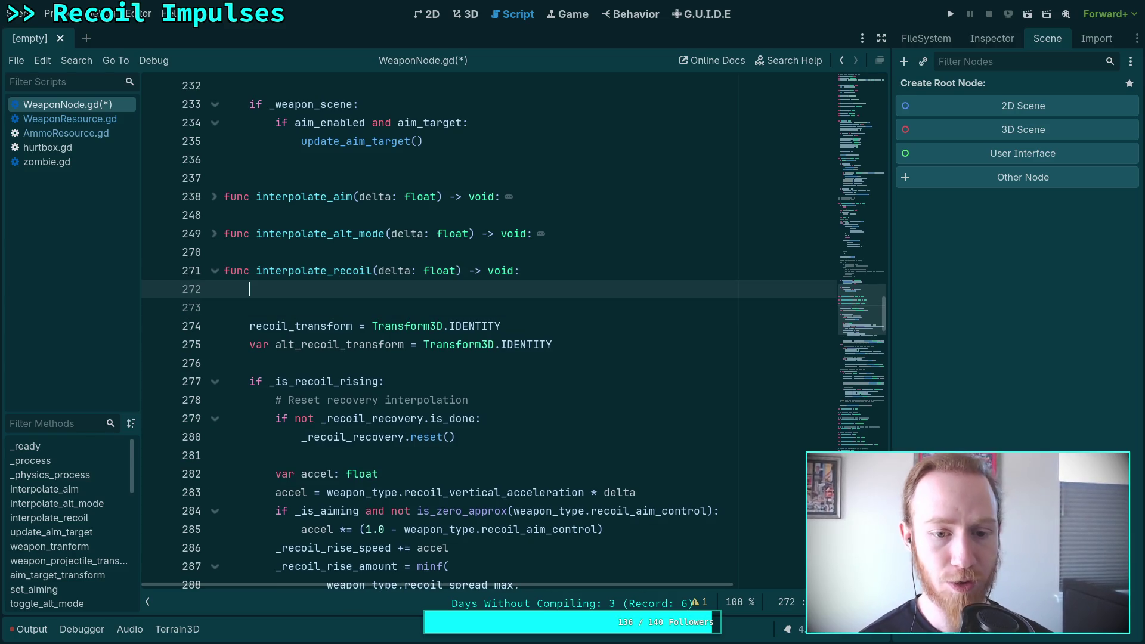
{"action": "left_click", "coordinate": [250, 307]}
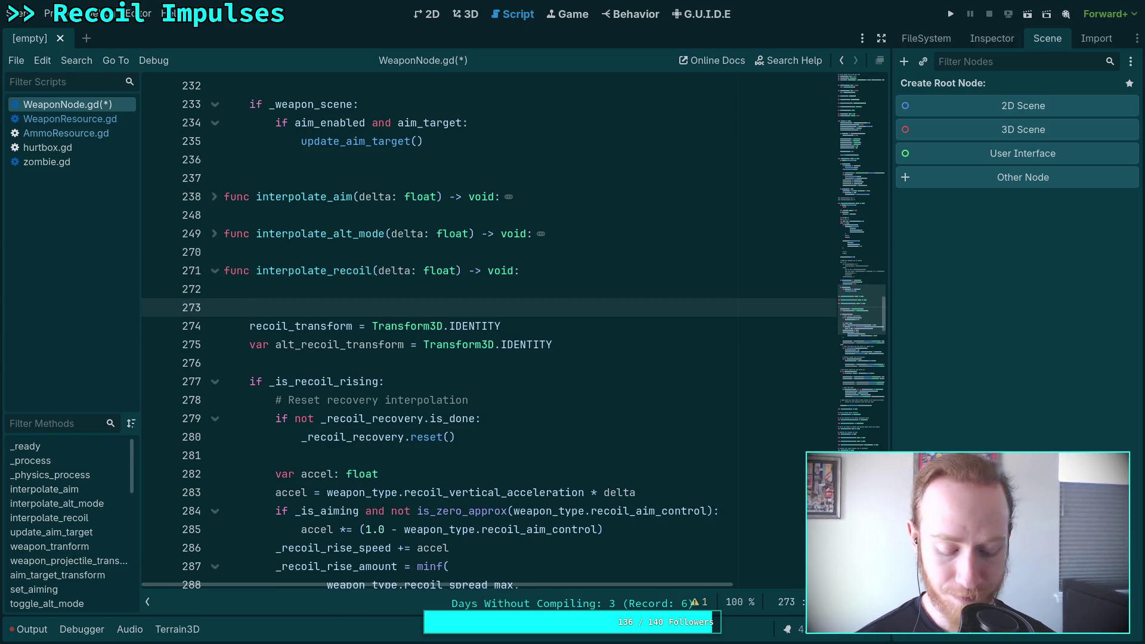
{"action": "key", "text": "Return"}
{"action": "type", "text": "return"}
{"action": "left_click", "coordinate": [249, 289]}
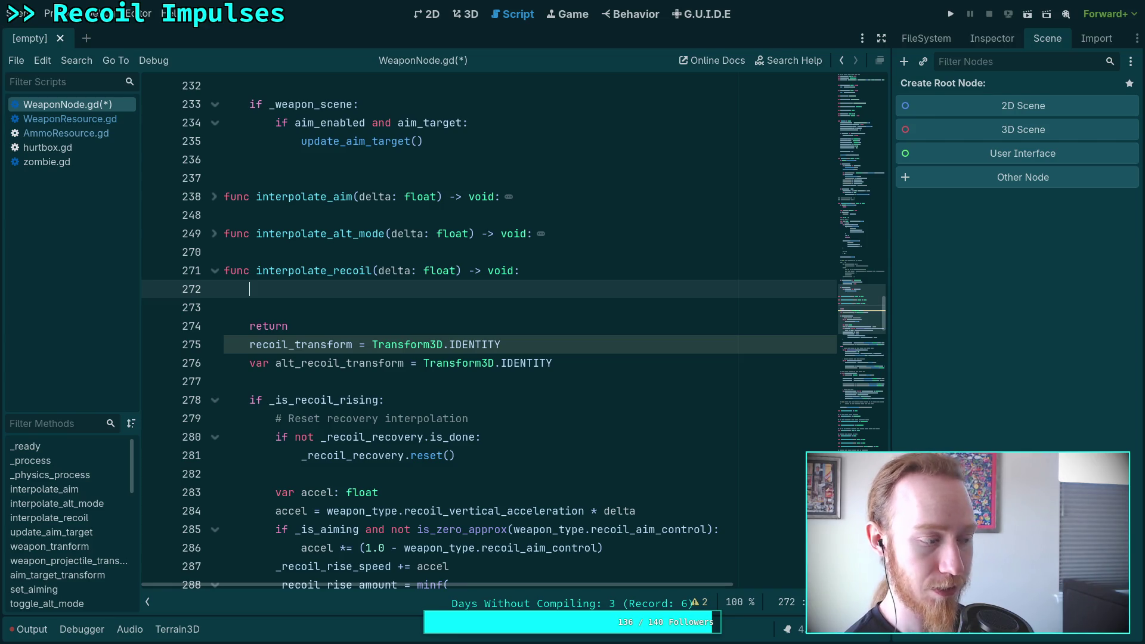
{"action": "scroll", "coordinate": [647, 335], "scroll_direction": "up", "scroll_amount": 15}
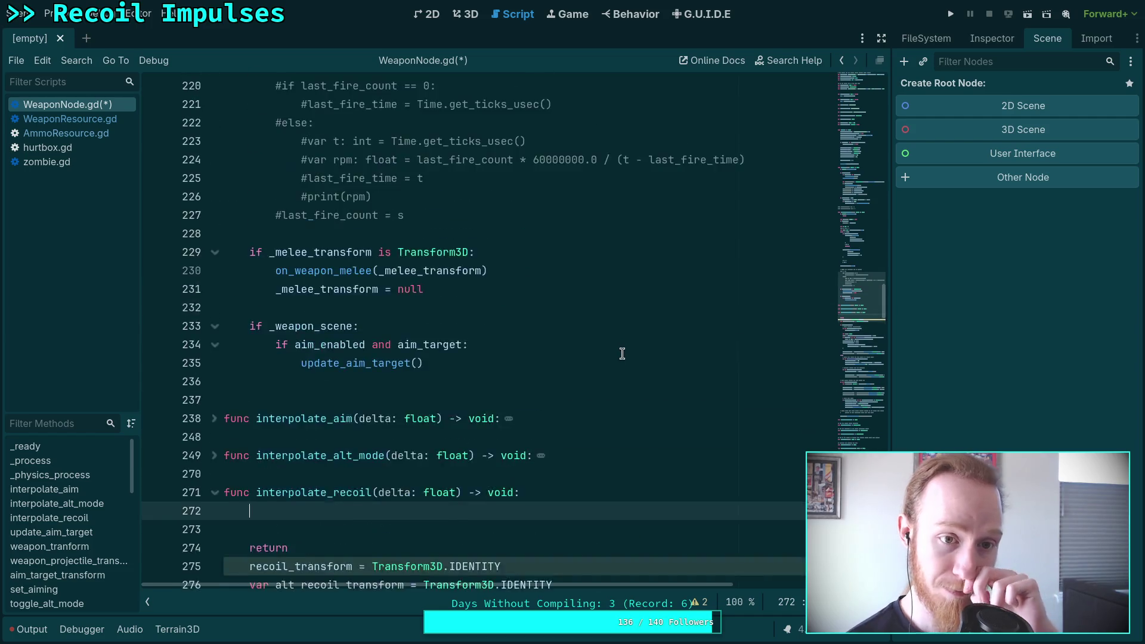
Step: Fold _ready and _physics_process, then bring the recoil flag variables near line 80 into view
{"action": "scroll", "coordinate": [634, 350], "scroll_direction": "up", "scroll_amount": 15}
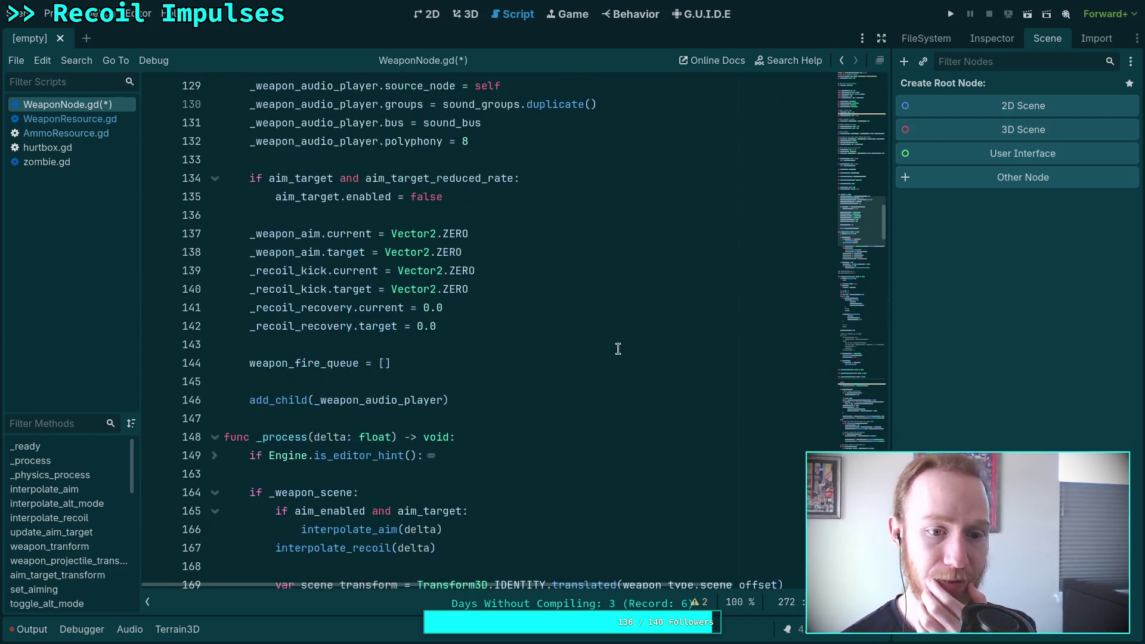
{"action": "scroll", "coordinate": [273, 405], "scroll_direction": "up", "scroll_amount": 5}
{"action": "scroll", "coordinate": [251, 394], "scroll_direction": "up", "scroll_amount": 2}
{"action": "left_click", "coordinate": [215, 380]}
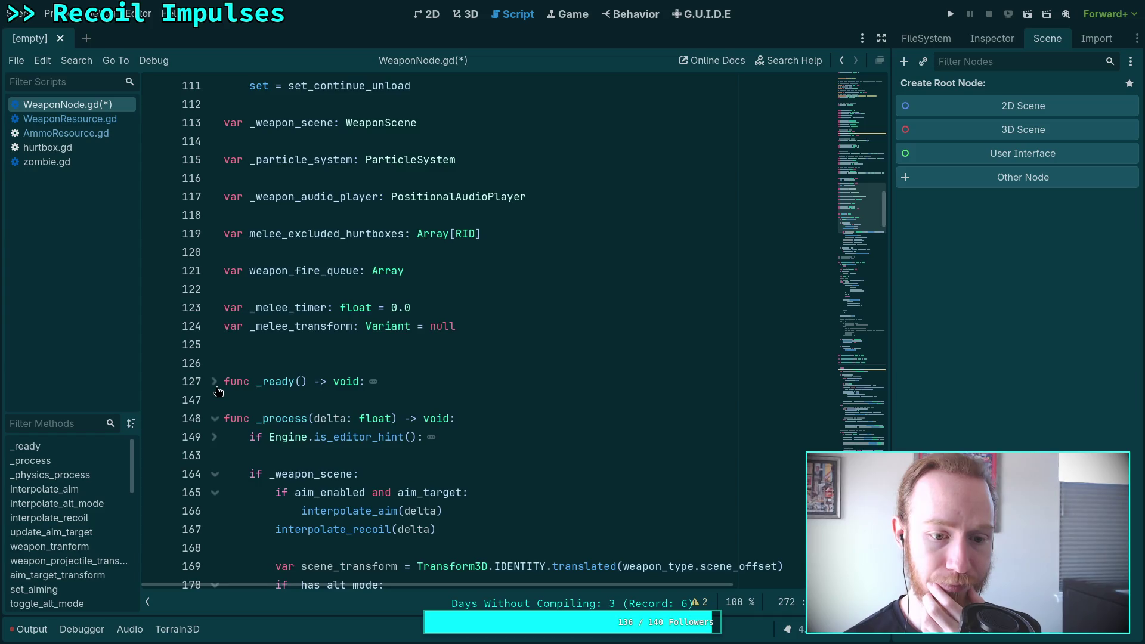
{"action": "scroll", "coordinate": [215, 386], "scroll_direction": "down", "scroll_amount": 14}
{"action": "left_click", "coordinate": [215, 382]}
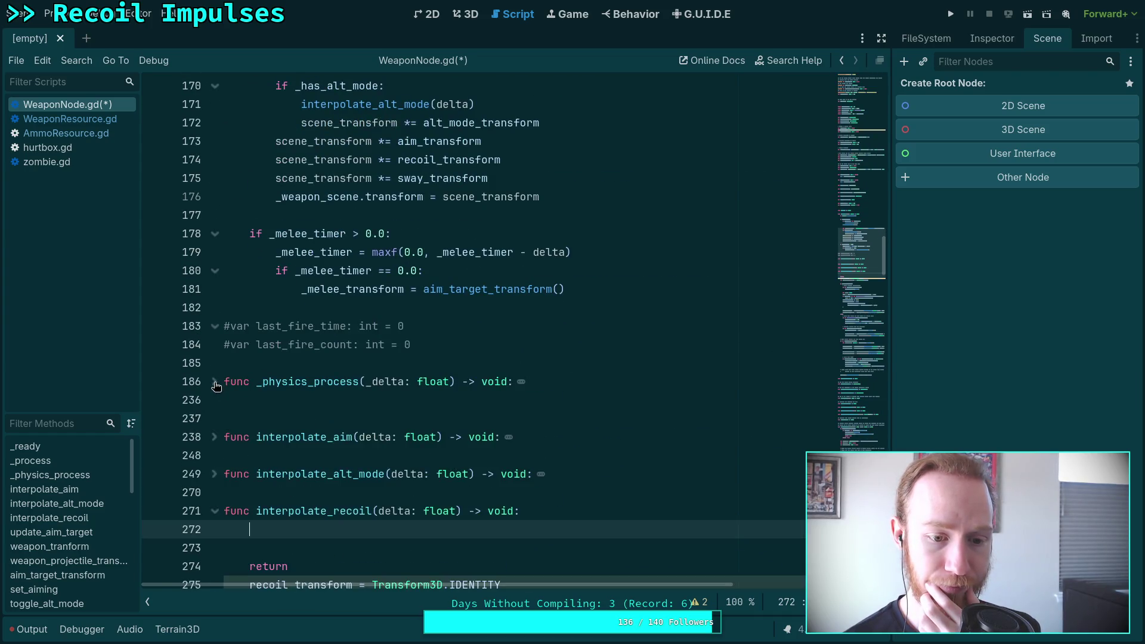
{"action": "scroll", "coordinate": [216, 386], "scroll_direction": "down", "scroll_amount": 3}
{"action": "scroll", "coordinate": [216, 386], "scroll_direction": "up", "scroll_amount": 6}
{"action": "scroll", "coordinate": [216, 387], "scroll_direction": "up", "scroll_amount": 15}
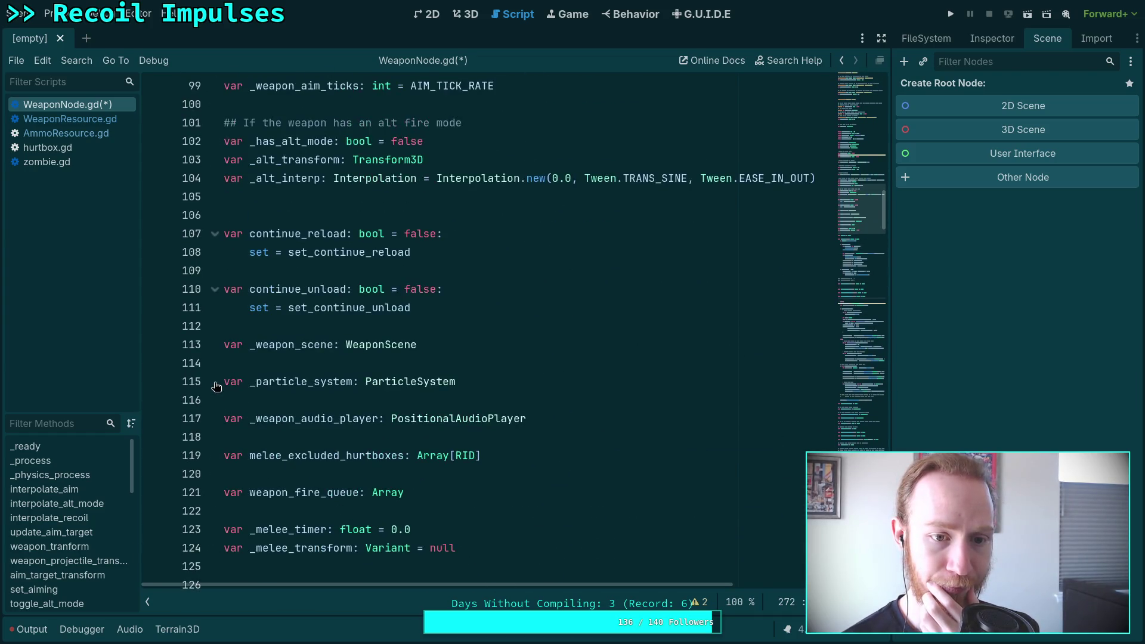
{"action": "scroll", "coordinate": [216, 386], "scroll_direction": "up", "scroll_amount": 3}
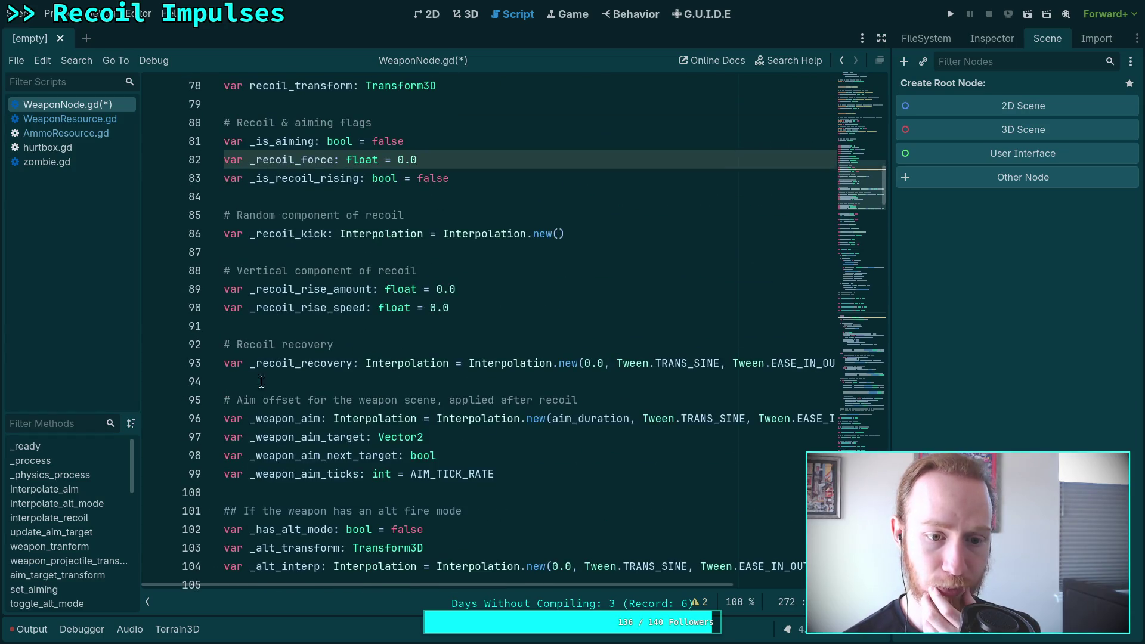
{"action": "scroll", "coordinate": [303, 368], "scroll_direction": "up", "scroll_amount": 1}
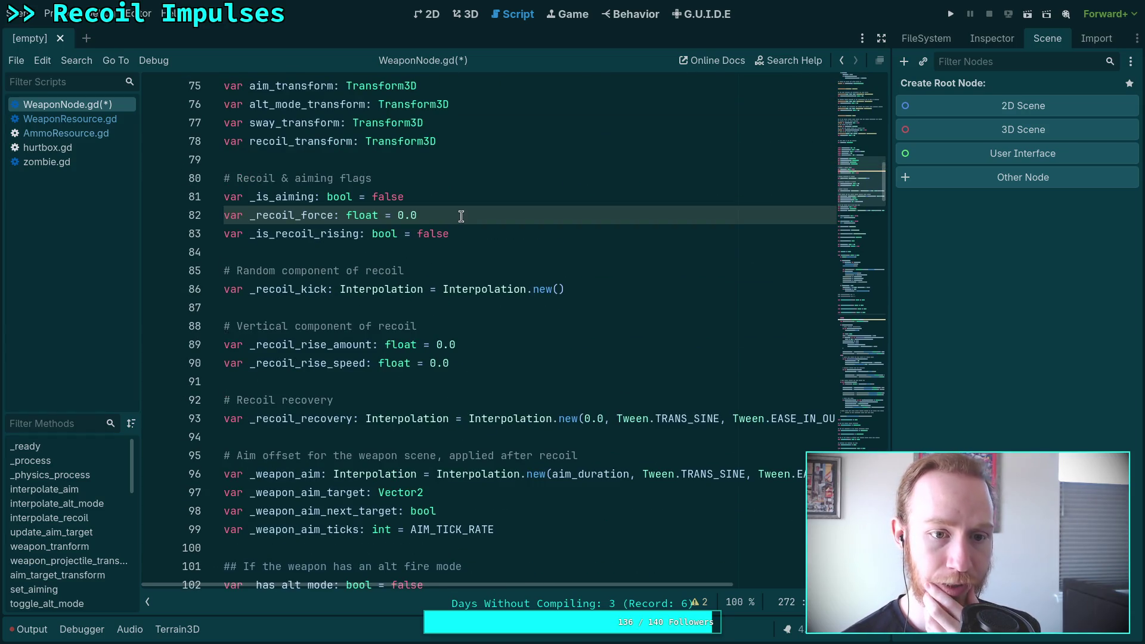
Step: Replace the '# Recoil & aiming flags' comment with '## If recoil aim reduction is applied'
{"action": "left_click_drag", "start_coordinate": [404, 178], "coordinate": [341, 181]}
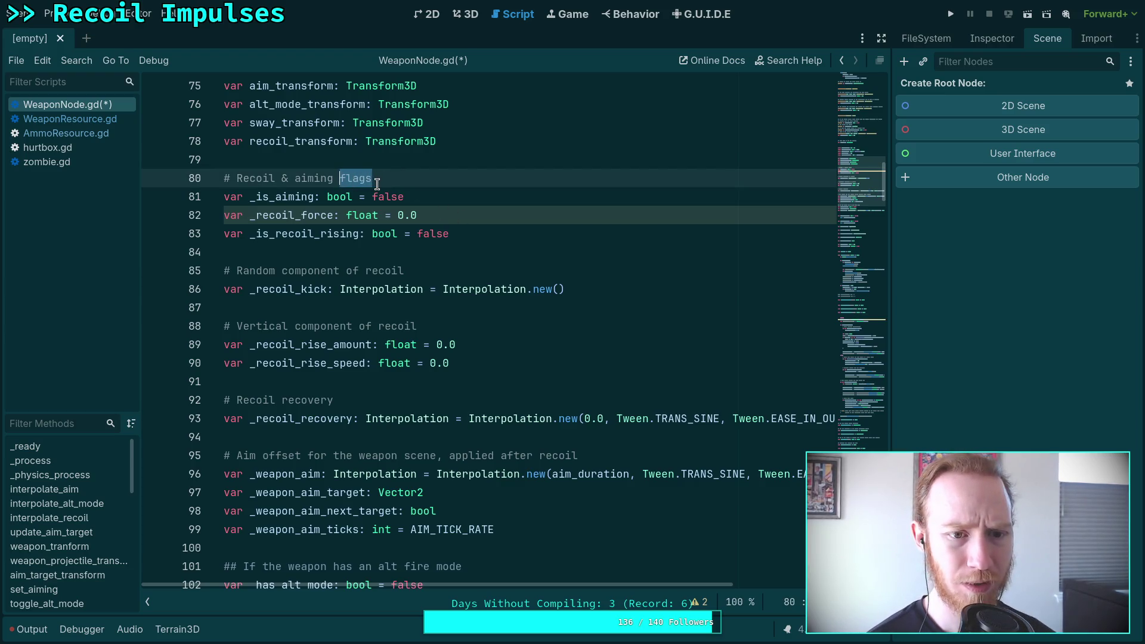
{"action": "key", "text": "BackSpace"}
{"action": "key", "text": "BackSpace"}
{"action": "key", "text": "BackSpace"}
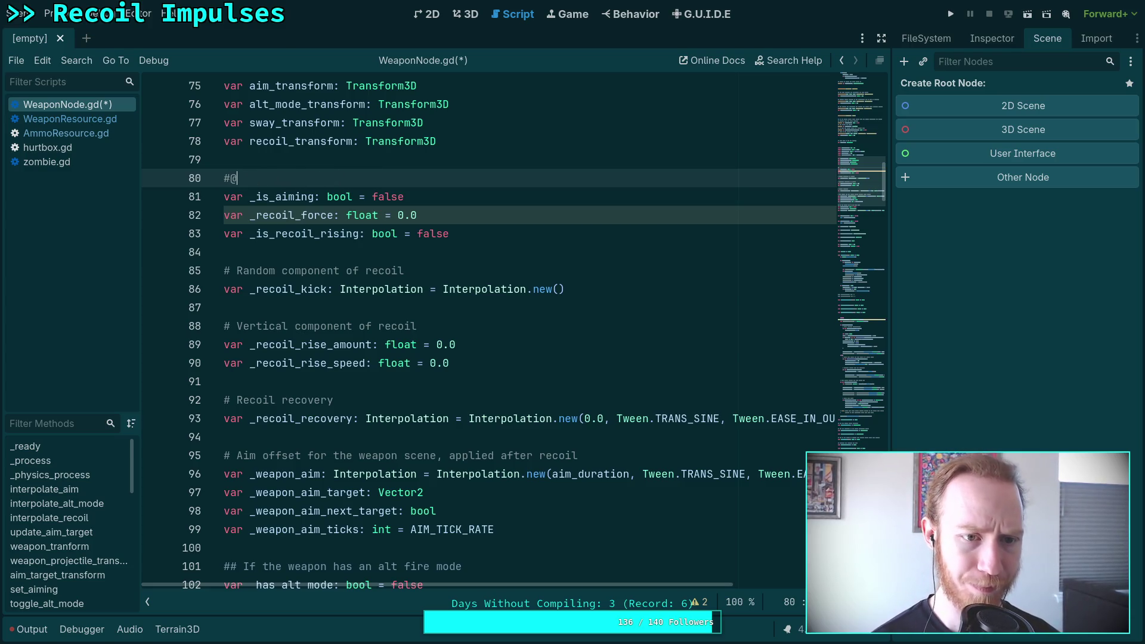
{"action": "type", "text": "# If "}
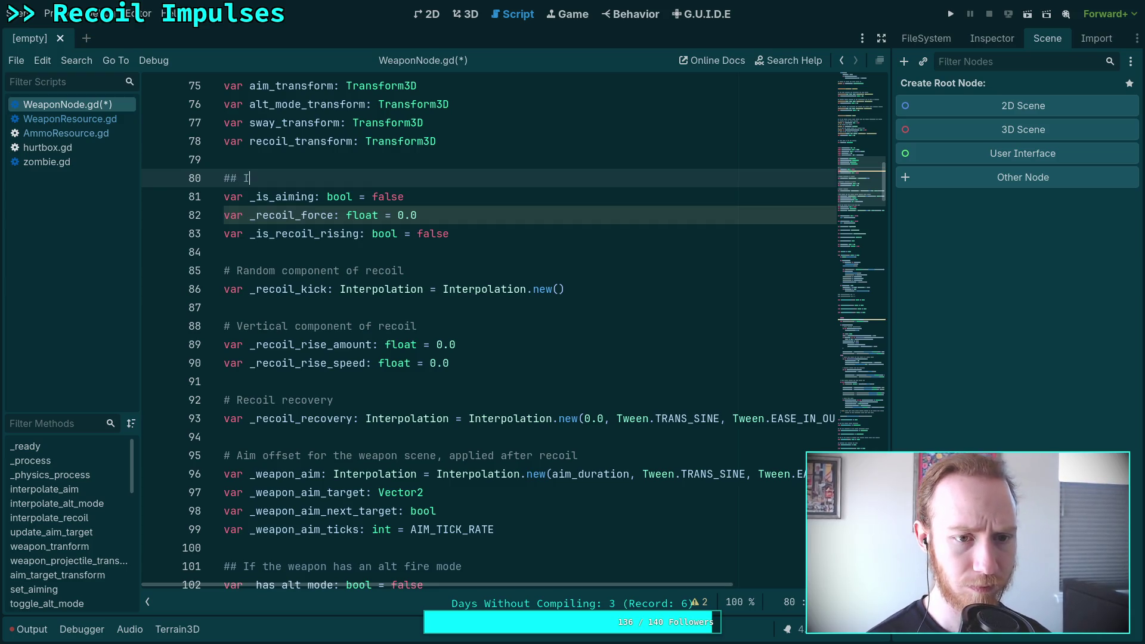
{"action": "type", "text": "recoil reduction "}
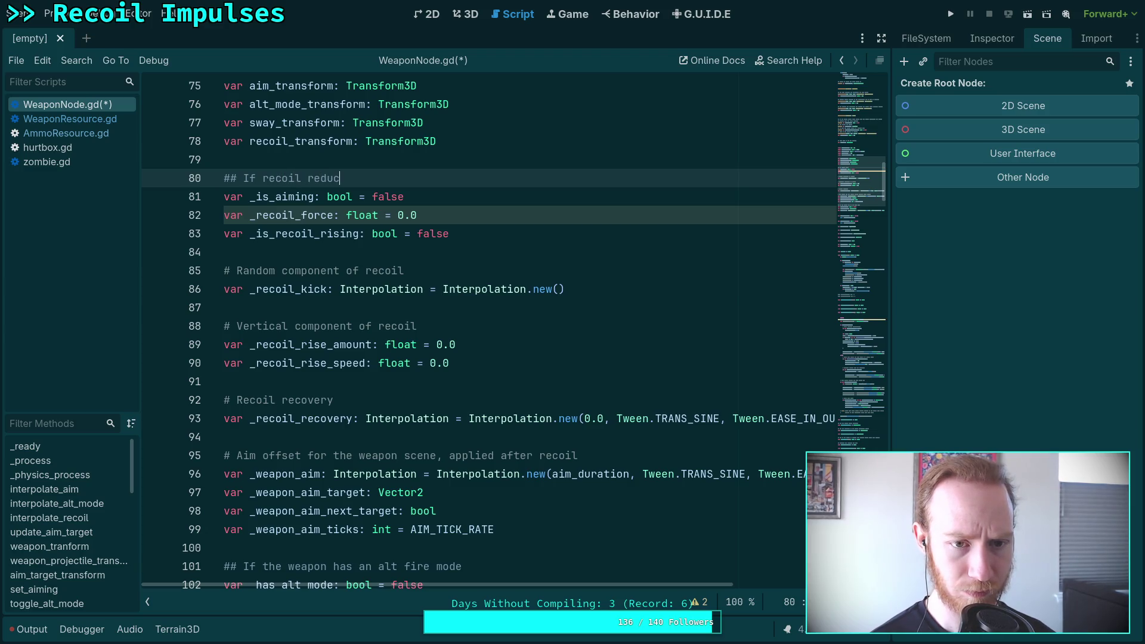
{"action": "type", "text": "is applied"}
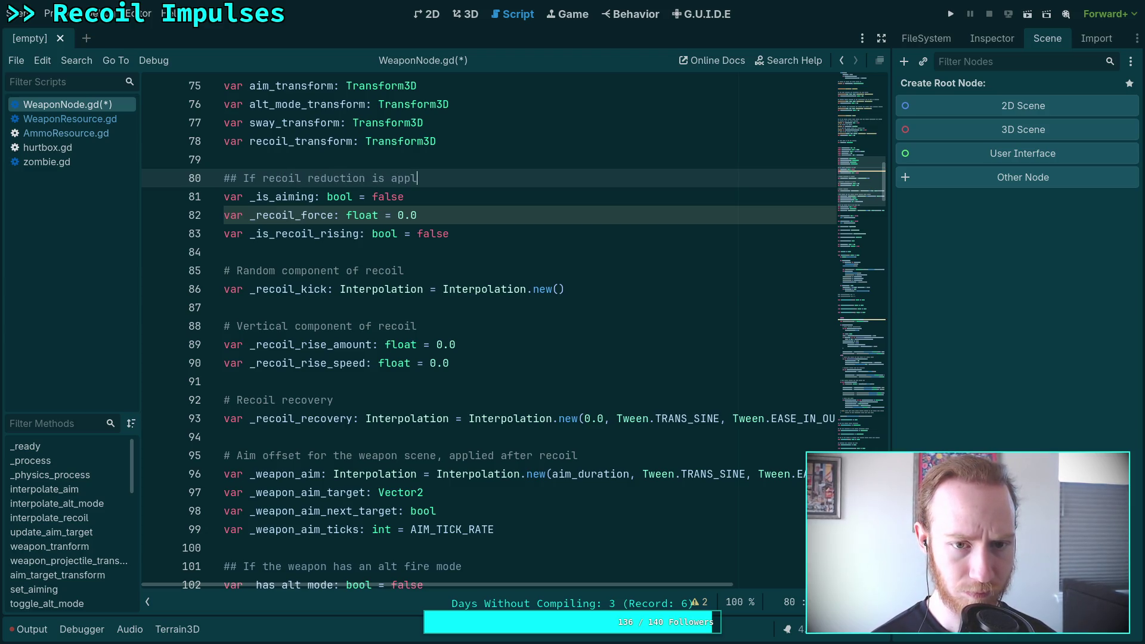
{"action": "key", "text": "BackSpace"}
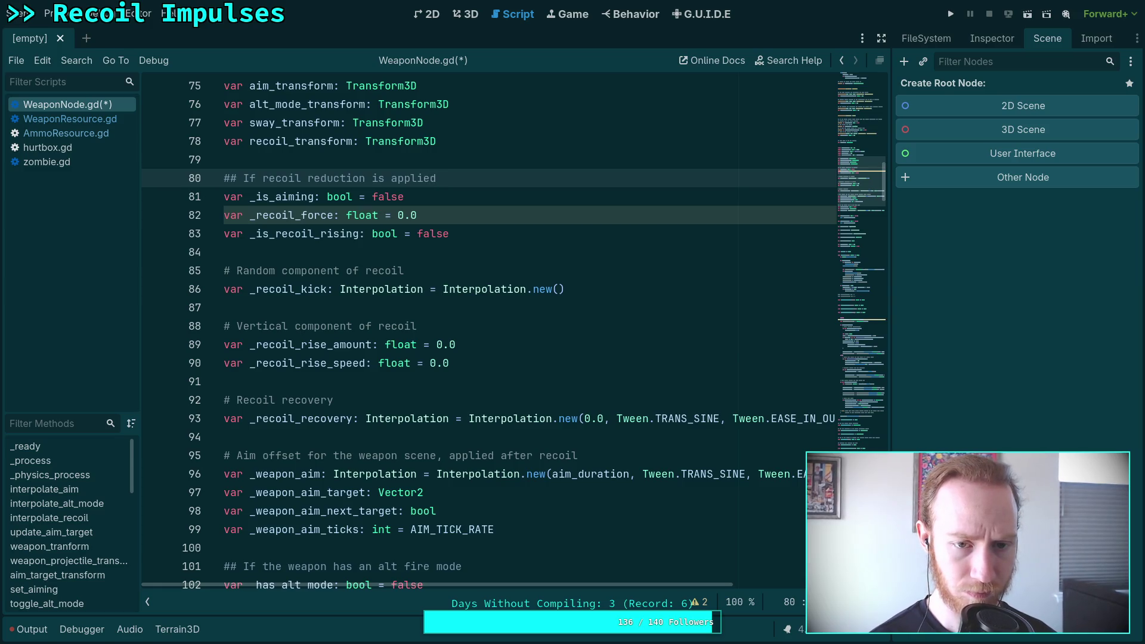
{"action": "type", "text": "due to aim"}
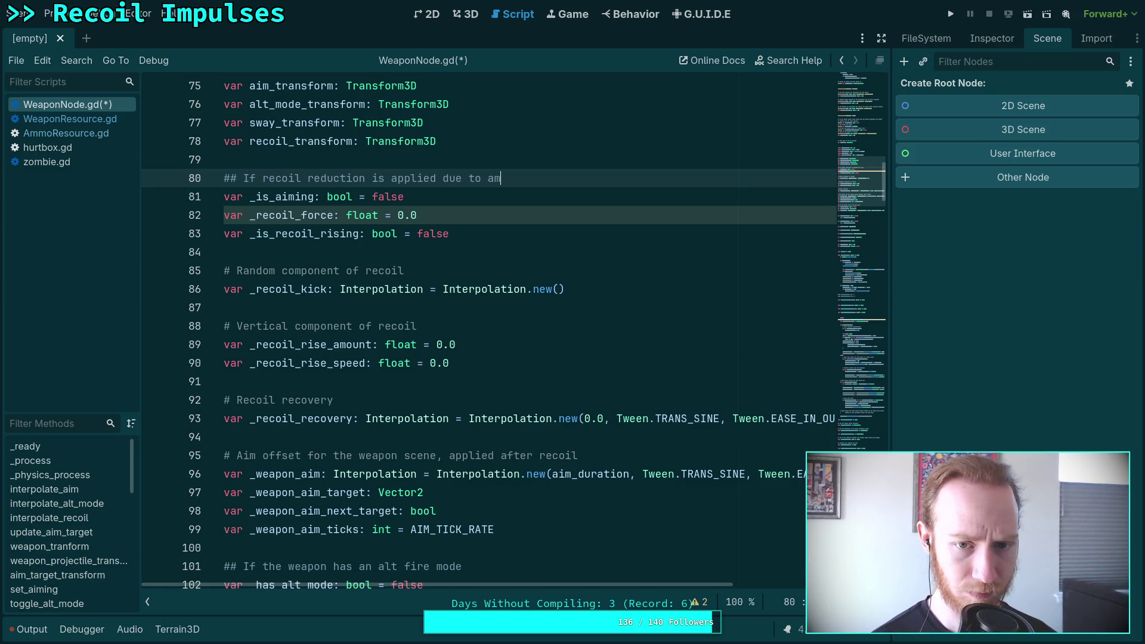
{"action": "left_click", "coordinate": [308, 178]}
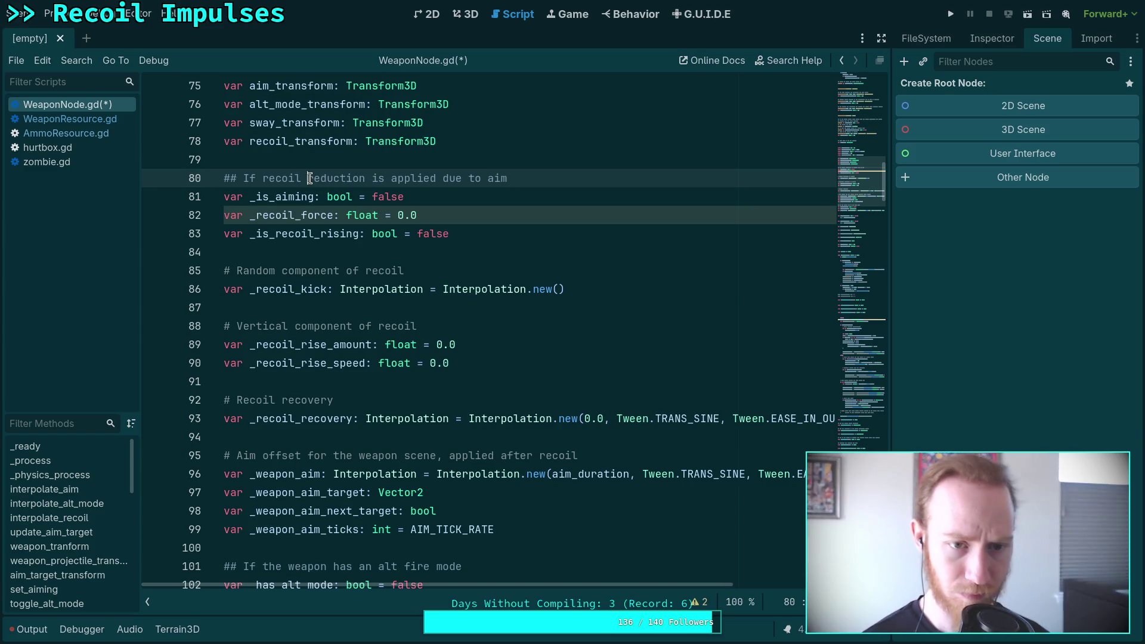
{"action": "type", "text": "aim"}
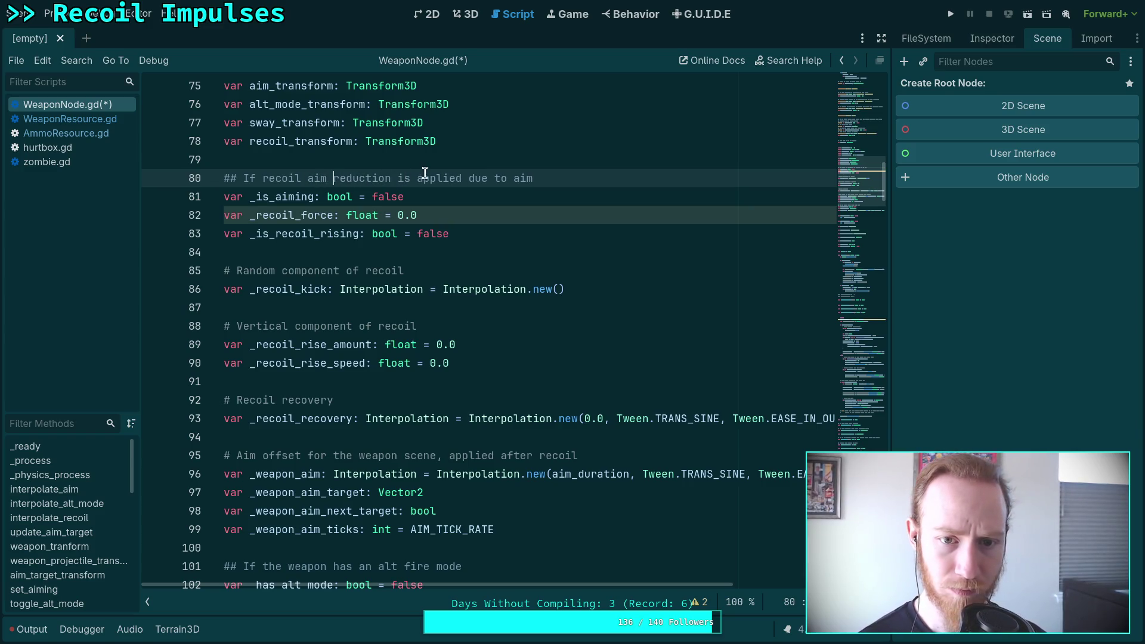
{"action": "left_click_drag", "start_coordinate": [462, 178], "coordinate": [552, 179]}
{"action": "key", "text": "BackSpace"}
Step: Add '## Current recoil force' above _recoil_force and a blank line after it
{"action": "left_click", "coordinate": [449, 198]}
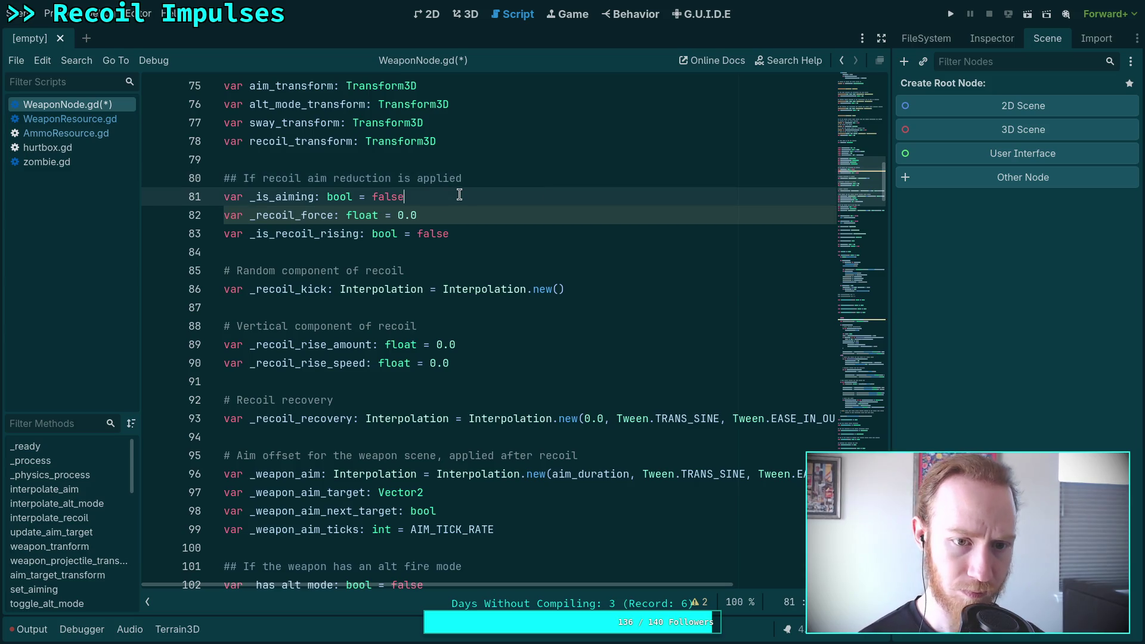
{"action": "key", "text": "Return"}
{"action": "type", "text": "## Current rec"}
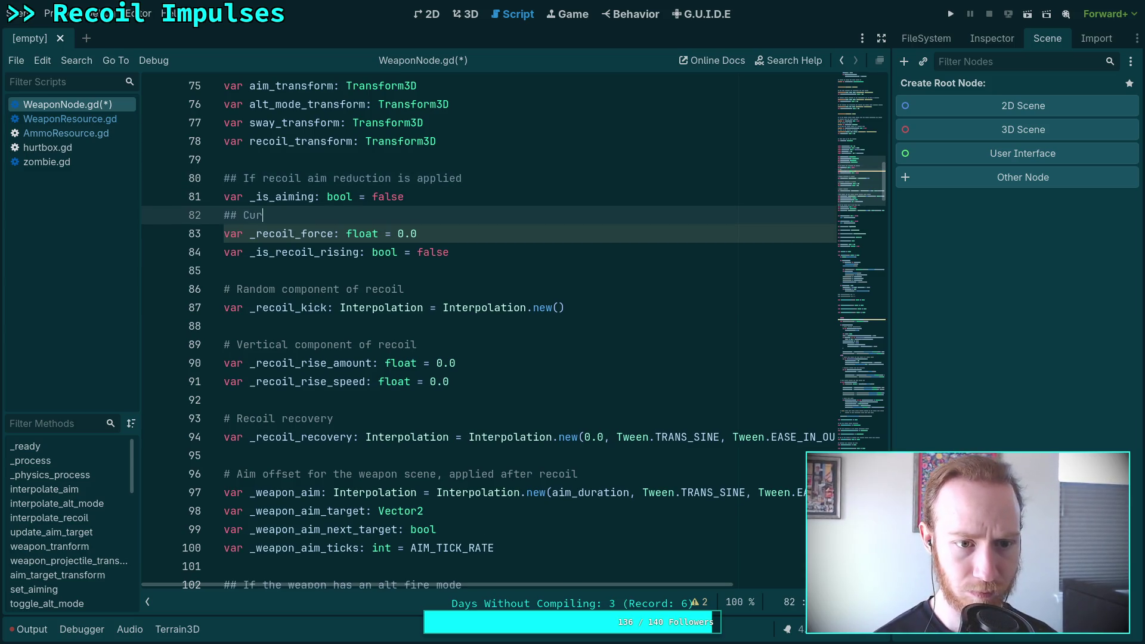
{"action": "type", "text": "oil force"}
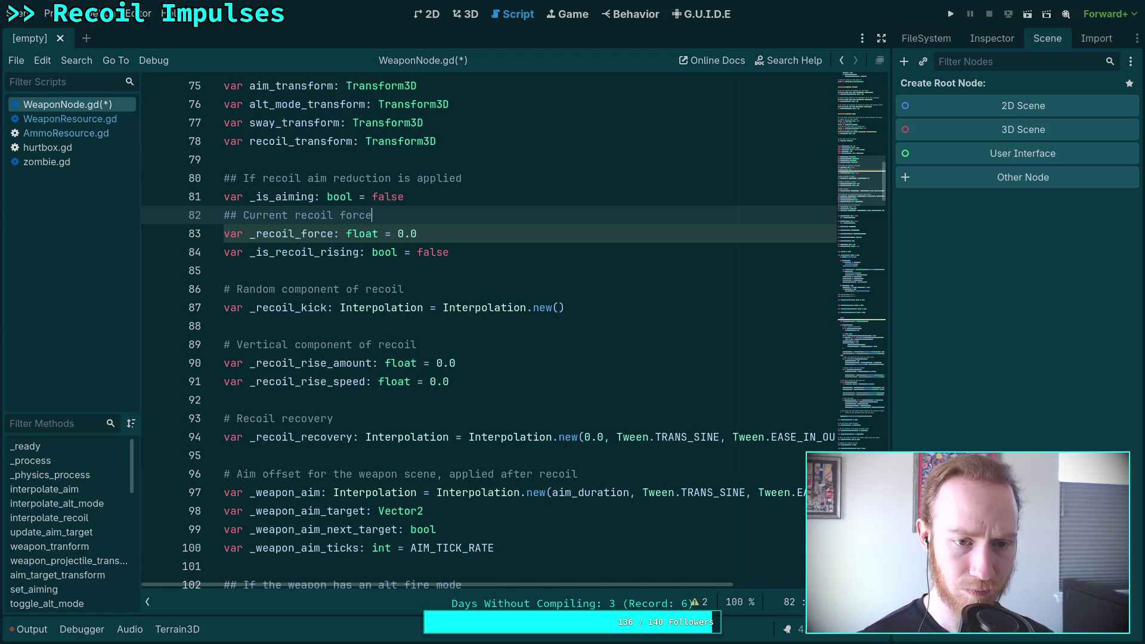
{"action": "left_click", "coordinate": [481, 237]}
{"action": "key", "text": "Up"}
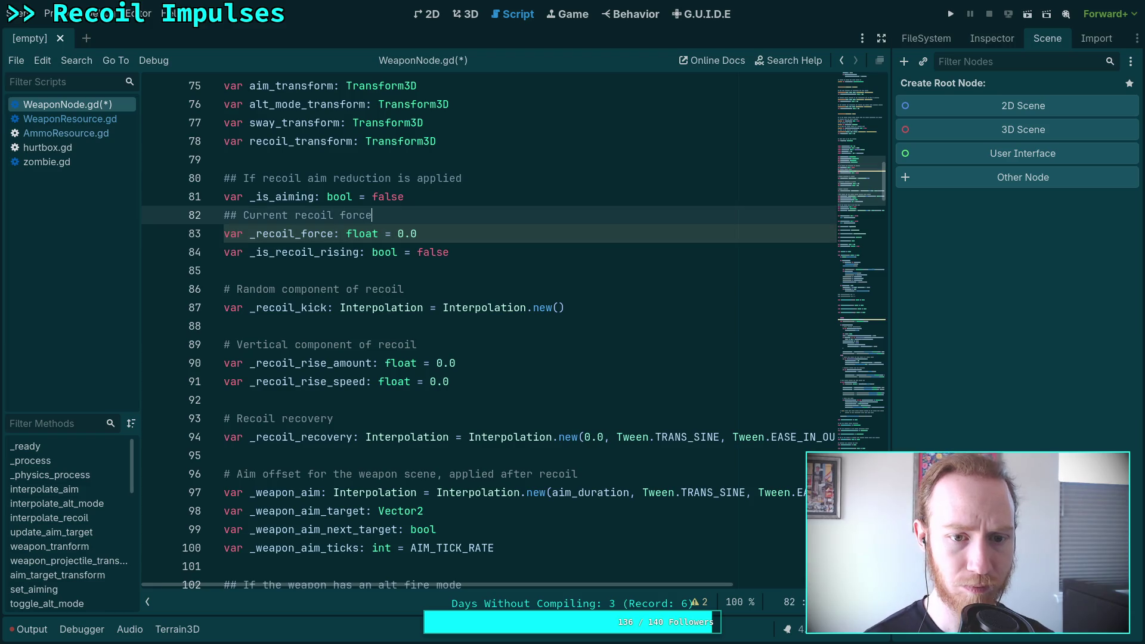
{"action": "key", "text": "Down"}
{"action": "key", "text": "Return"}
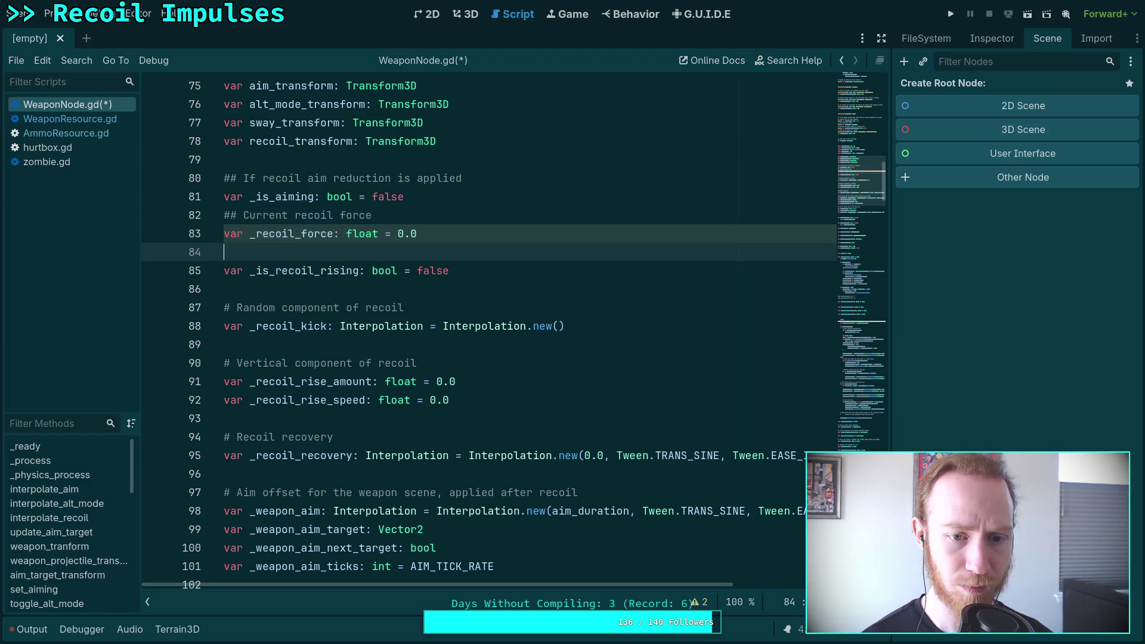